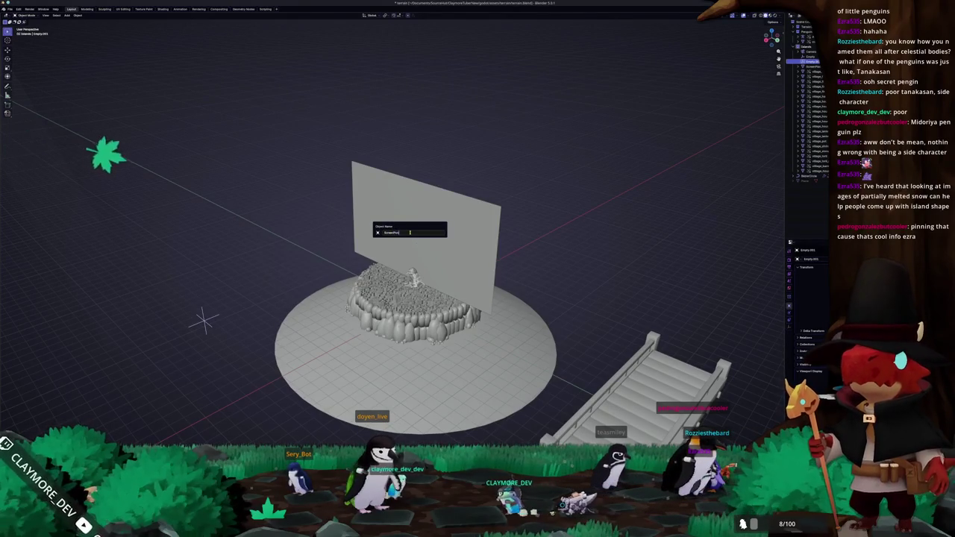
Step: Name the first empty ScreenRoot and link it to the vertical screen plane by Object parenting
{"action": "key", "text": "Return"}
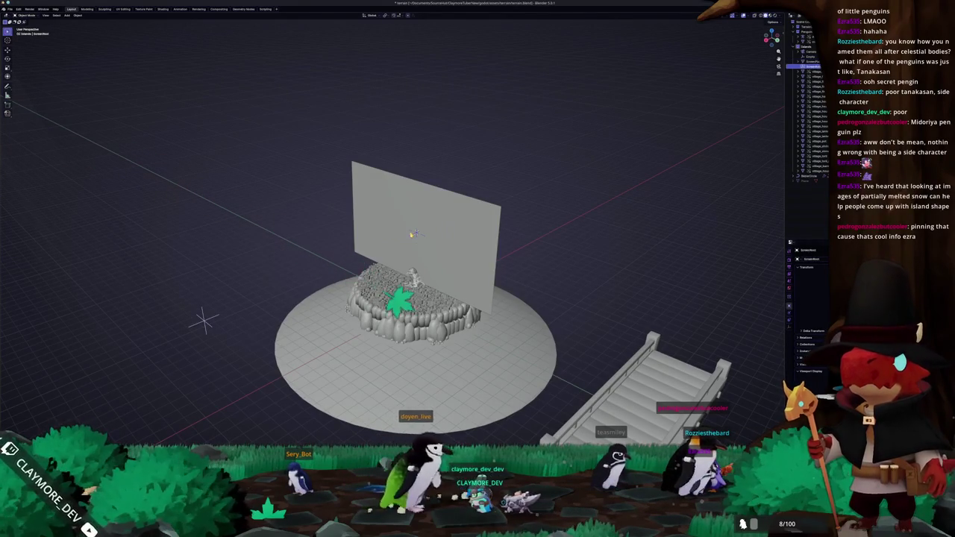
{"action": "left_click", "coordinate": [443, 243]}
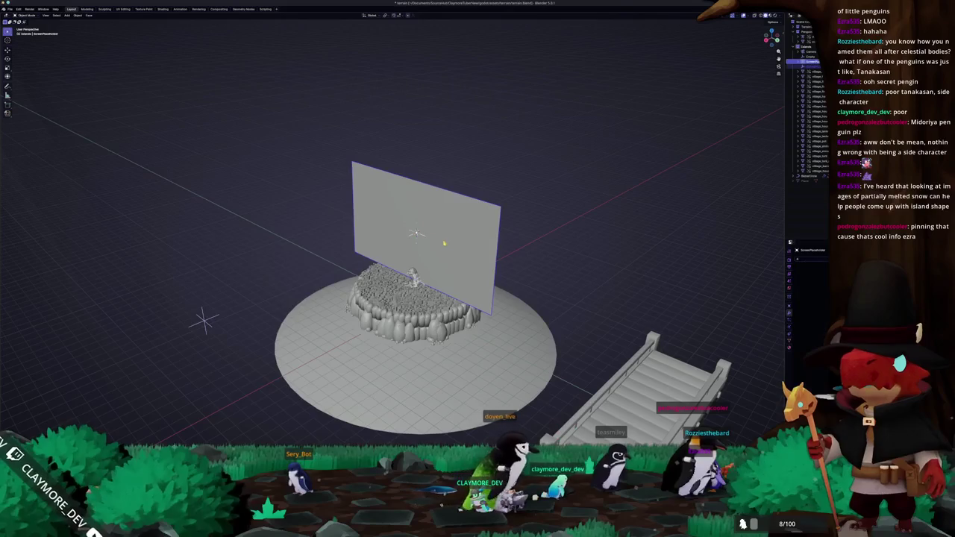
{"action": "key", "text": "ctrl+p"}
{"action": "left_click", "coordinate": [444, 243]}
{"action": "type", "text": "Camera"}
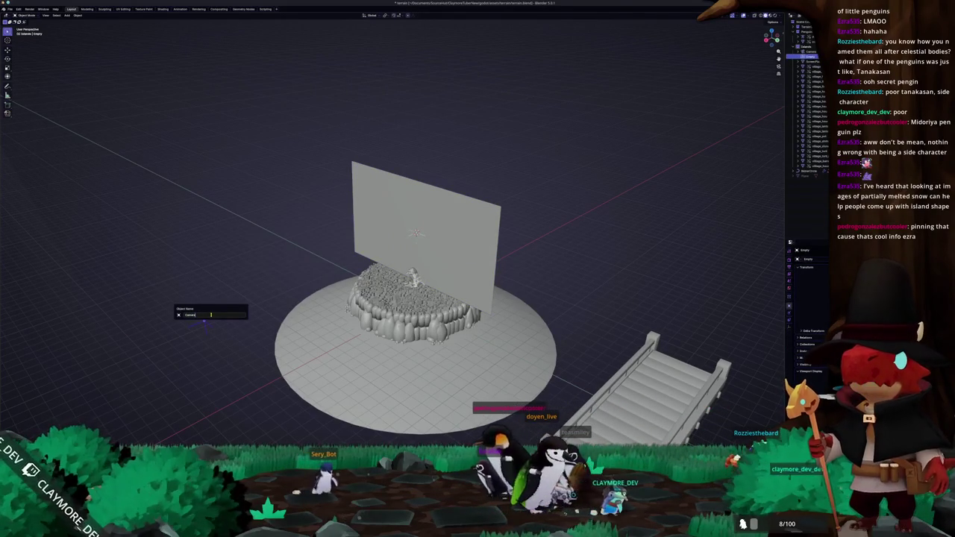
Step: Rename the other empty to CameraPivot
{"action": "key", "text": "Return"}
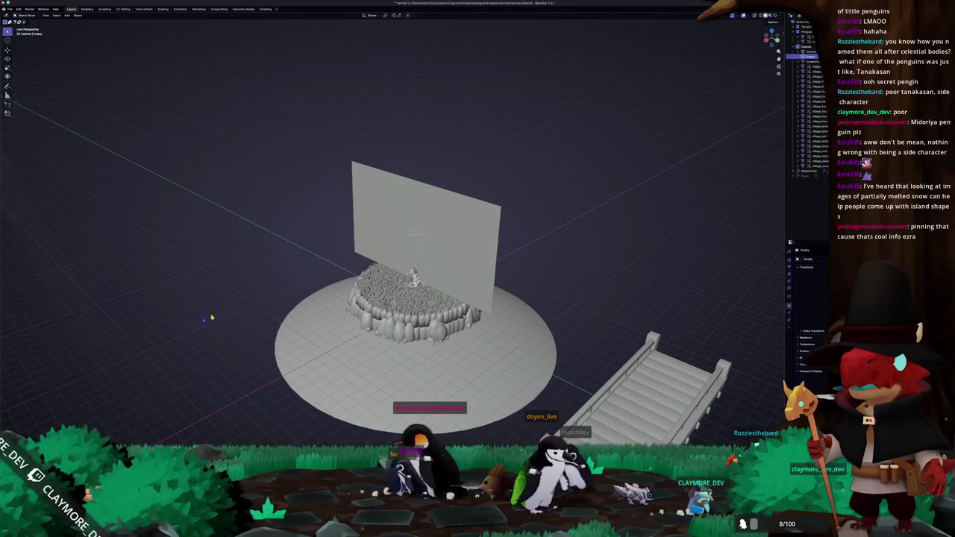
{"action": "key", "text": "F2"}
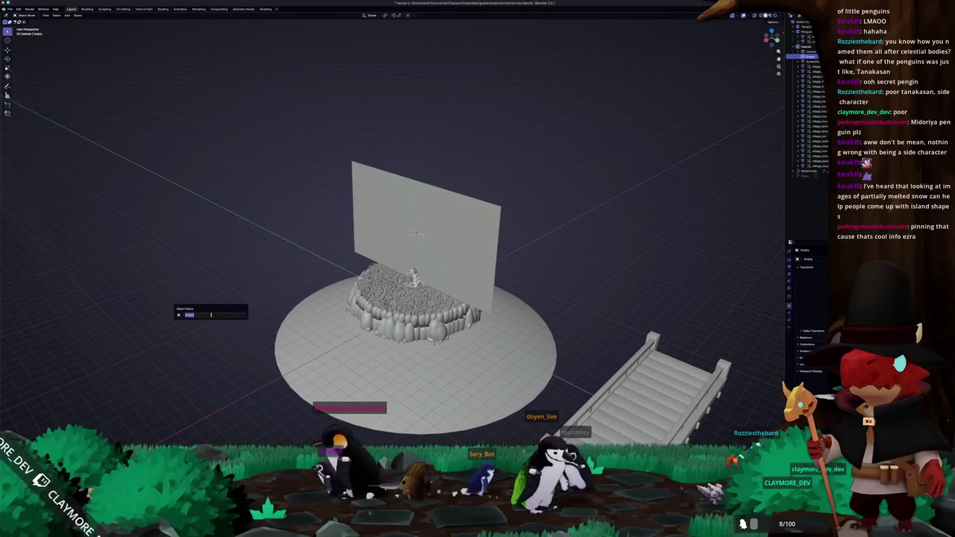
{"action": "type", "text": "CameraRoot"}
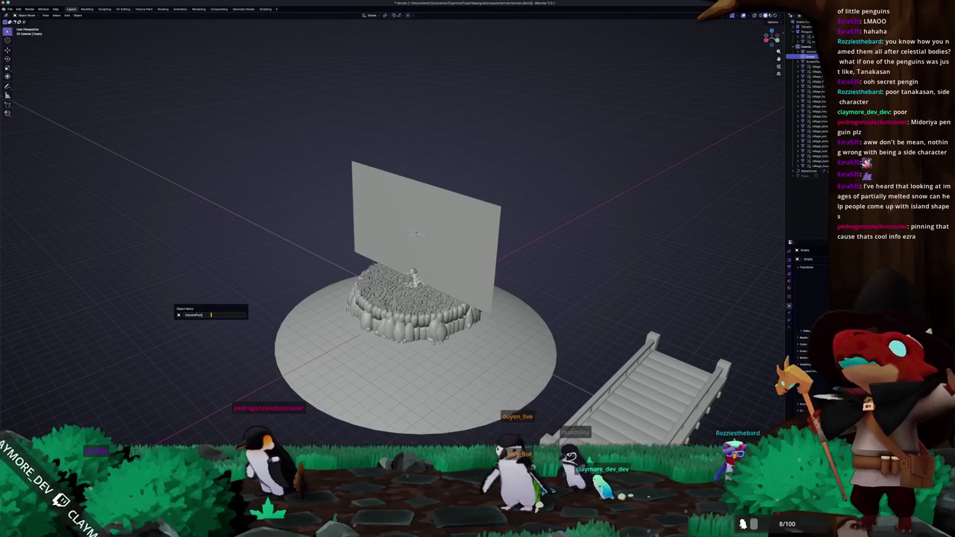
{"action": "key", "text": "Return"}
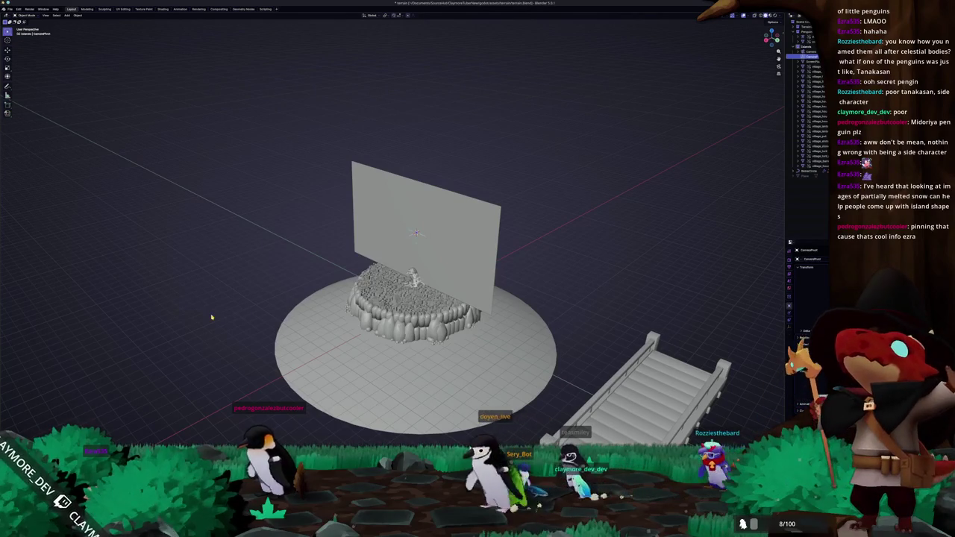
Step: In the outliner, parent the screen plane under ScreenRoot with Object (Keep Transform), then select CameraPivot
{"action": "scroll", "coordinate": [635, 166], "scroll_direction": "up", "scroll_amount": 3}
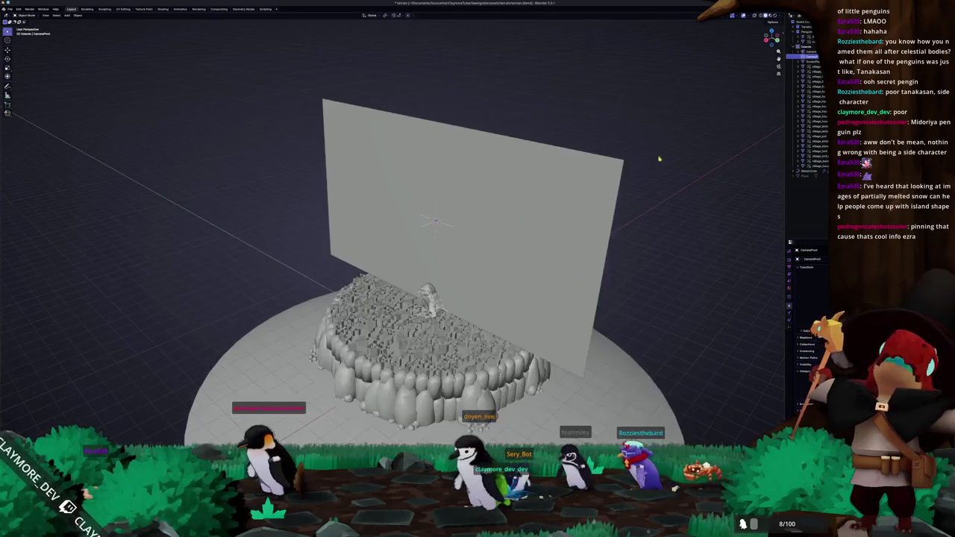
{"action": "left_click", "coordinate": [798, 61]}
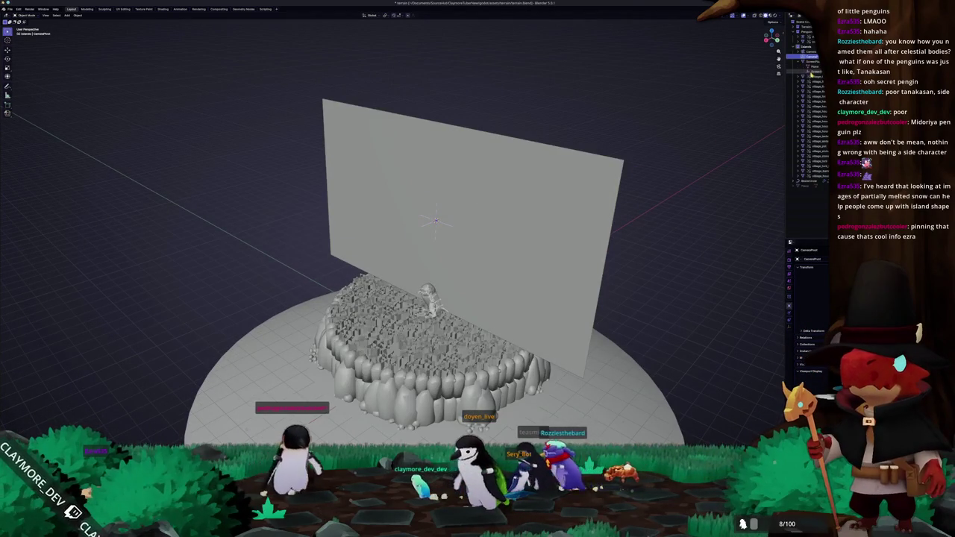
{"action": "left_click", "coordinate": [812, 67]}
{"action": "left_click", "coordinate": [812, 62]}
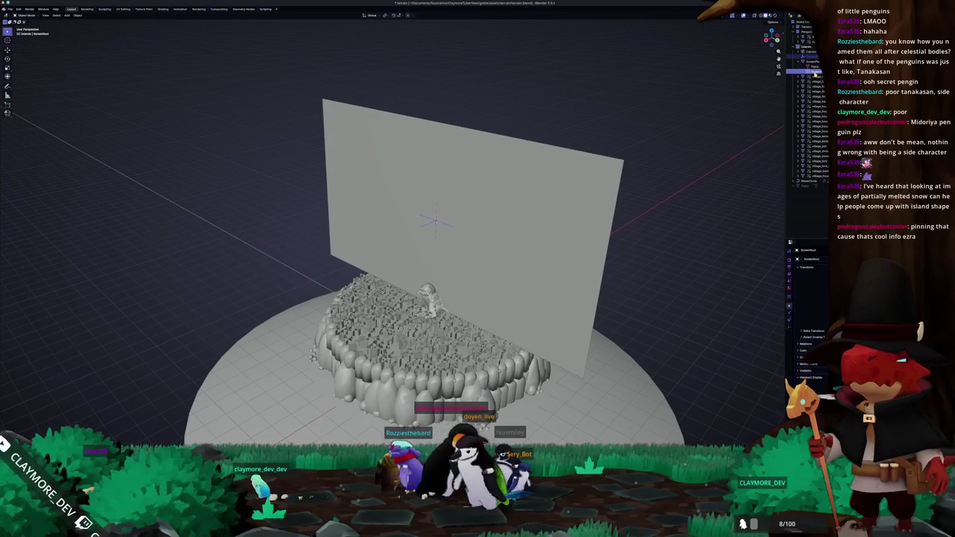
{"action": "key", "text": "ctrl+p"}
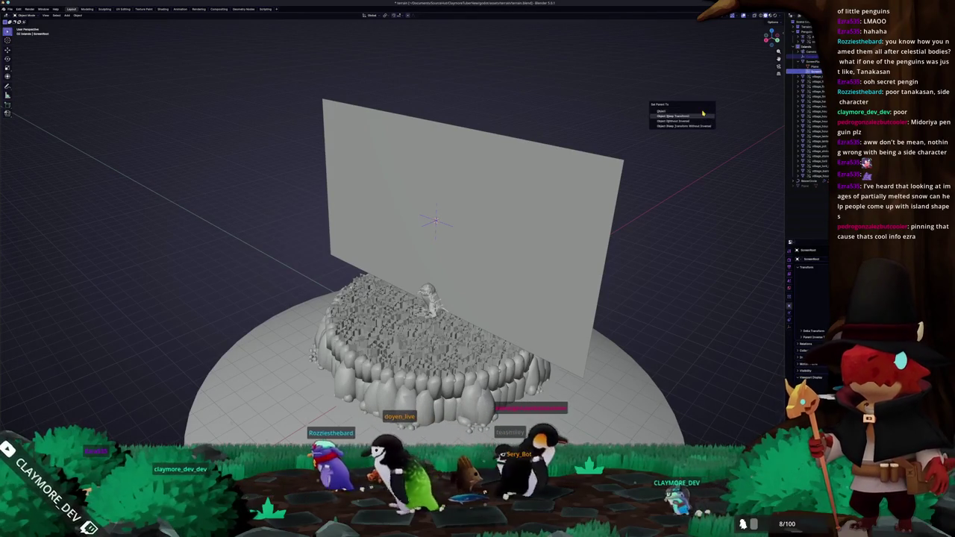
{"action": "left_click", "coordinate": [703, 113]}
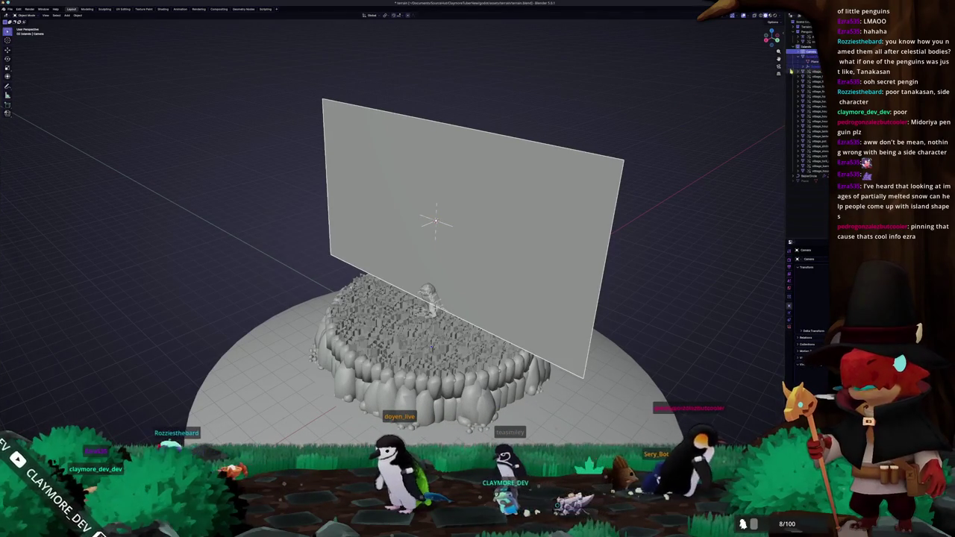
{"action": "left_click", "coordinate": [816, 67]}
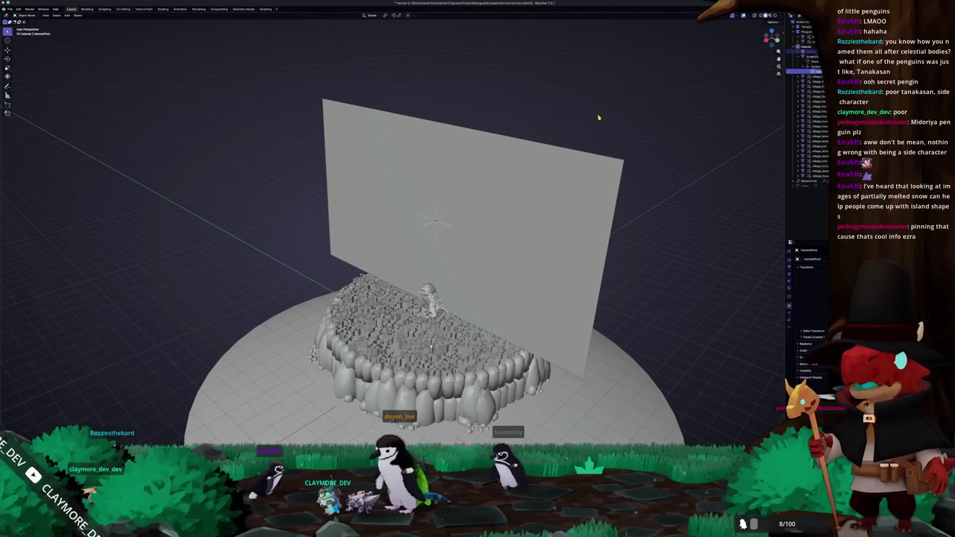
{"action": "key", "text": "shift+a"}
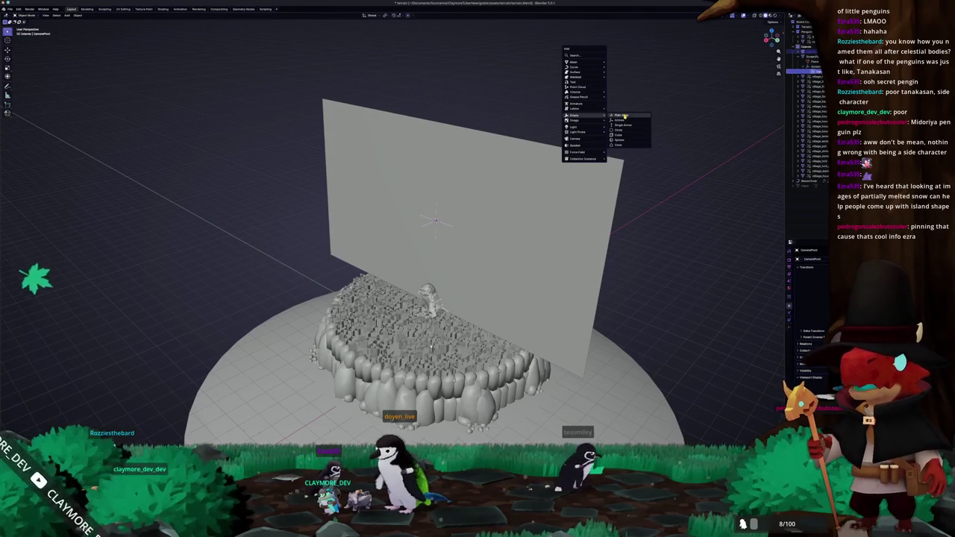
Step: Add a Plain Axes empty and move it left along X
{"action": "left_click", "coordinate": [624, 115]}
{"action": "key", "text": "g"}
{"action": "key", "text": "x"}
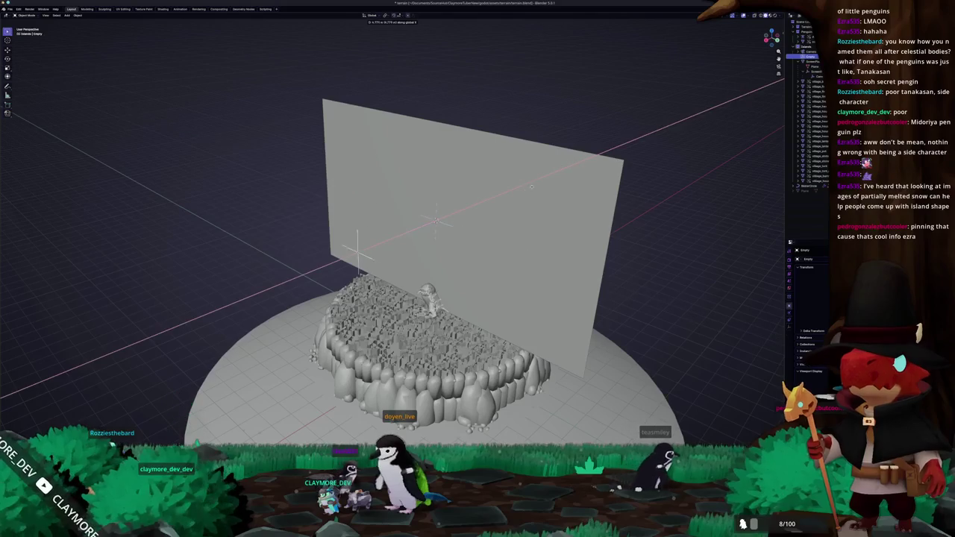
{"action": "key", "text": "Return"}
Step: Parent the new empty to CameraPivot with Object parenting
{"action": "left_click", "coordinate": [810, 76], "text": "ctrl"}
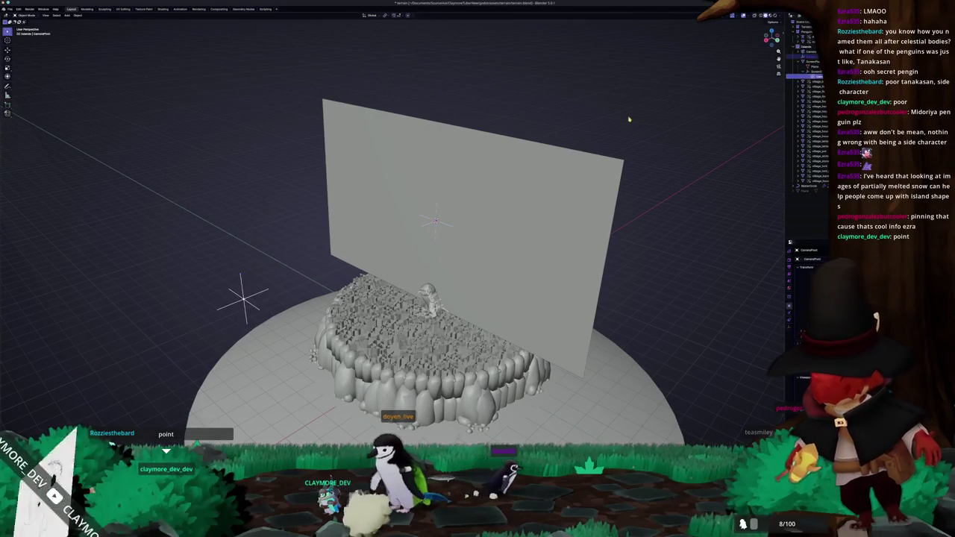
{"action": "key", "text": "ctrl+p"}
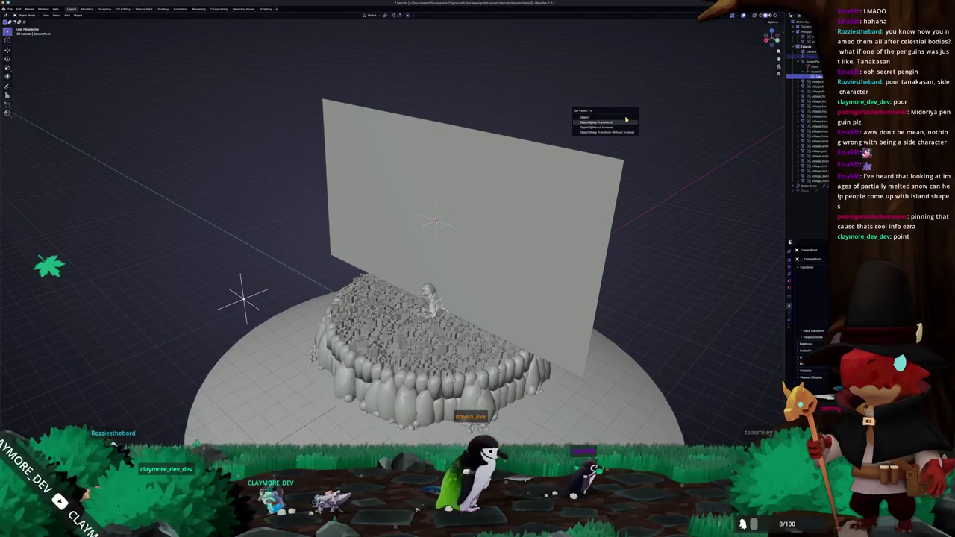
{"action": "left_click", "coordinate": [626, 119]}
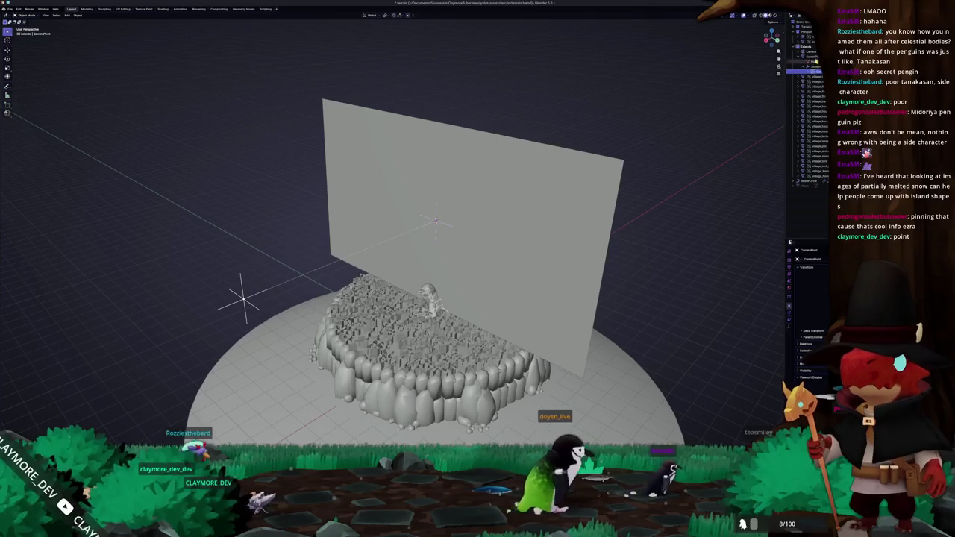
{"action": "middle_click_drag", "start_coordinate": [597, 153], "coordinate": [387, 256]}
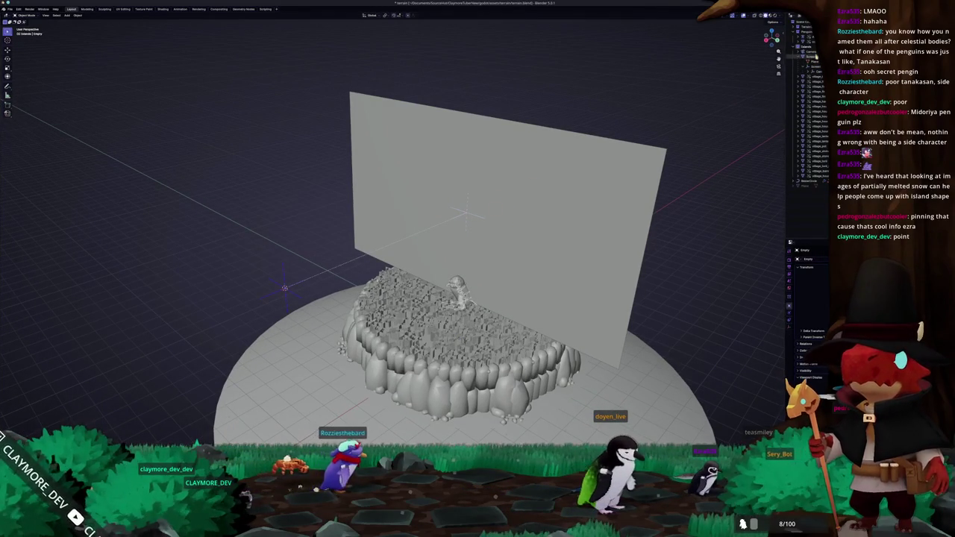
Step: Rotate the camera so it aims at the screen plane and village
{"action": "left_click", "coordinate": [812, 52]}
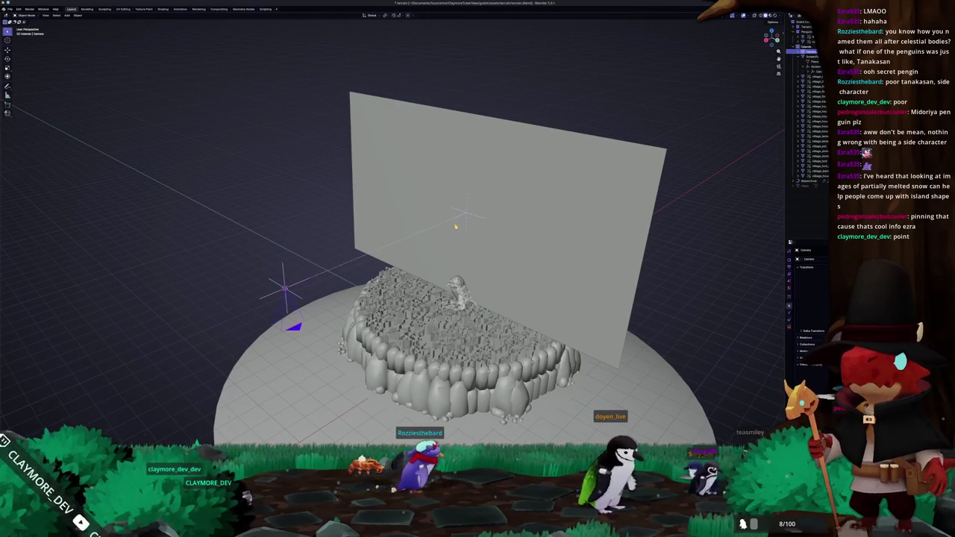
{"action": "middle_click_drag", "start_coordinate": [447, 228], "coordinate": [476, 219]}
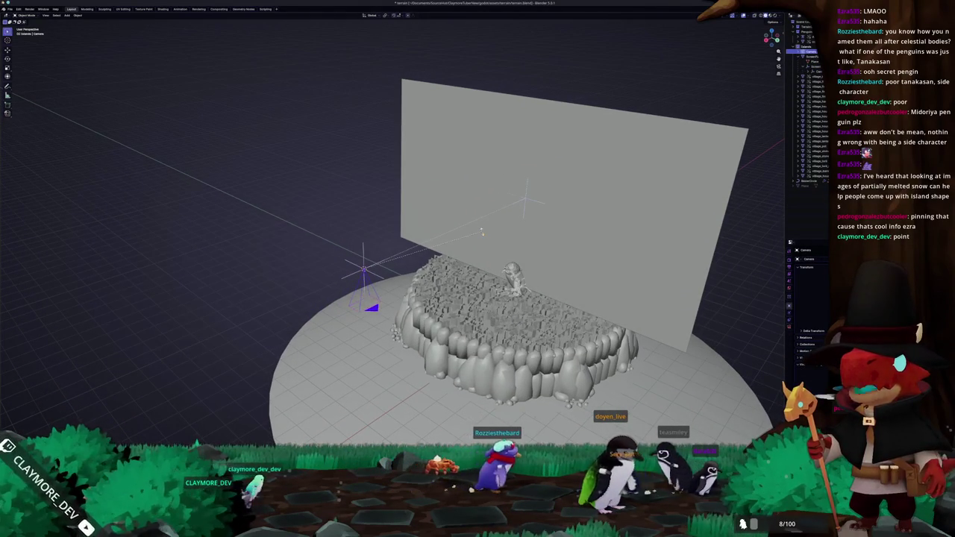
{"action": "key", "text": "r"}
{"action": "left_click", "coordinate": [482, 233]}
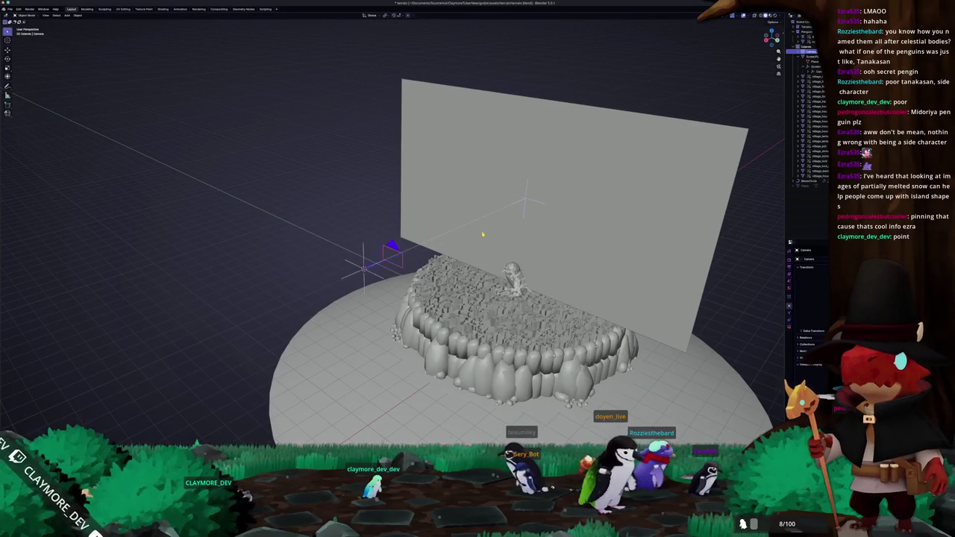
{"action": "middle_click_drag", "start_coordinate": [482, 234], "coordinate": [437, 235]}
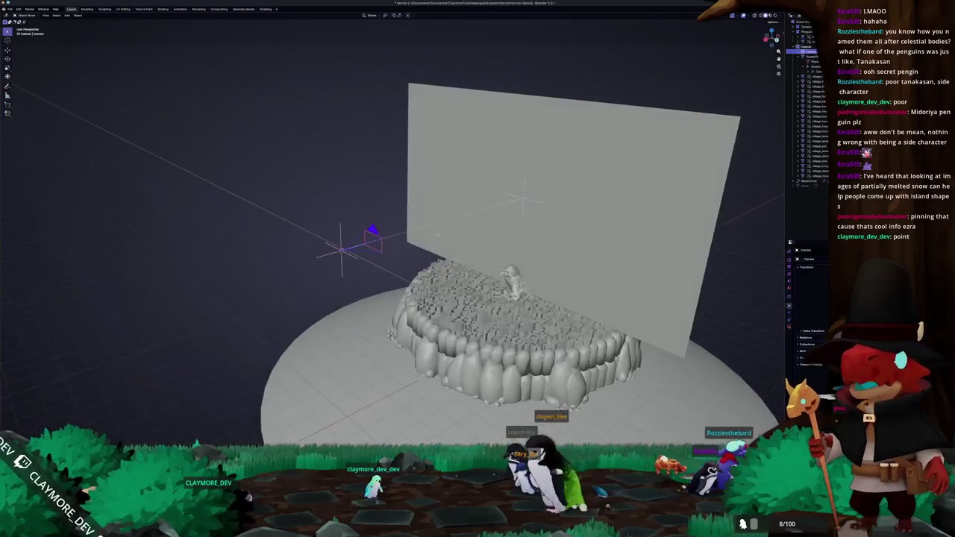
{"action": "key", "text": "r"}
{"action": "left_click", "coordinate": [368, 255]}
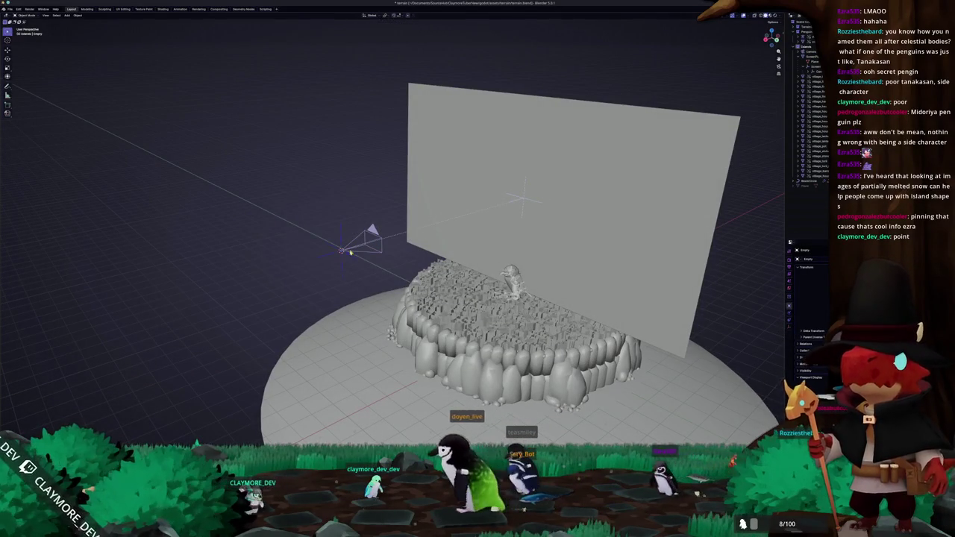
Step: Parent the camera to the empty it sits on, then select the CameraPivot sphere
{"action": "left_click", "coordinate": [340, 248], "text": "shift"}
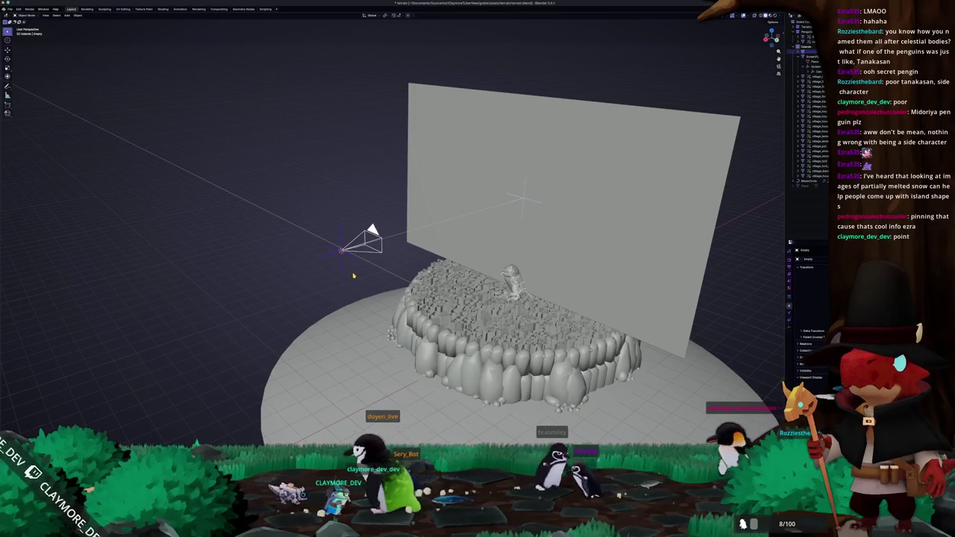
{"action": "key", "text": "ctrl+p"}
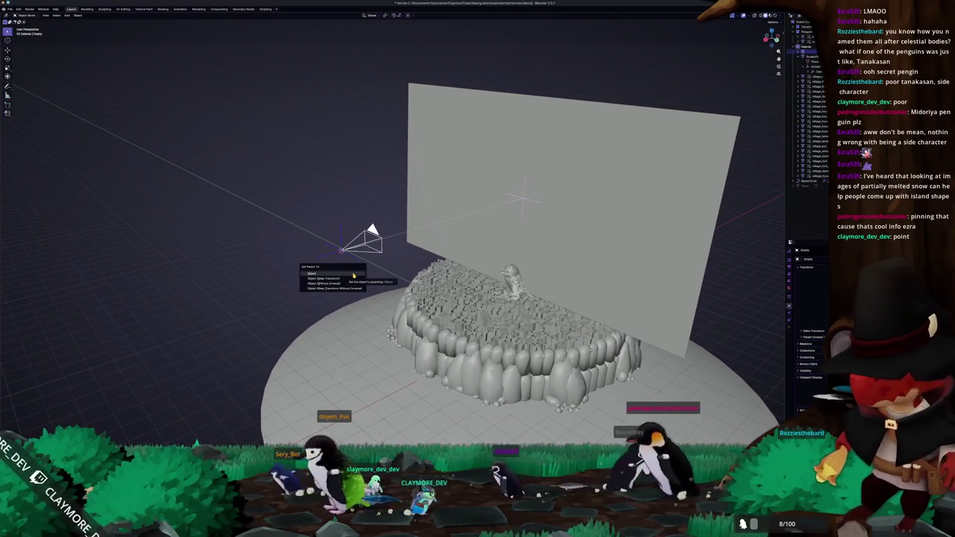
{"action": "left_click", "coordinate": [353, 276]}
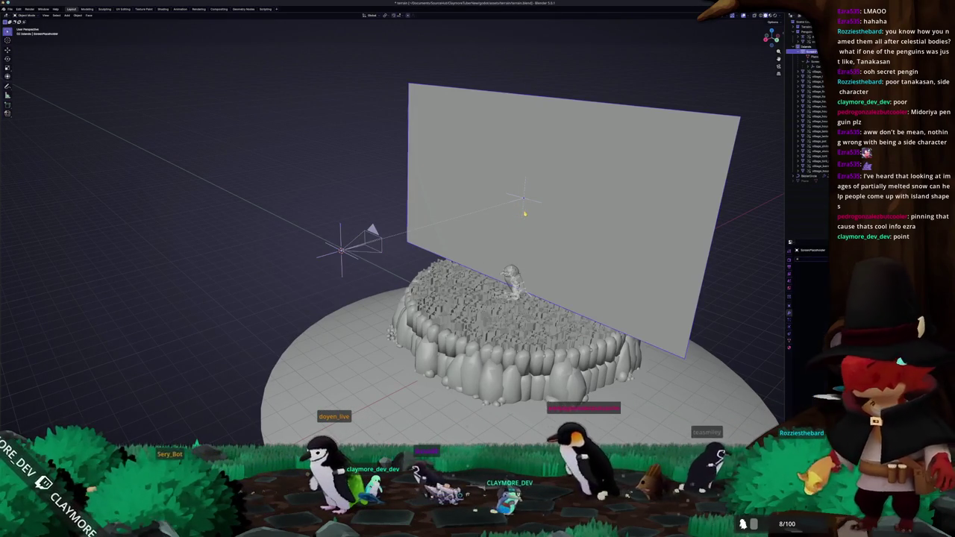
{"action": "left_click", "coordinate": [523, 212]}
{"action": "left_click", "coordinate": [523, 212]}
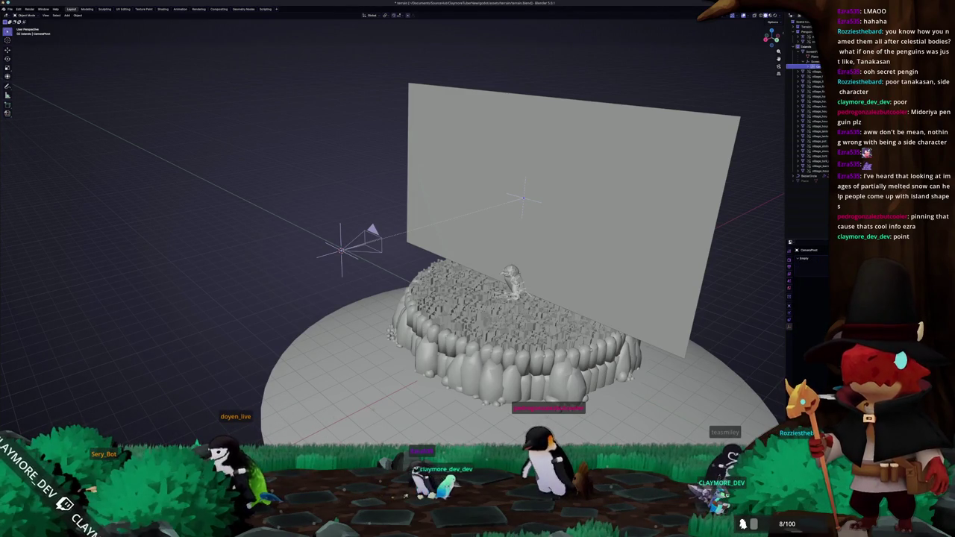
{"action": "left_click", "coordinate": [522, 198]}
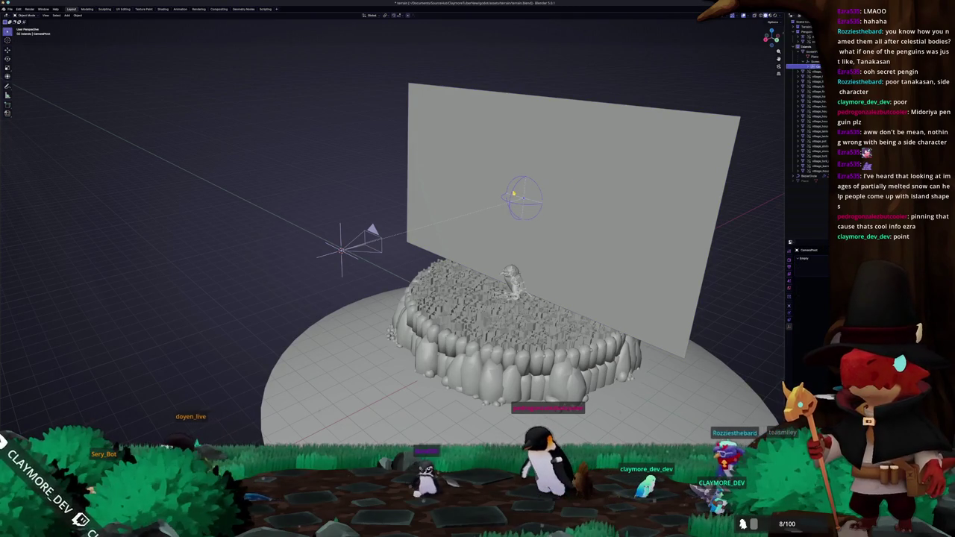
Step: Rotate CameraPivot around its own Z axis and check the new angle through the camera
{"action": "key", "text": "r"}
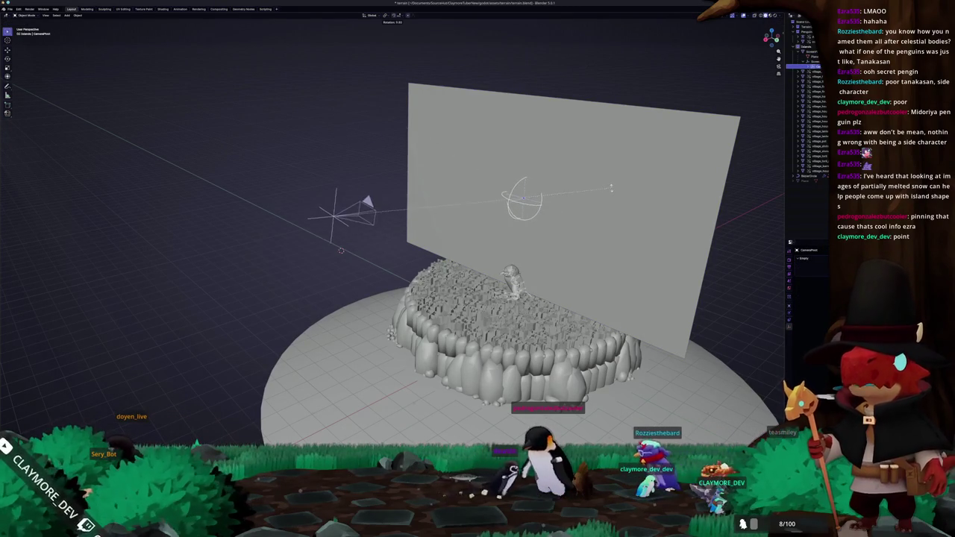
{"action": "key", "text": "x"}
{"action": "key", "text": "z"}
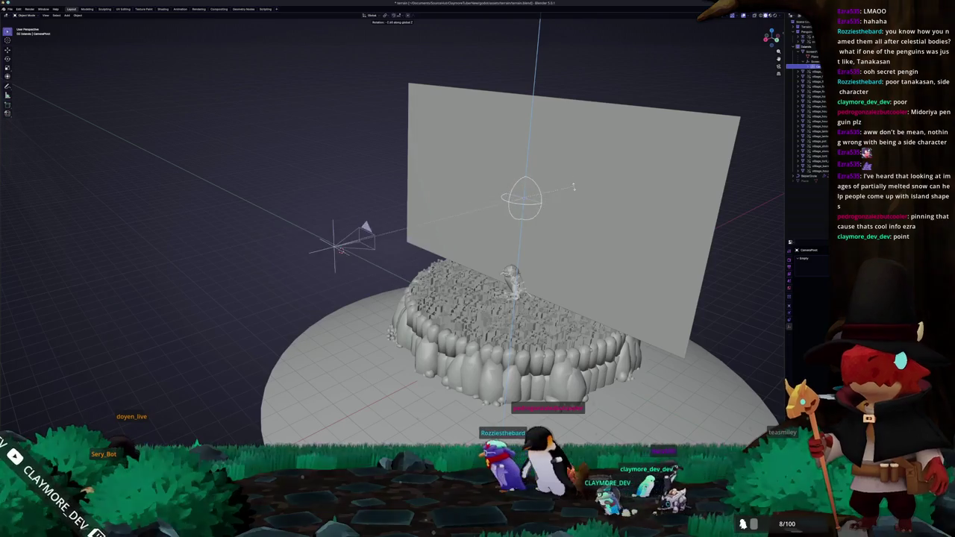
{"action": "key", "text": "z"}
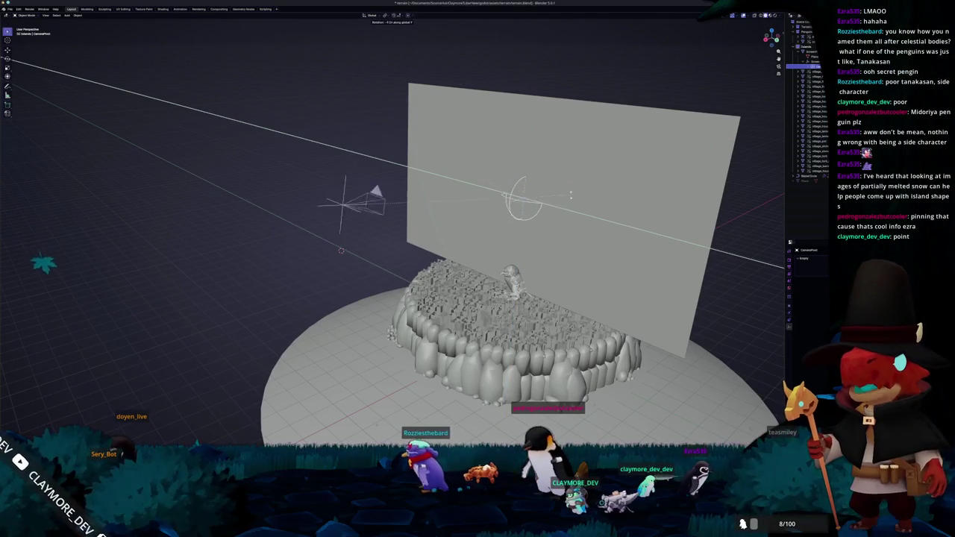
{"action": "left_click", "coordinate": [562, 230]}
{"action": "scroll", "coordinate": [562, 230], "scroll_direction": "down", "scroll_amount": 2}
{"action": "scroll", "coordinate": [562, 230], "scroll_direction": "down", "scroll_amount": 2}
{"action": "middle_click_drag", "start_coordinate": [562, 230], "coordinate": [552, 234]}
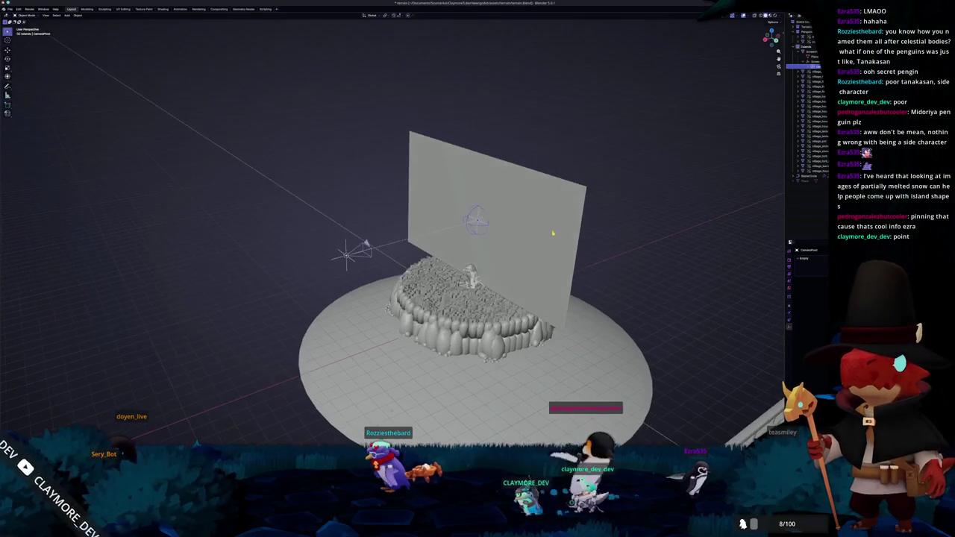
{"action": "key", "text": "KP_0"}
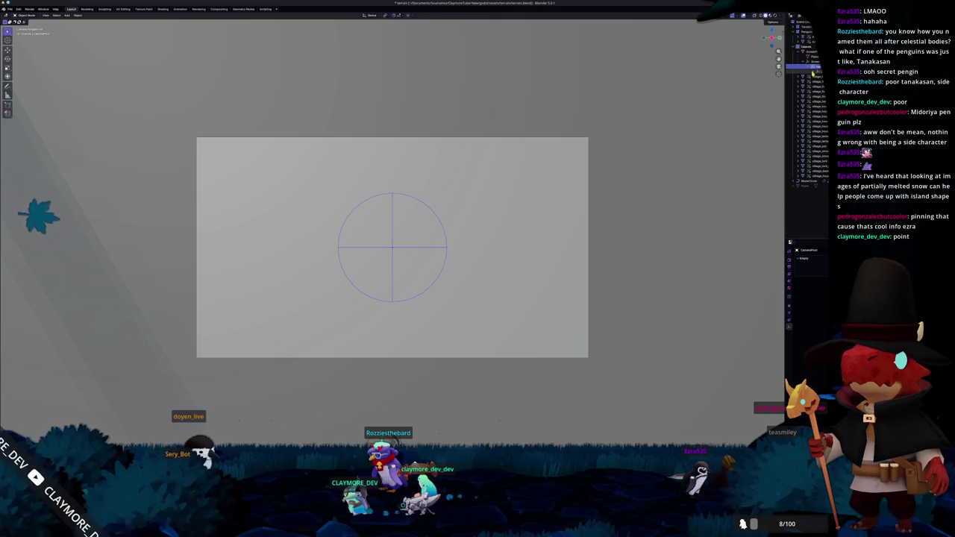
Step: Move the camera rig up along Z and sideways along X, checking the framing through the camera
{"action": "key", "text": "alt+a"}
{"action": "mouse_move", "coordinate": [256, 277]}
{"action": "middle_mouse_down"}
{"action": "mouse_move", "coordinate": [435, 390]}
{"action": "mouse_move", "coordinate": [455, 376]}
{"action": "middle_mouse_up"}
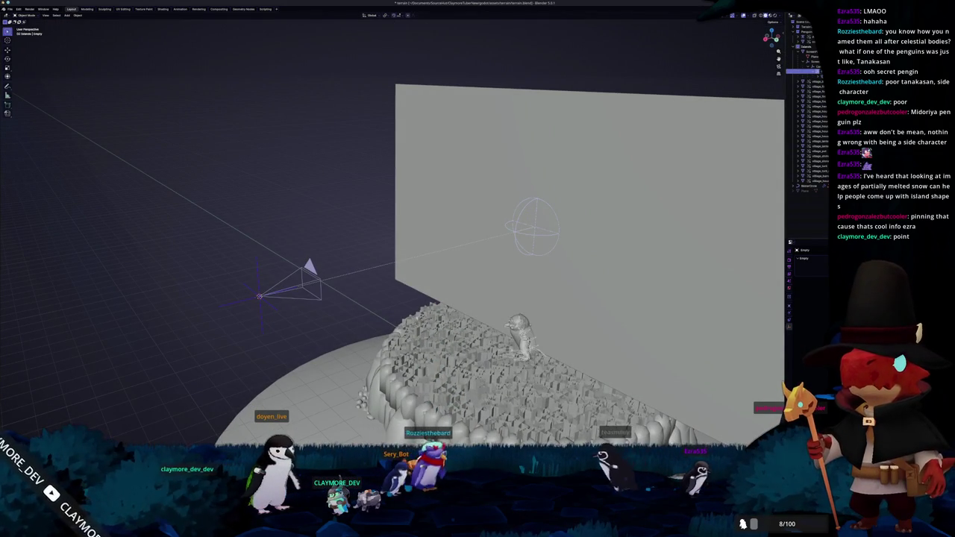
{"action": "left_click", "coordinate": [448, 250]}
{"action": "key", "text": "g"}
{"action": "key", "text": "x"}
{"action": "key", "text": "z"}
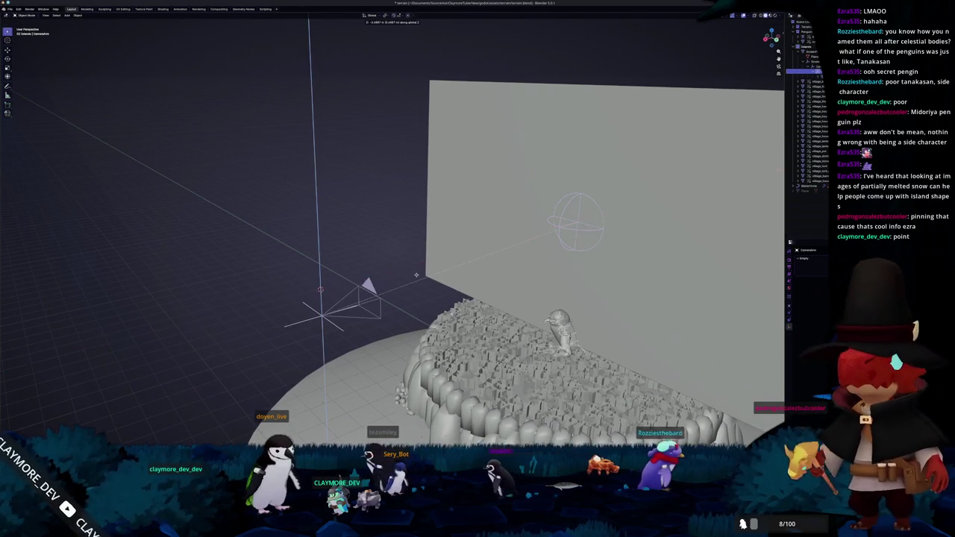
{"action": "key", "text": "x"}
{"action": "left_click", "coordinate": [443, 282]}
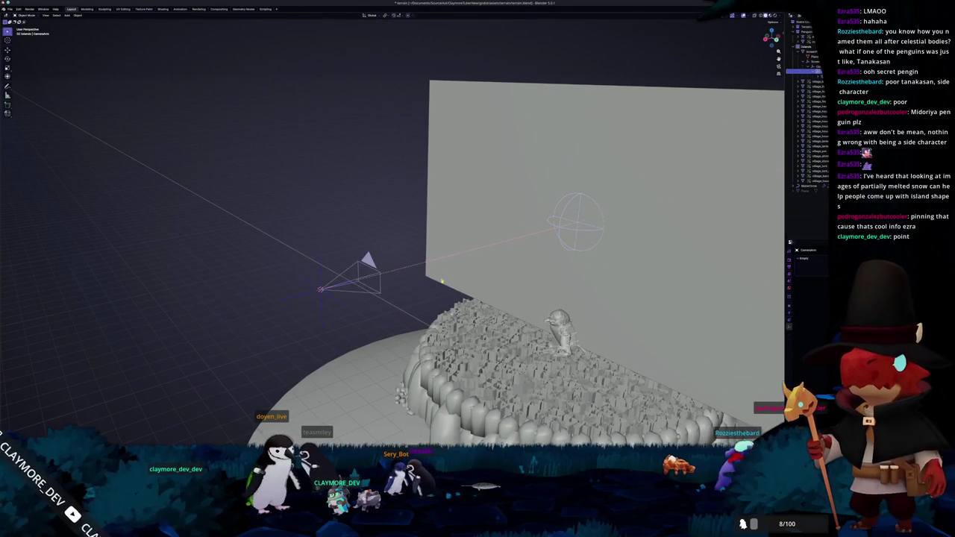
{"action": "key", "text": "KP_0"}
{"action": "key", "text": "g"}
{"action": "key", "text": "z"}
{"action": "key", "text": "z"}
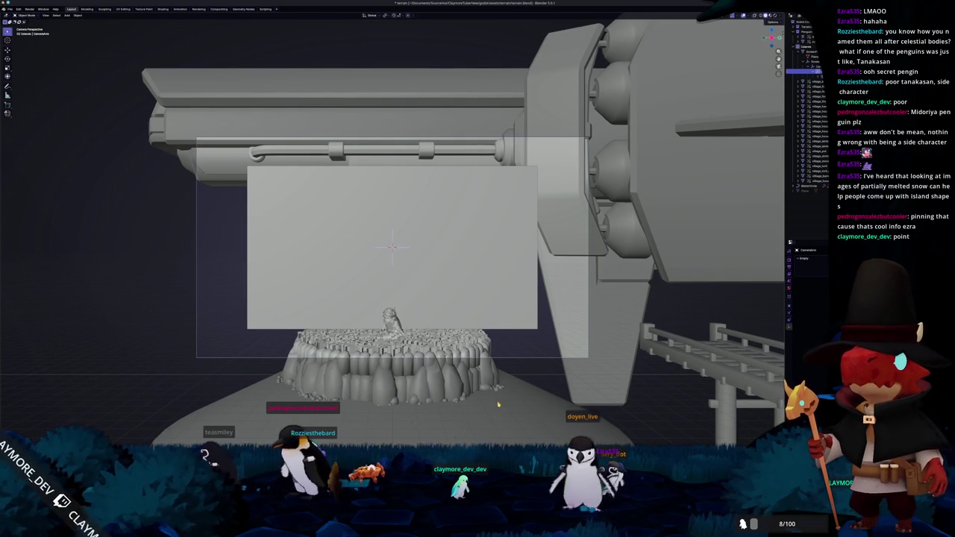
Step: Select the camera and briefly look through it
{"action": "mouse_move", "coordinate": [479, 405]}
{"action": "middle_mouse_down"}
{"action": "mouse_move", "coordinate": [557, 399]}
{"action": "mouse_move", "coordinate": [453, 396]}
{"action": "middle_mouse_up"}
{"action": "left_click", "coordinate": [505, 332]}
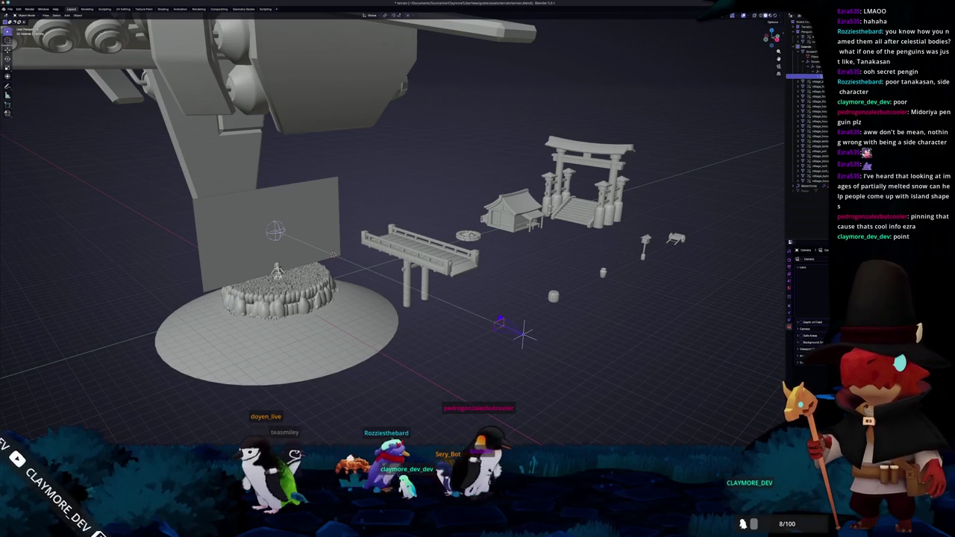
{"action": "key", "text": "KP_0"}
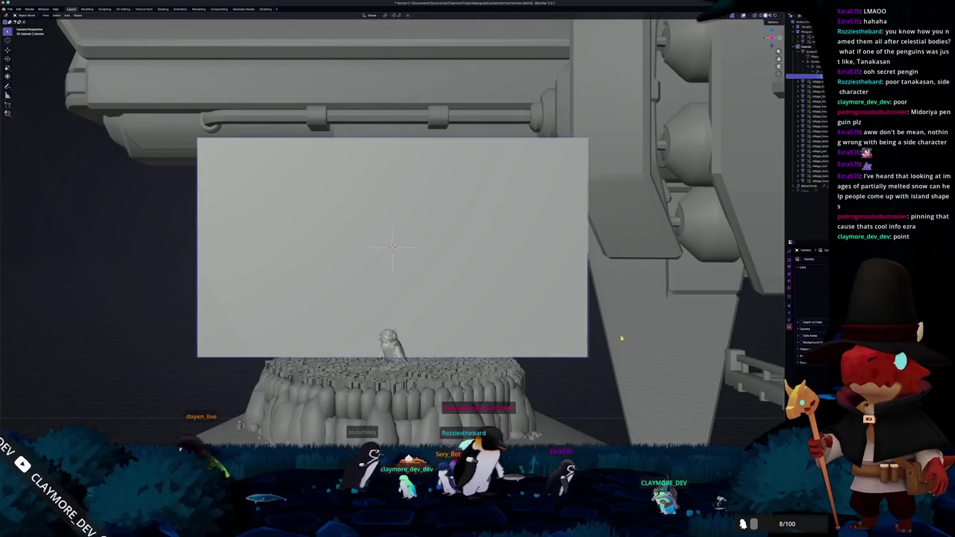
{"action": "key", "text": "KP_0"}
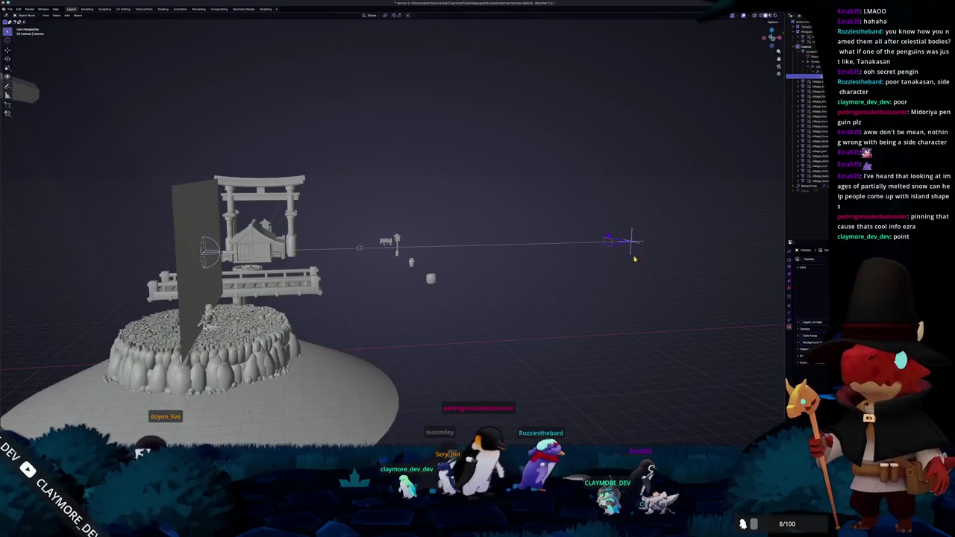
Step: Slide the empty beside the camera along X and recheck the camera framing
{"action": "left_click", "coordinate": [634, 258]}
{"action": "key", "text": "g"}
{"action": "key", "text": "x"}
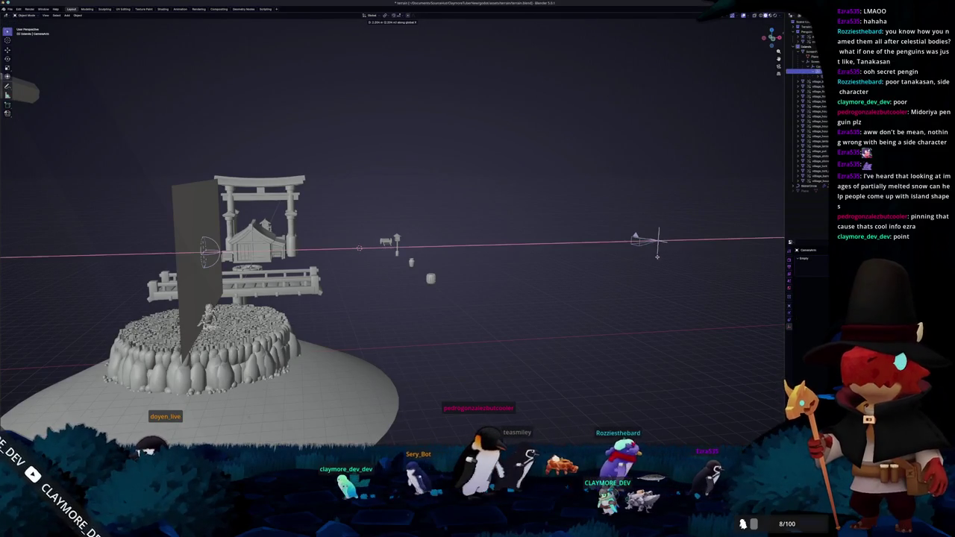
{"action": "left_click", "coordinate": [656, 241]}
{"action": "key", "text": "KP_Decimal"}
{"action": "key", "text": "KP_0"}
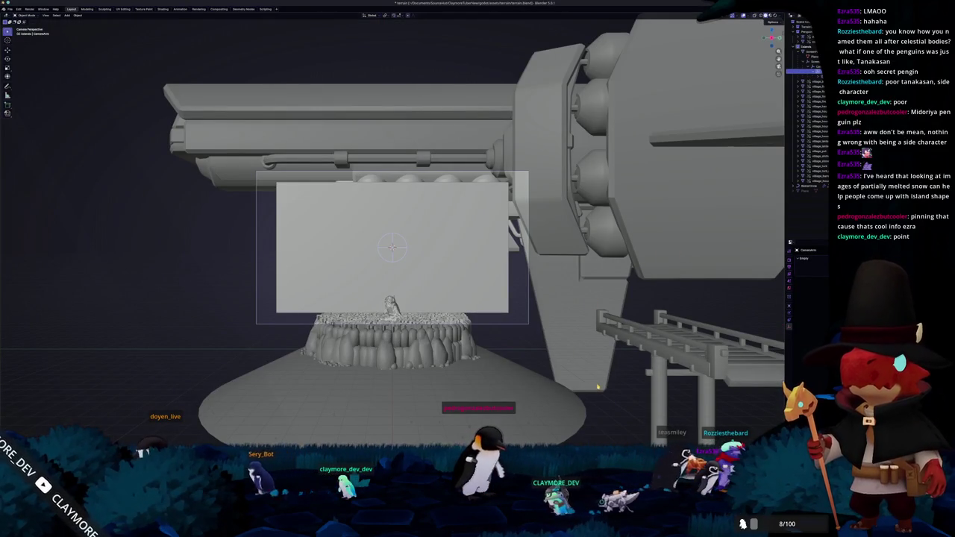
{"action": "left_click", "coordinate": [597, 385]}
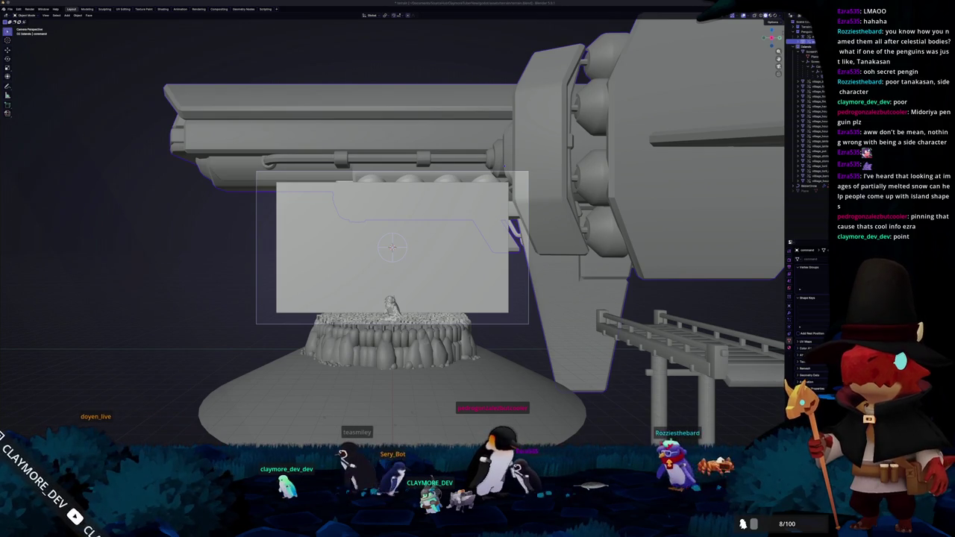
{"action": "key", "text": "alt+Tab"}
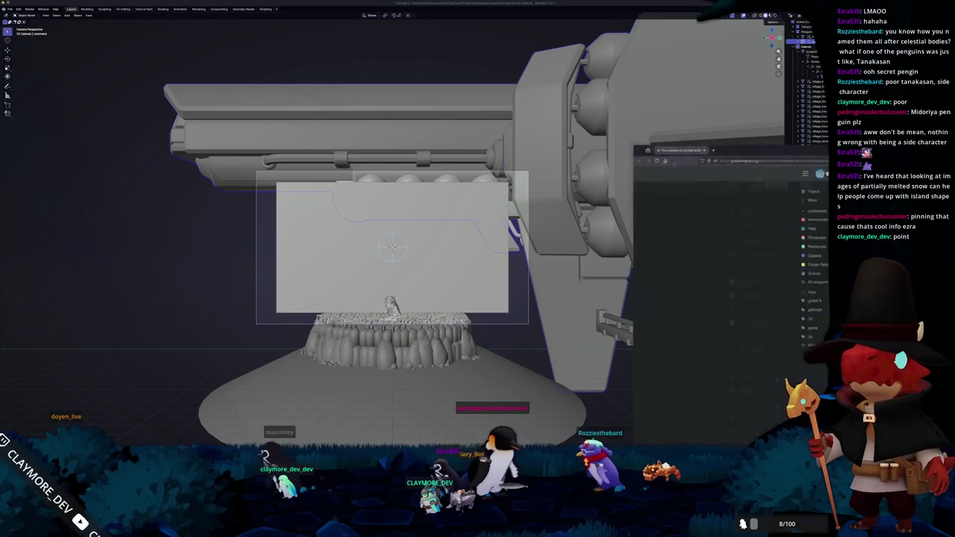
{"action": "scroll", "coordinate": [597, 305], "scroll_direction": "down", "scroll_amount": 2}
{"action": "scroll", "coordinate": [597, 304], "scroll_direction": "down", "scroll_amount": 3}
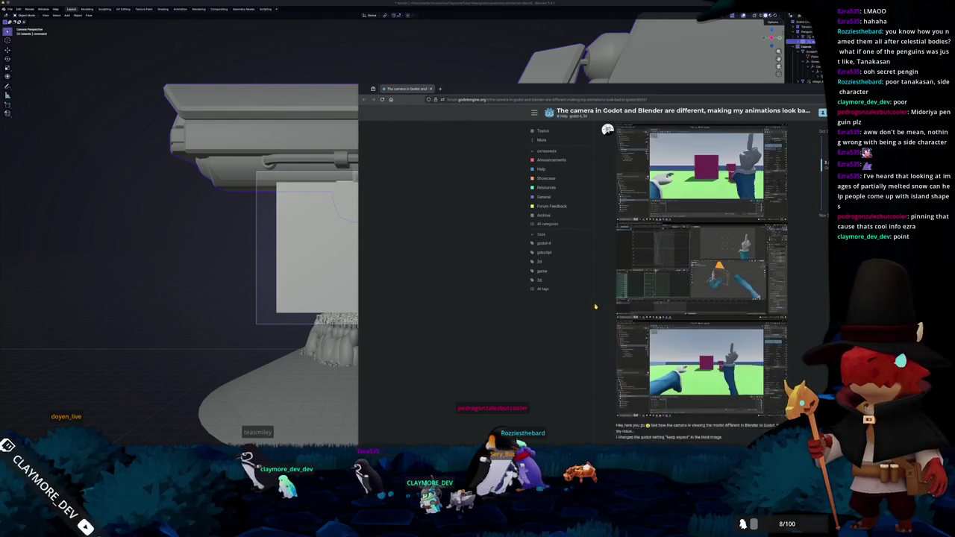
{"action": "scroll", "coordinate": [598, 304], "scroll_direction": "down", "scroll_amount": 3}
{"action": "scroll", "coordinate": [599, 306], "scroll_direction": "down", "scroll_amount": 2}
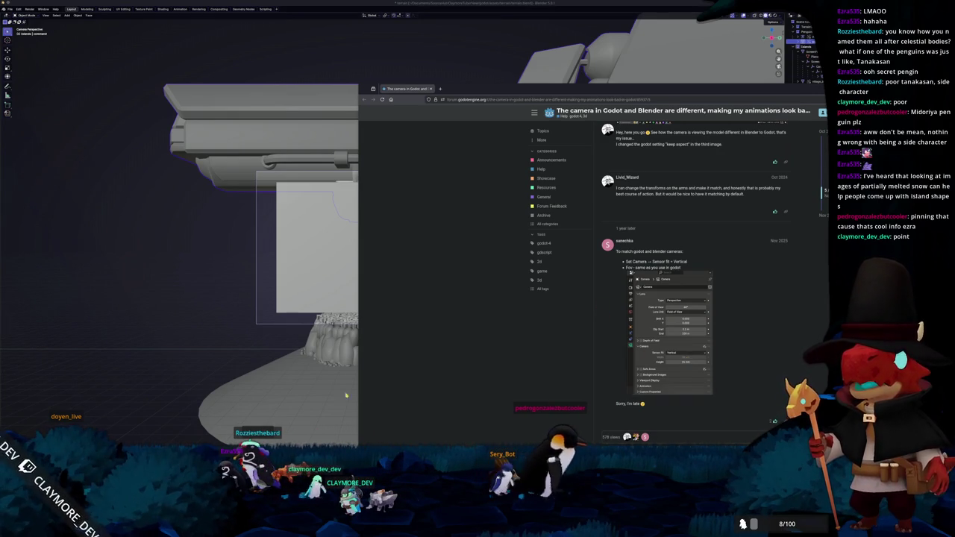
{"action": "key", "text": "alt+Tab"}
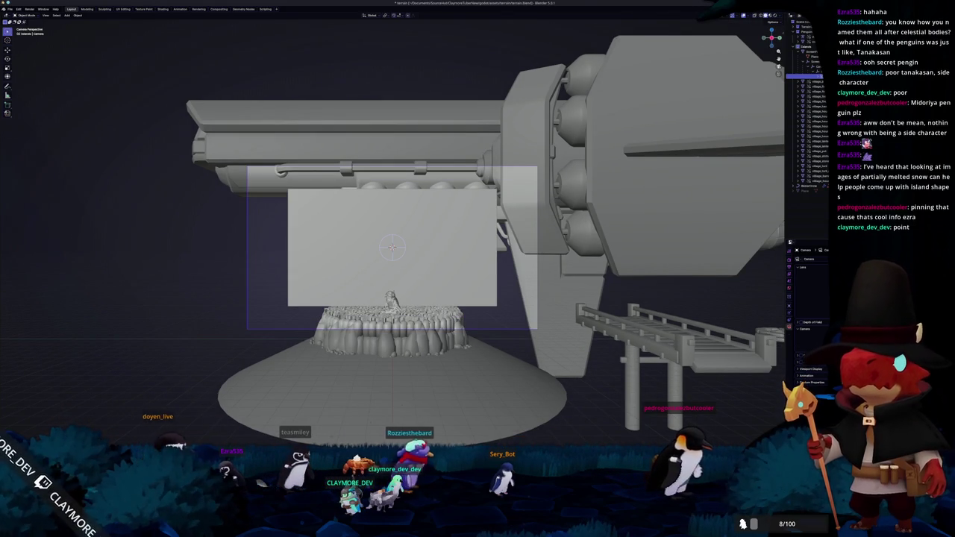
Step: Glance at the forum thread on camera differences, then return to Blender
{"action": "scroll", "coordinate": [391, 246], "scroll_direction": "down", "scroll_amount": 3}
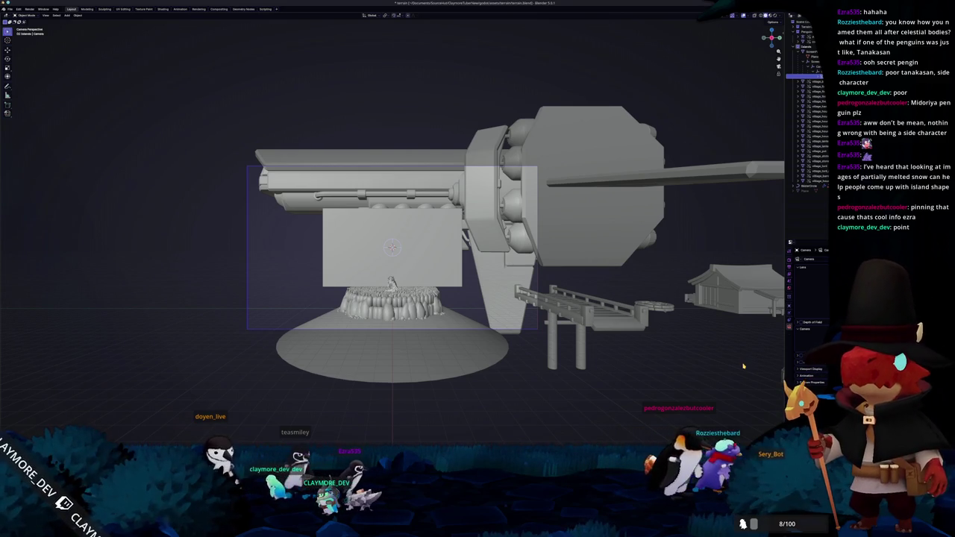
{"action": "key", "text": "alt+Tab"}
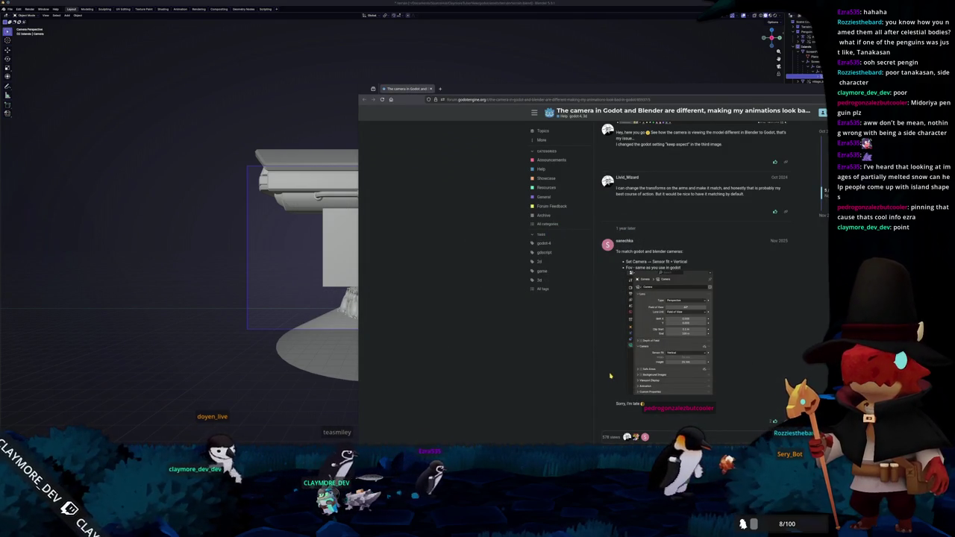
{"action": "key", "text": "alt+Tab"}
{"action": "key", "text": "alt+Tab"}
{"action": "key", "text": "alt+Tab"}
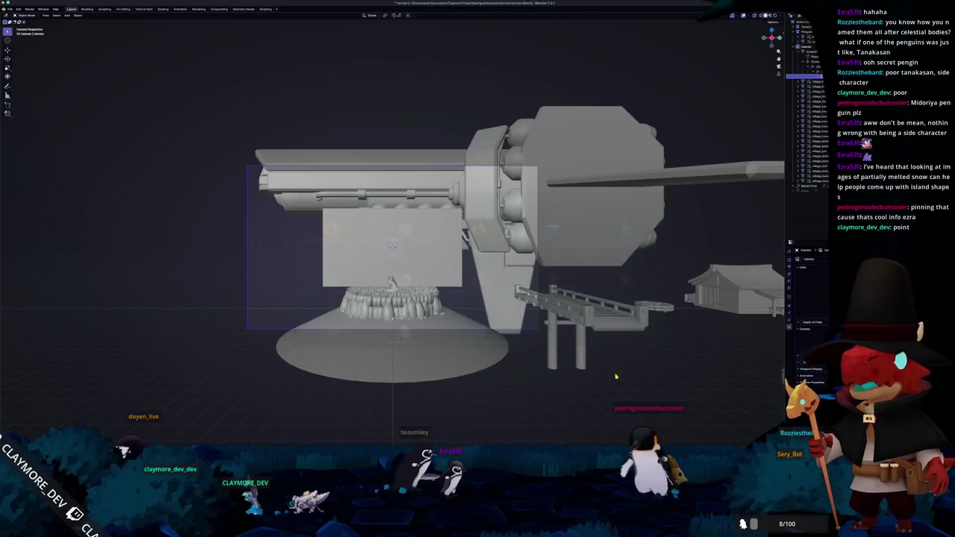
{"action": "scroll", "coordinate": [616, 376], "scroll_direction": "up", "scroll_amount": 1}
{"action": "scroll", "coordinate": [616, 374], "scroll_direction": "up", "scroll_amount": 2}
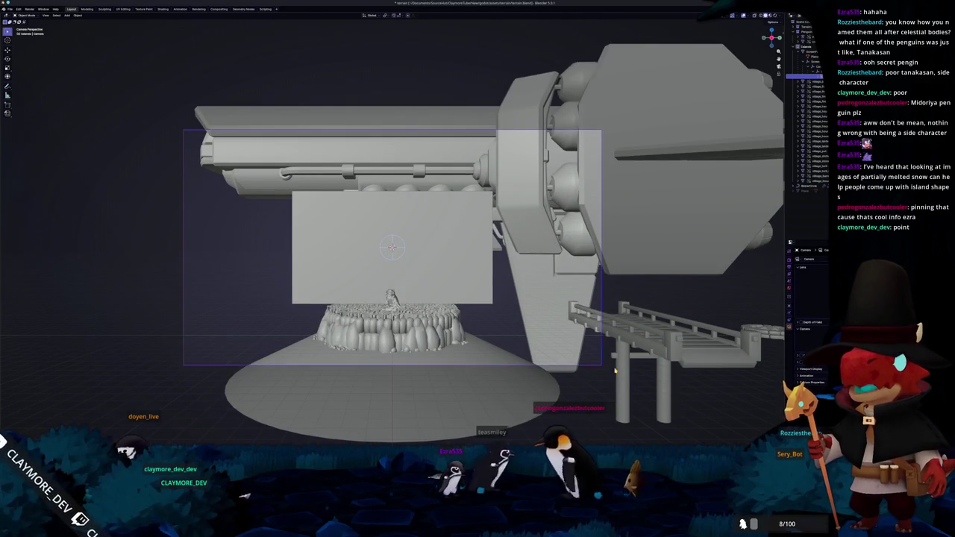
Step: Move the camera along its local X axis to recentre the plane and island
{"action": "key", "text": "g"}
{"action": "key", "text": "x"}
{"action": "key", "text": "x"}
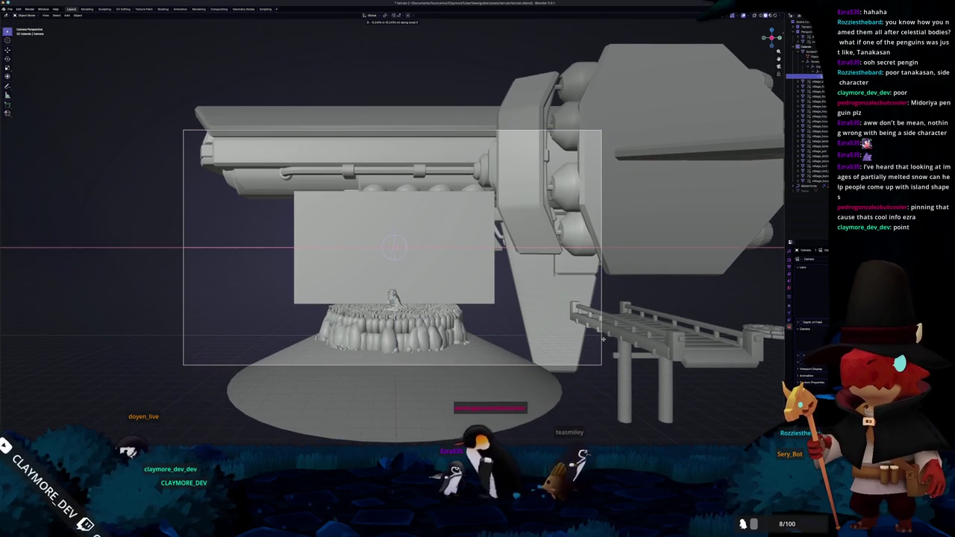
{"action": "left_click", "coordinate": [603, 340]}
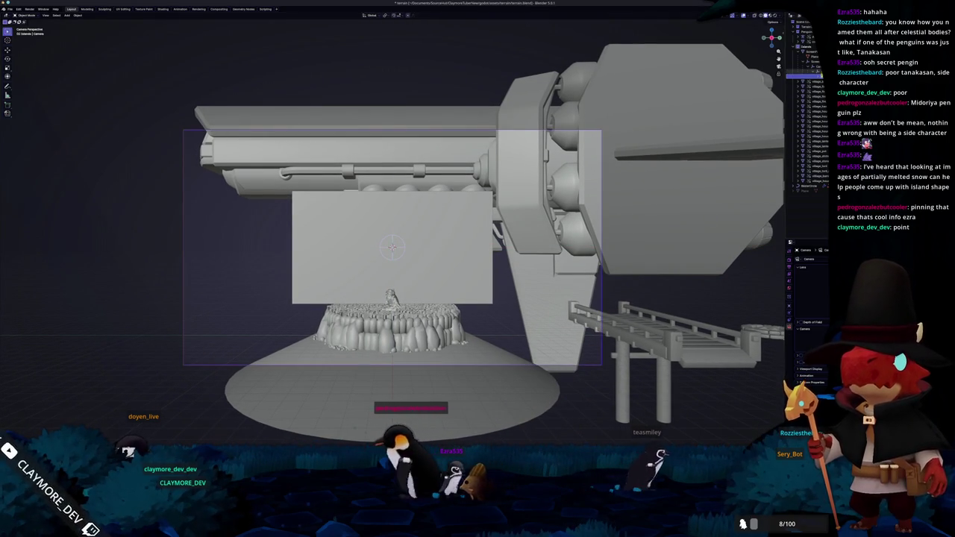
{"action": "left_click", "coordinate": [717, 175]}
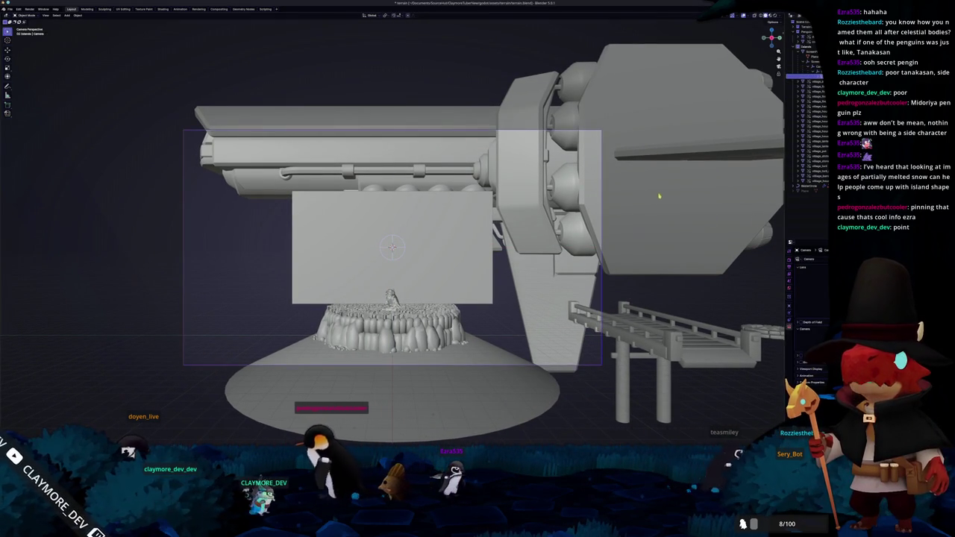
{"action": "key", "text": "ctrl+KP_0"}
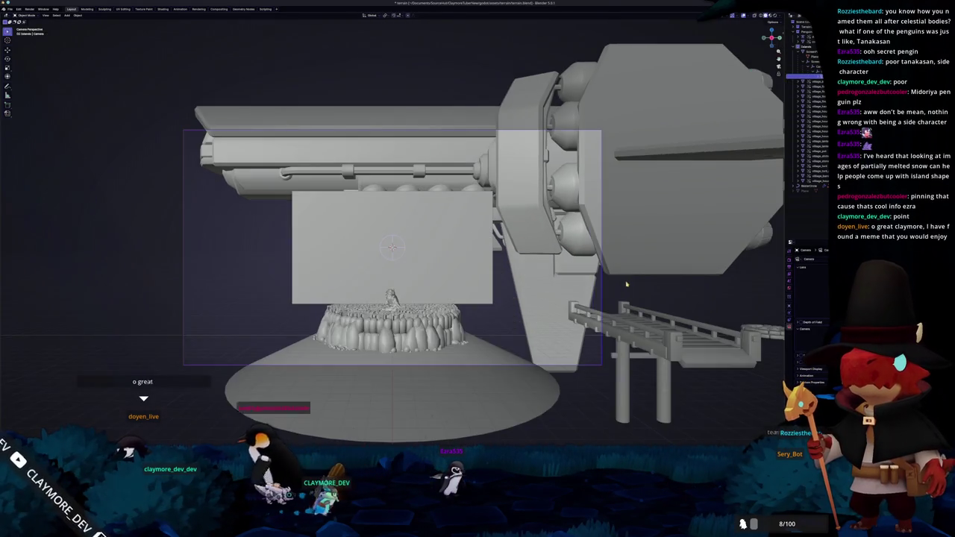
{"action": "mouse_move", "coordinate": [627, 247]}
{"action": "middle_mouse_down"}
{"action": "mouse_move", "coordinate": [498, 307]}
{"action": "mouse_move", "coordinate": [641, 298]}
{"action": "middle_mouse_up"}
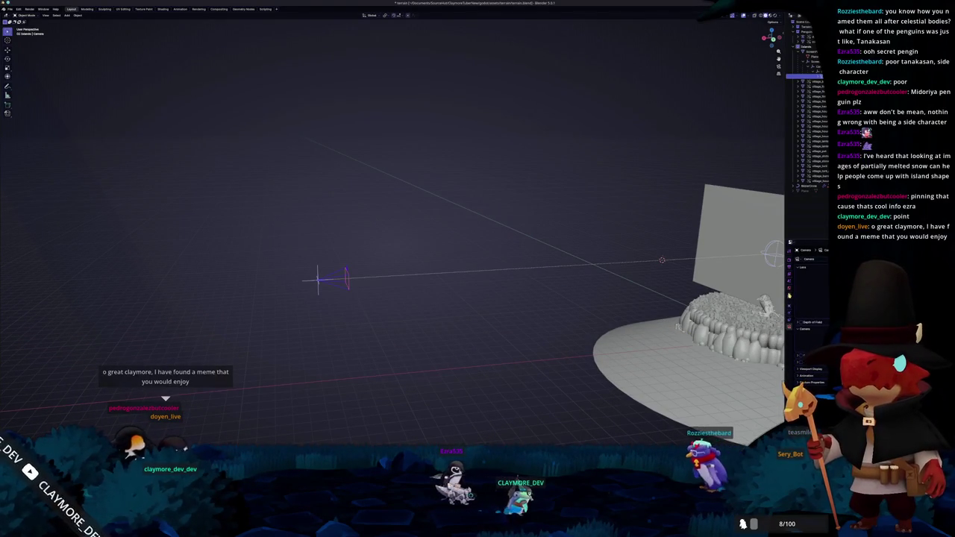
Step: Show the Object transform properties and move the camera along Y toward the island
{"action": "left_click", "coordinate": [789, 288]}
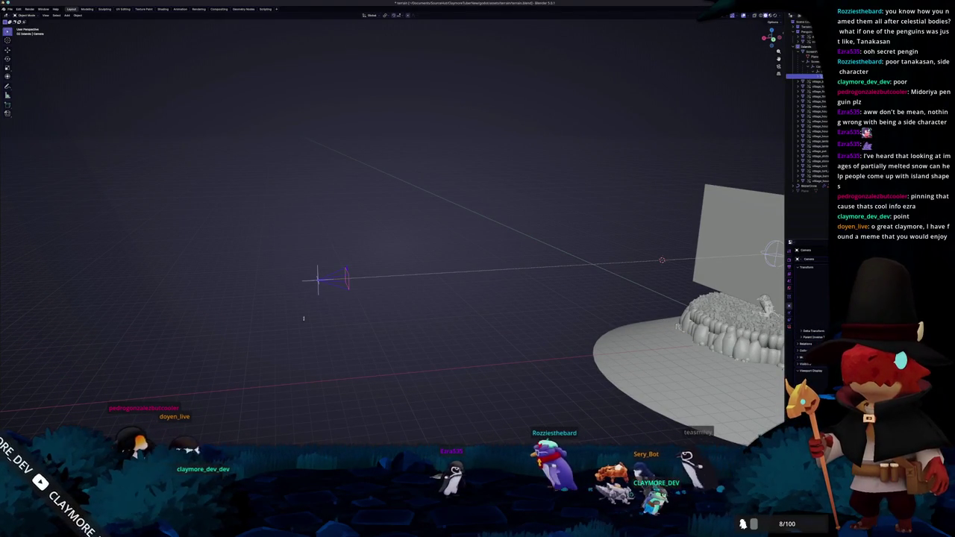
{"action": "middle_click_drag", "start_coordinate": [319, 305], "coordinate": [452, 317]}
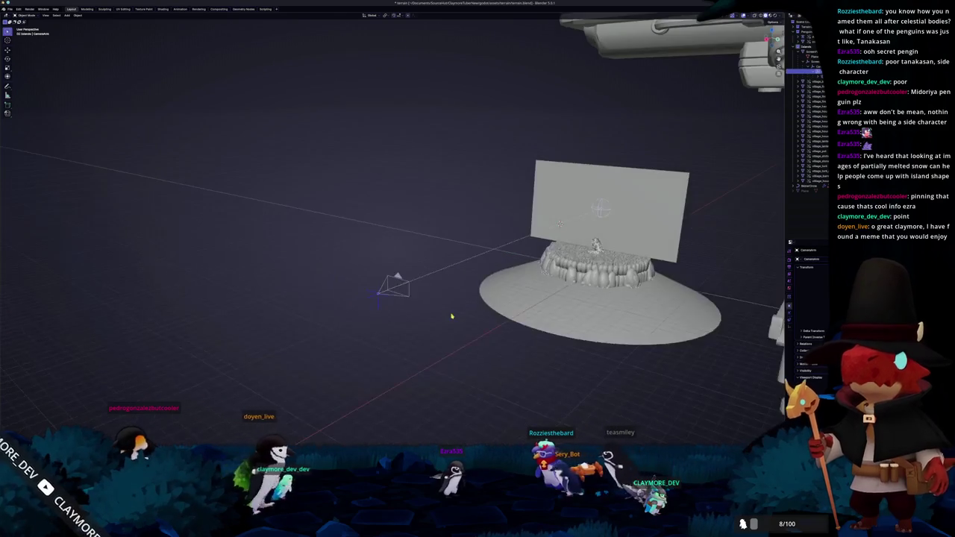
{"action": "key", "text": "KP_0"}
{"action": "key", "text": "g"}
{"action": "key", "text": "y"}
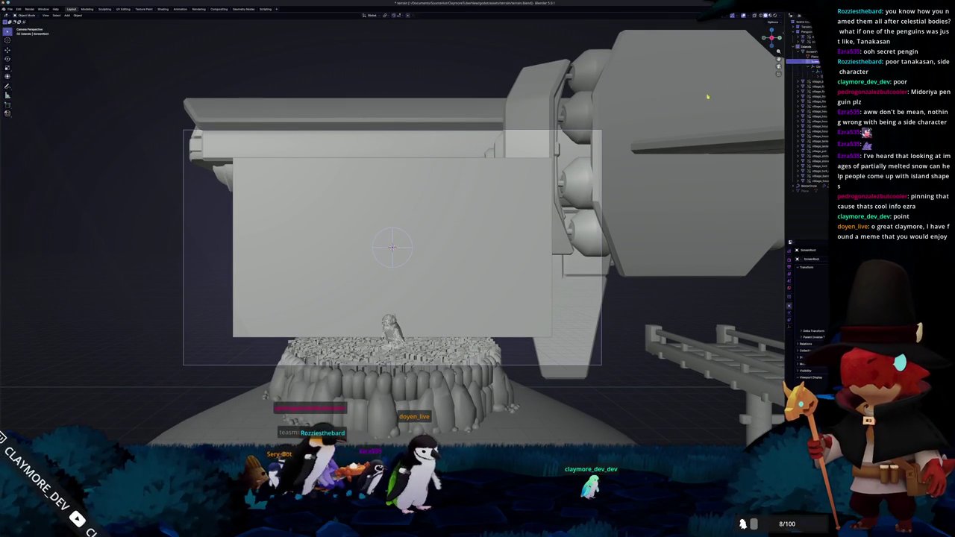
{"action": "key", "text": "g"}
{"action": "key", "text": "z"}
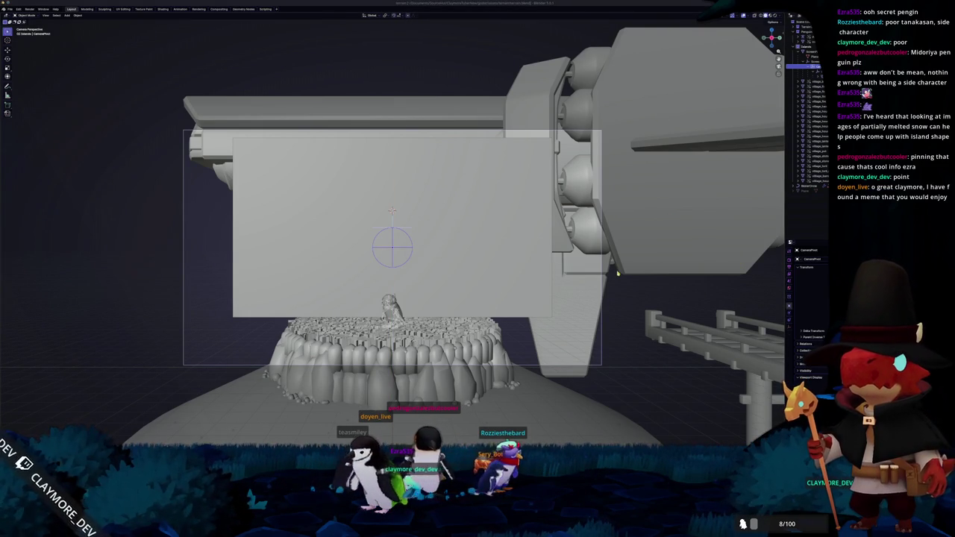
{"action": "mouse_move", "coordinate": [619, 300]}
{"action": "middle_mouse_down"}
{"action": "mouse_move", "coordinate": [558, 324]}
{"action": "mouse_move", "coordinate": [485, 329]}
{"action": "middle_mouse_up"}
Step: Box-select the backdrop plane and snow disk and move them together along Z
{"action": "scroll", "coordinate": [485, 329], "scroll_direction": "down", "scroll_amount": 2}
{"action": "scroll", "coordinate": [470, 332], "scroll_direction": "down", "scroll_amount": 2}
{"action": "scroll", "coordinate": [456, 336], "scroll_direction": "down", "scroll_amount": 2}
{"action": "scroll", "coordinate": [443, 341], "scroll_direction": "down", "scroll_amount": 1}
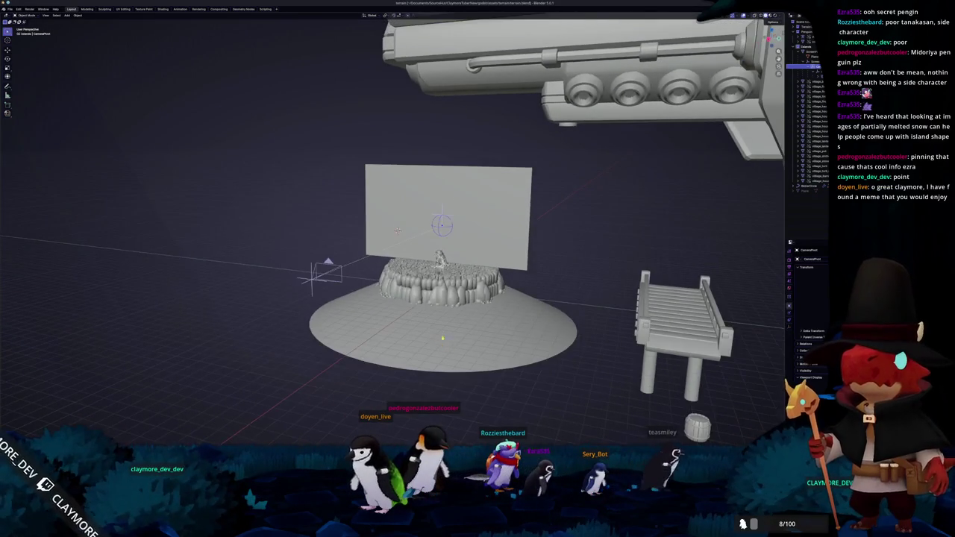
{"action": "middle_click_drag", "start_coordinate": [443, 341], "coordinate": [399, 335]}
{"action": "scroll", "coordinate": [391, 280], "scroll_direction": "down", "scroll_amount": 3}
{"action": "mouse_move", "coordinate": [485, 324]}
{"action": "middle_mouse_down"}
{"action": "mouse_move", "coordinate": [456, 319]}
{"action": "mouse_move", "coordinate": [657, 278]}
{"action": "mouse_move", "coordinate": [450, 314]}
{"action": "middle_mouse_up"}
{"action": "left_click_drag", "start_coordinate": [447, 314], "coordinate": [309, 208]}
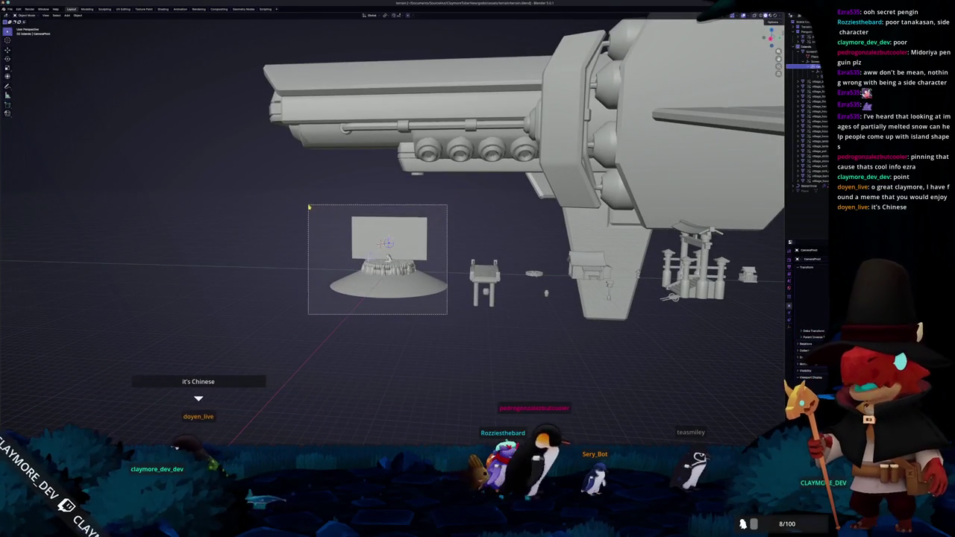
{"action": "middle_click_drag", "start_coordinate": [309, 207], "coordinate": [369, 256]}
{"action": "key", "text": "g"}
{"action": "key", "text": "z"}
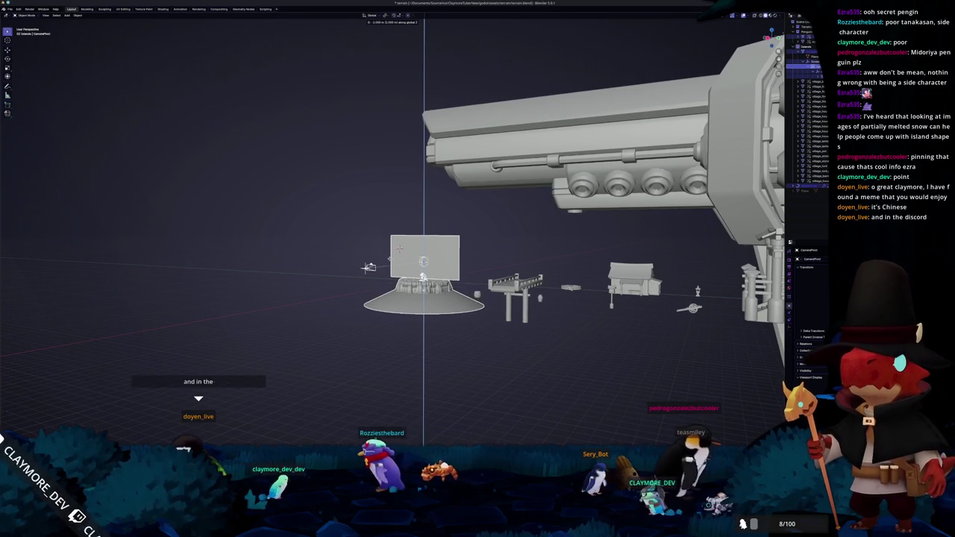
{"action": "left_click", "coordinate": [369, 268]}
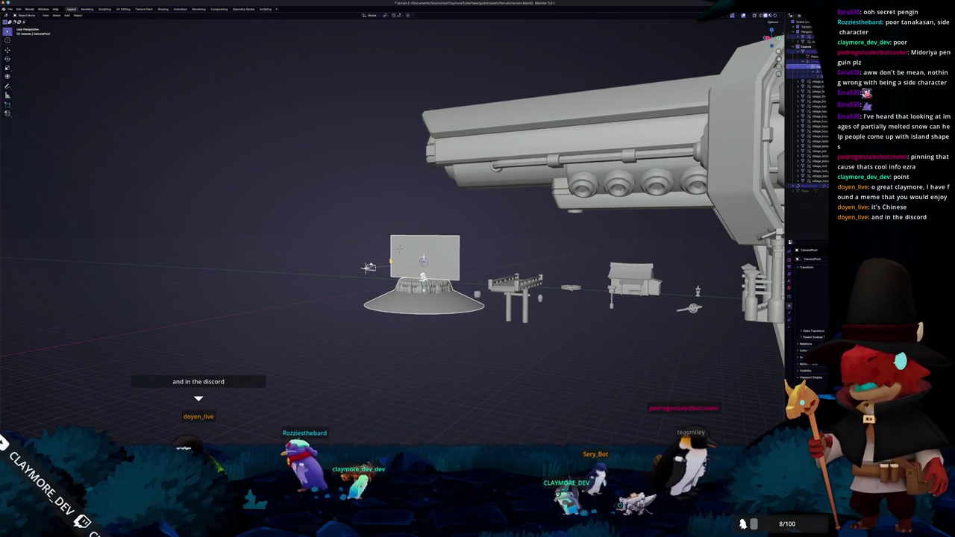
Step: Try applying their transforms, which fails with multi-user errors, then select ScreenPlaceholder and CameraPoint
{"action": "key", "text": "ctrl+a"}
{"action": "left_click", "coordinate": [389, 247]}
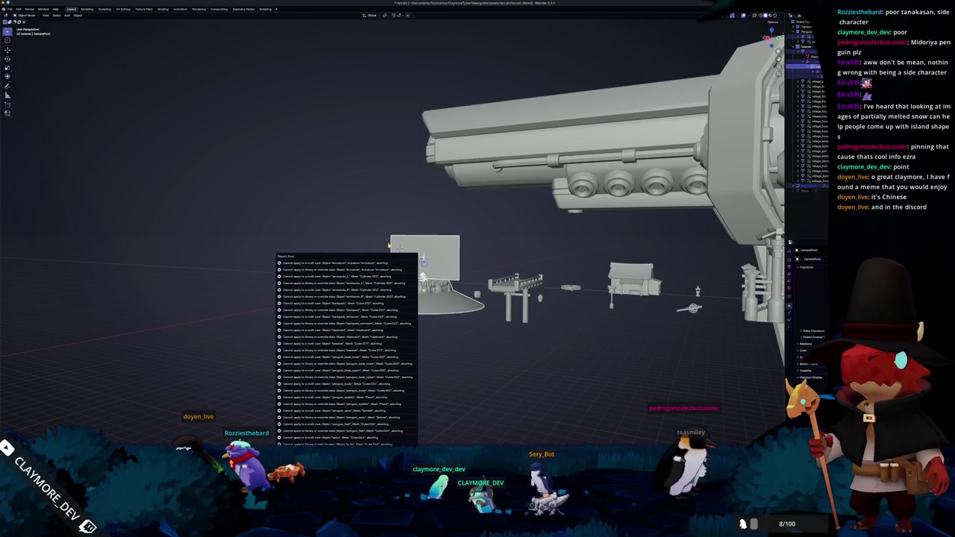
{"action": "scroll", "coordinate": [388, 247], "scroll_direction": "up", "scroll_amount": 4}
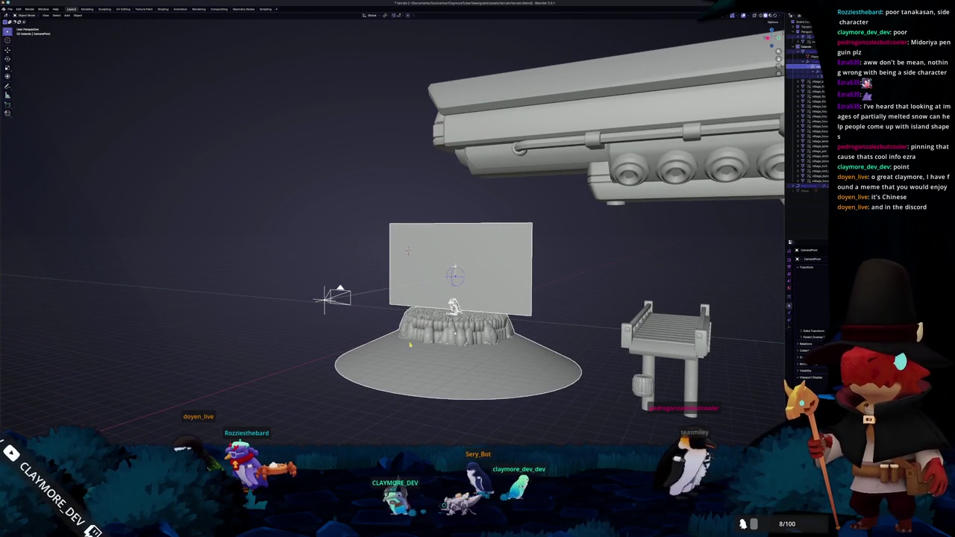
{"action": "left_click", "coordinate": [431, 290]}
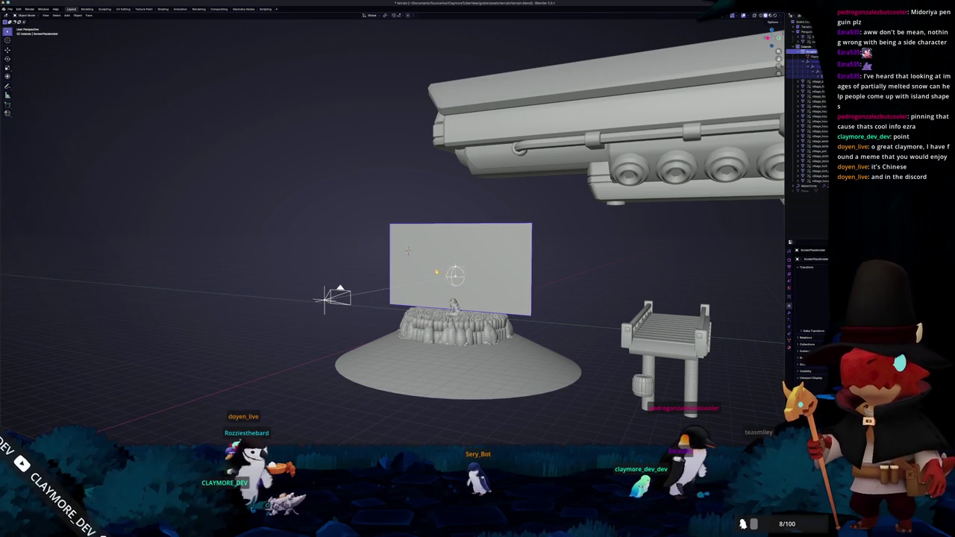
{"action": "scroll", "coordinate": [403, 239], "scroll_direction": "up", "scroll_amount": 1}
{"action": "scroll", "coordinate": [403, 239], "scroll_direction": "up", "scroll_amount": 1}
{"action": "left_click", "coordinate": [437, 284]}
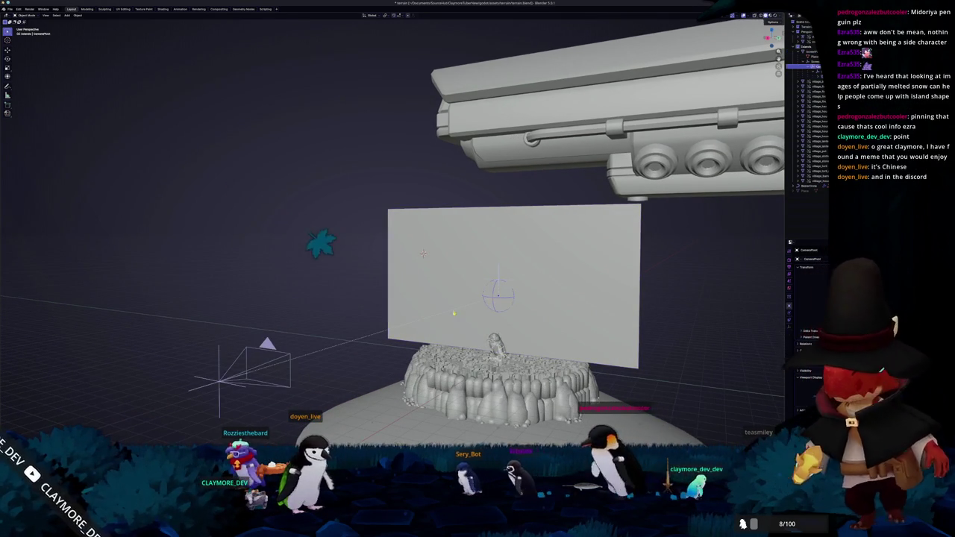
{"action": "scroll", "coordinate": [397, 330], "scroll_direction": "down", "scroll_amount": 3}
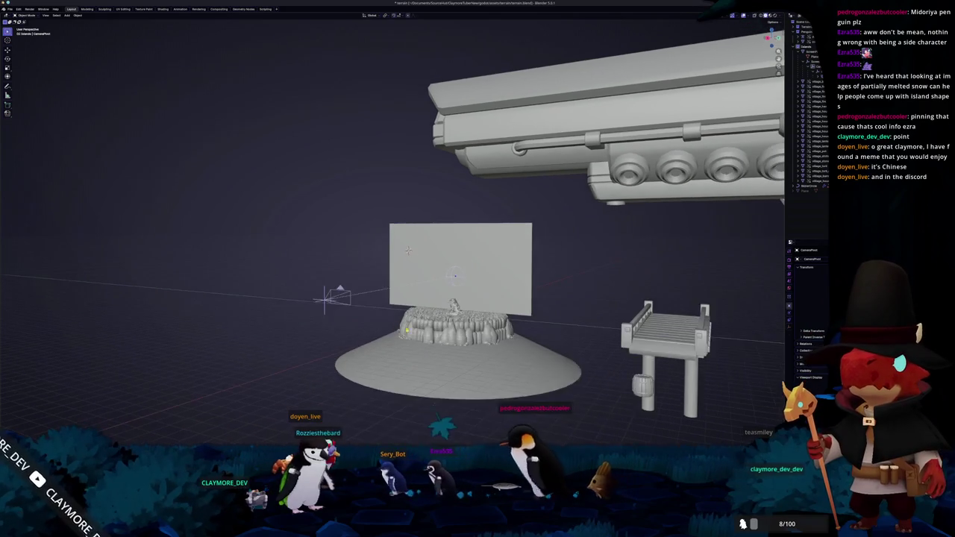
{"action": "middle_click_drag", "start_coordinate": [397, 330], "coordinate": [359, 330]}
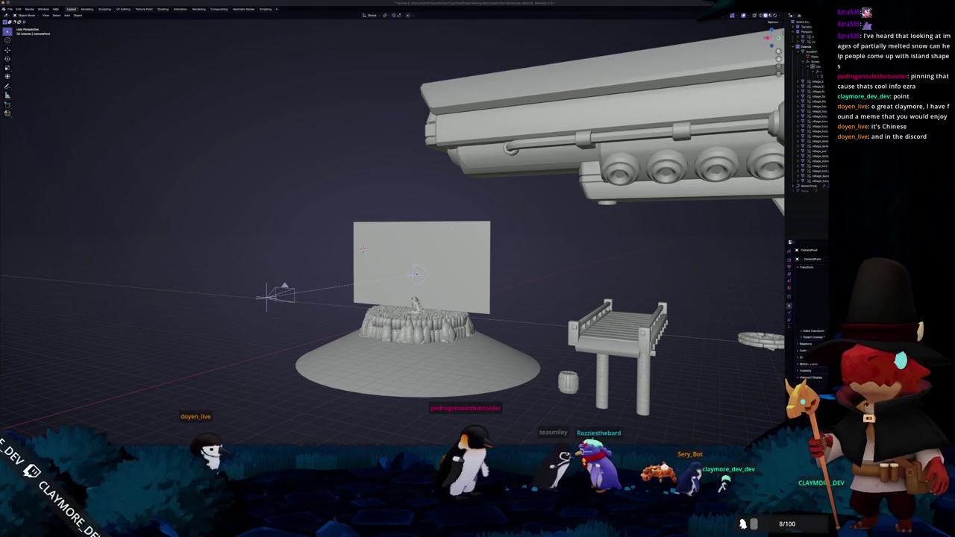
{"action": "key", "text": "alt+Tab"}
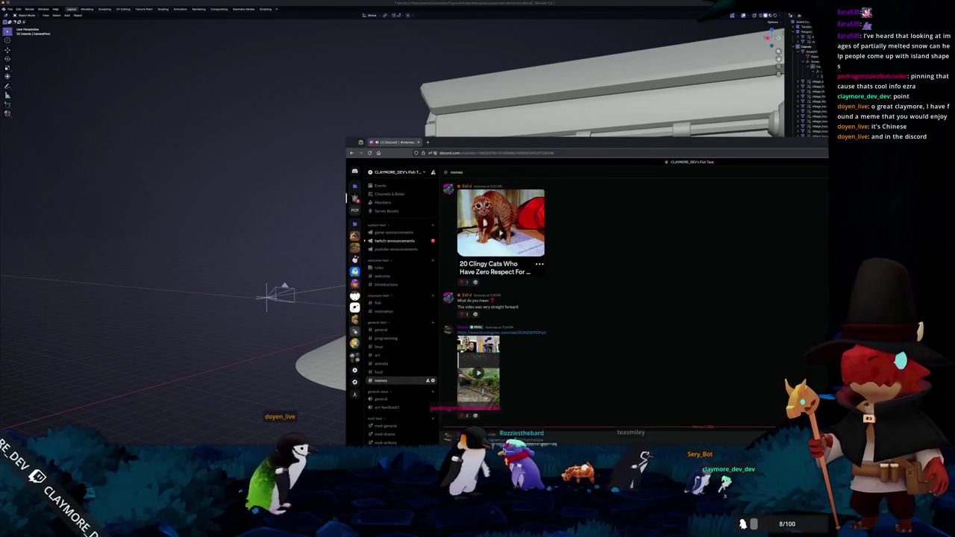
{"action": "left_click", "coordinate": [493, 419]}
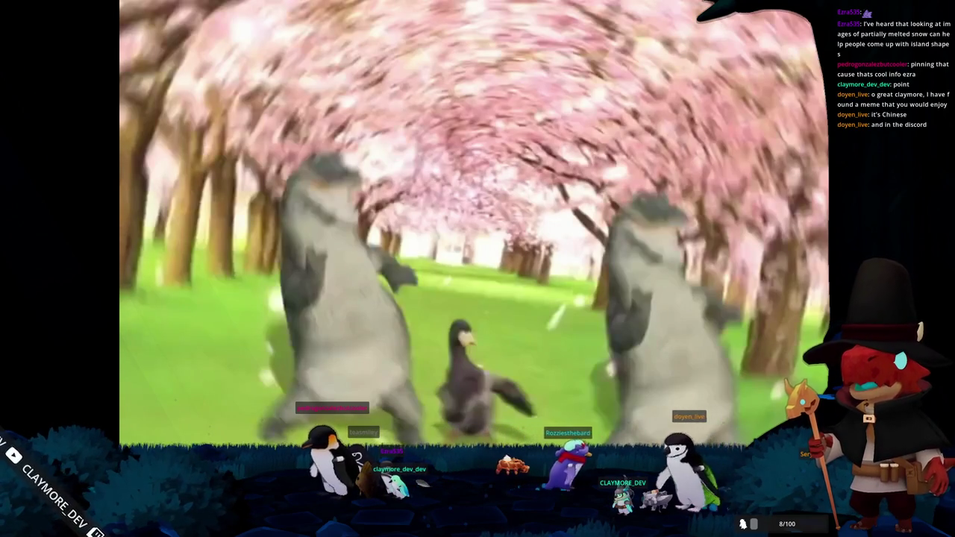
{"action": "key", "text": "Escape"}
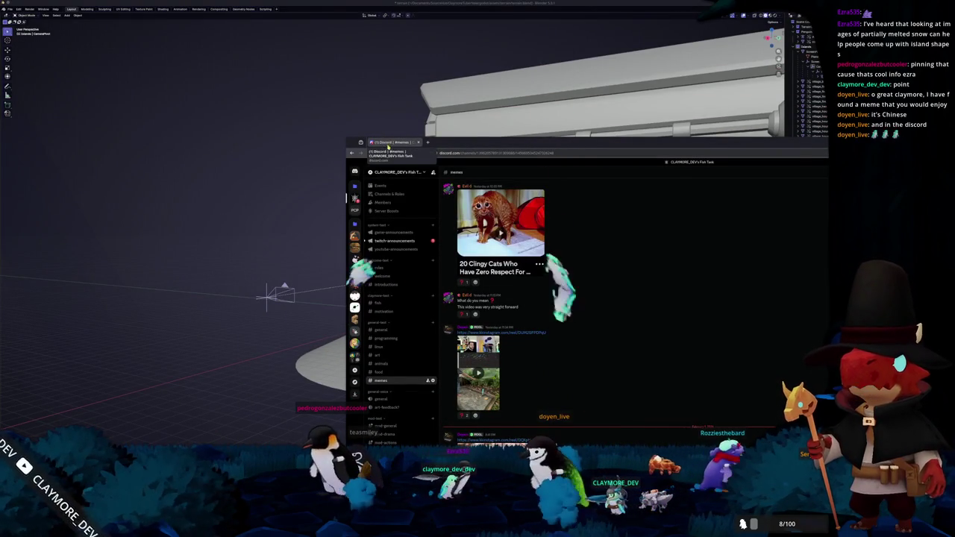
{"action": "key", "text": "alt+Tab"}
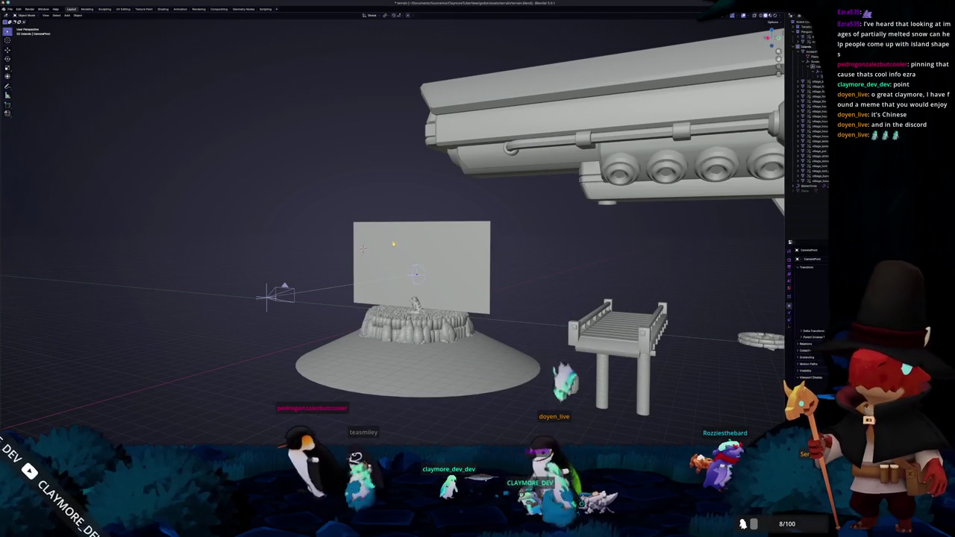
Step: View the plaza through the scene camera and begin moving the penguin along X
{"action": "scroll", "coordinate": [358, 249], "scroll_direction": "up", "scroll_amount": 1}
{"action": "mouse_move", "coordinate": [394, 233]}
{"action": "middle_mouse_down"}
{"action": "mouse_move", "coordinate": [462, 271]}
{"action": "mouse_move", "coordinate": [416, 260]}
{"action": "mouse_move", "coordinate": [442, 281]}
{"action": "middle_mouse_up"}
{"action": "scroll", "coordinate": [462, 270], "scroll_direction": "down", "scroll_amount": 3}
{"action": "scroll", "coordinate": [415, 260], "scroll_direction": "up", "scroll_amount": 2}
{"action": "scroll", "coordinate": [416, 260], "scroll_direction": "down", "scroll_amount": 2}
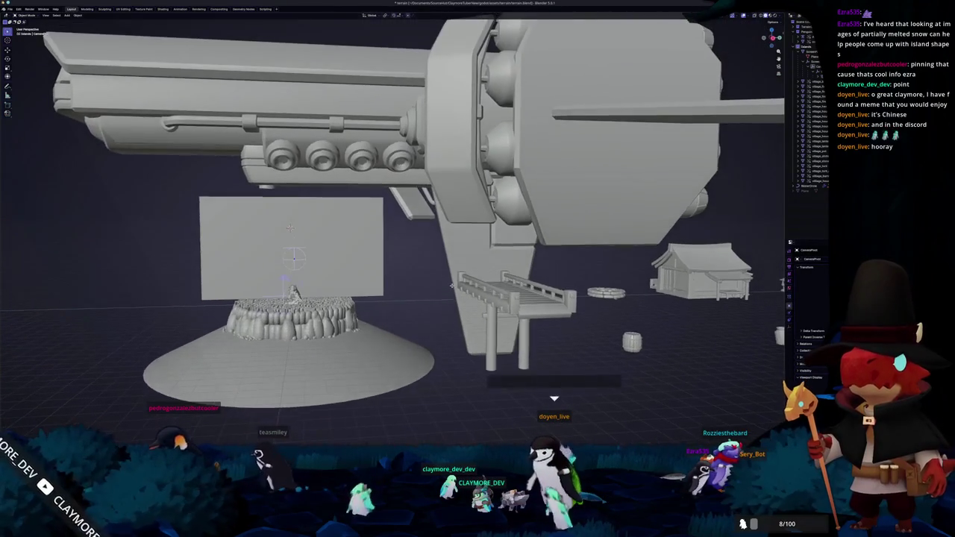
{"action": "scroll", "coordinate": [443, 281], "scroll_direction": "up", "scroll_amount": 3}
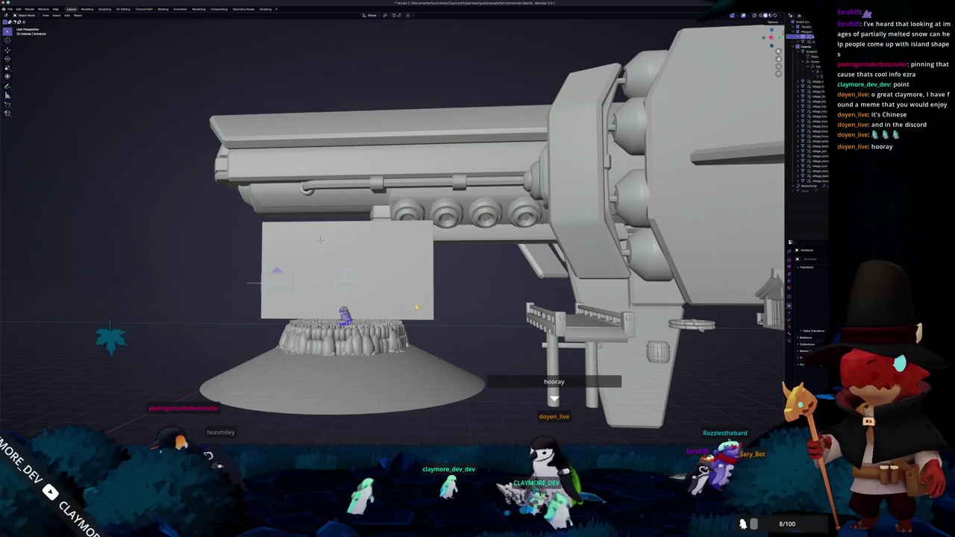
{"action": "key", "text": "KP_0"}
{"action": "key", "text": "g"}
{"action": "key", "text": "x"}
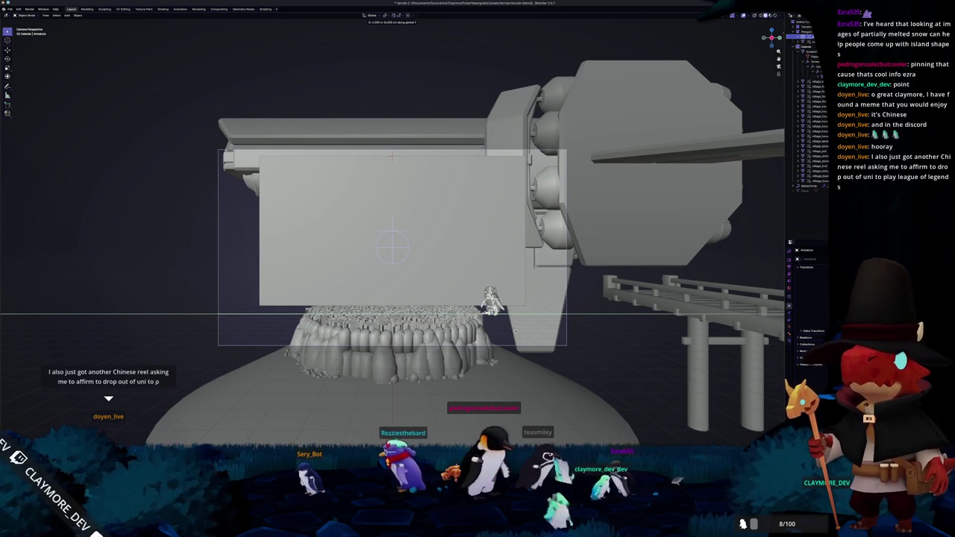
Step: Leave the penguin in place, add a plain-axes empty and shift it along X
{"action": "right_click", "coordinate": [515, 331]}
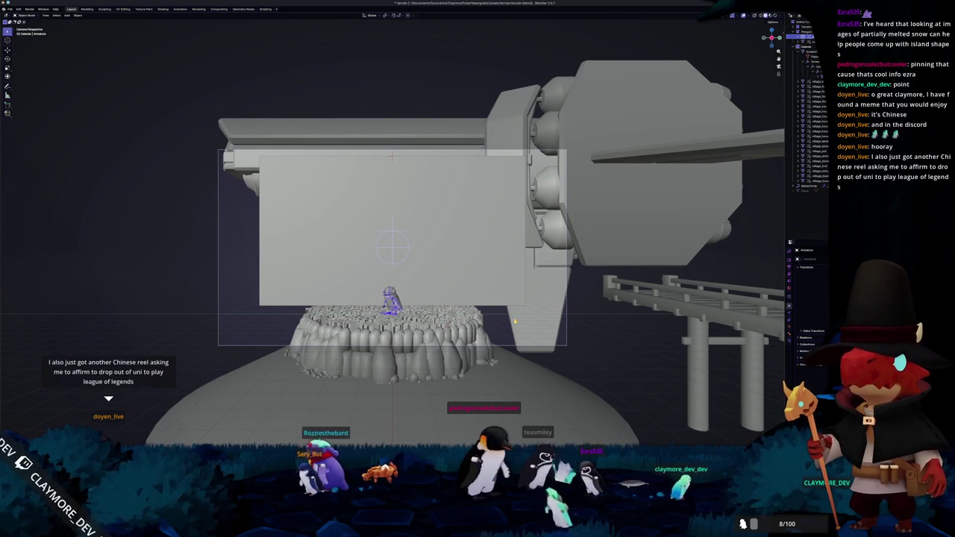
{"action": "key", "text": "shift+a"}
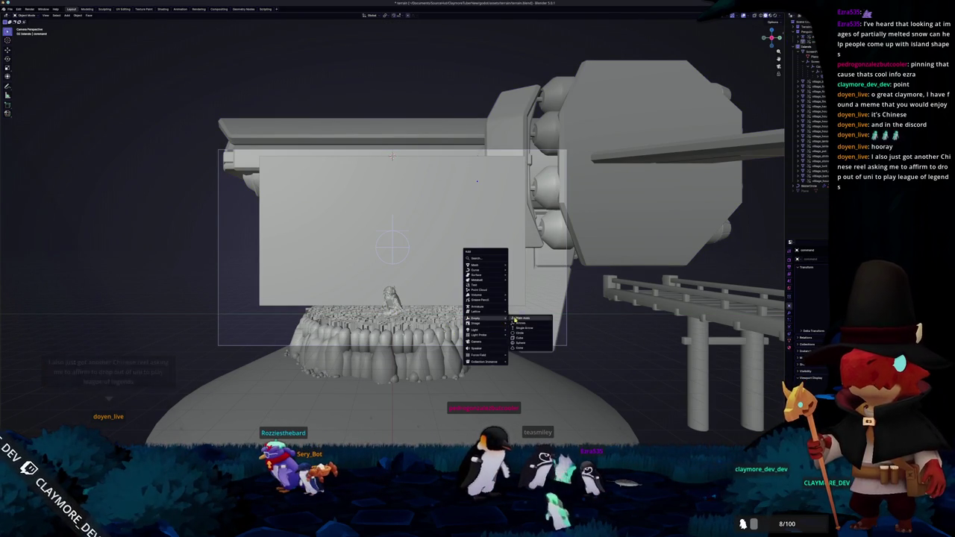
{"action": "left_click", "coordinate": [512, 319]}
{"action": "scroll", "coordinate": [470, 323], "scroll_direction": "up", "scroll_amount": 1}
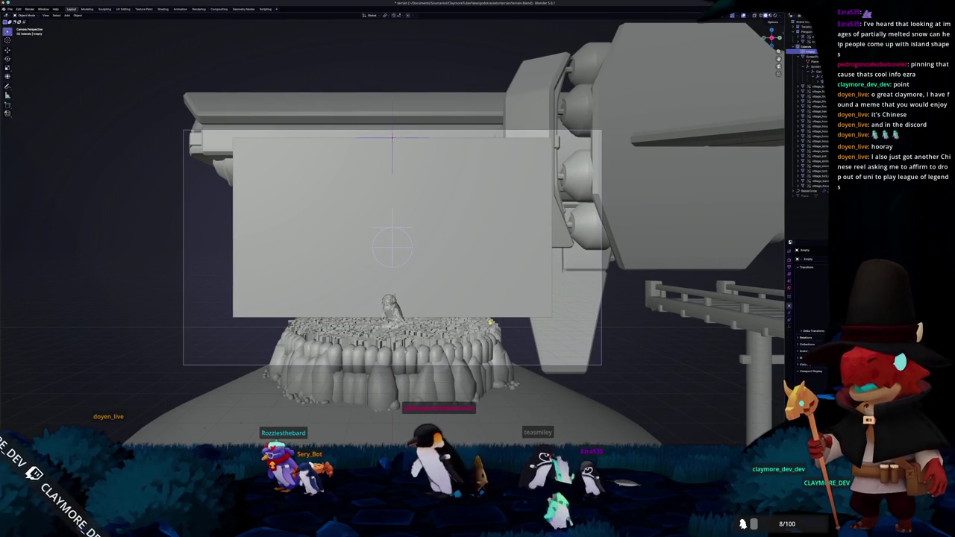
{"action": "key", "text": "g"}
{"action": "key", "text": "x"}
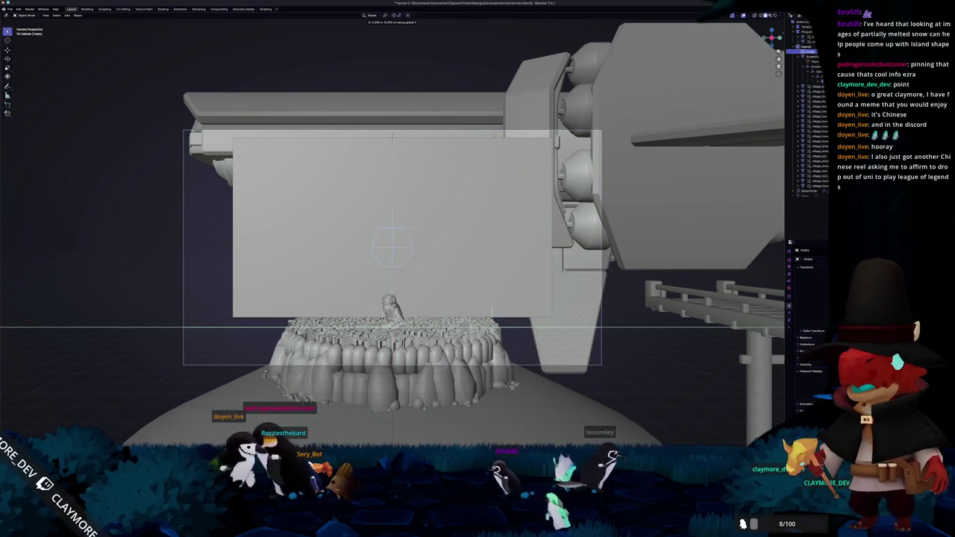
{"action": "left_click", "coordinate": [584, 321]}
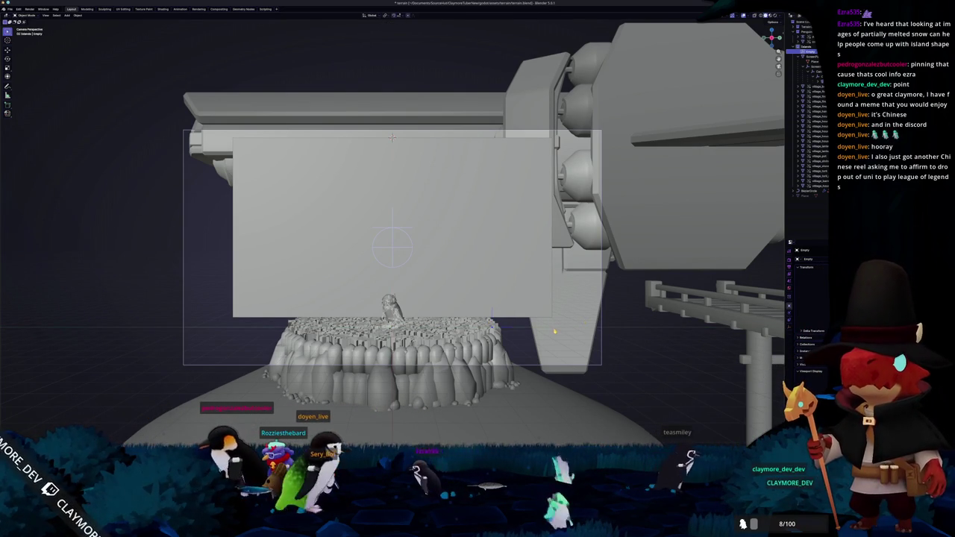
Step: Rename the new empty to ScreenPenguinPosition
{"action": "key", "text": "F2"}
{"action": "type", "text": "Penguin"}
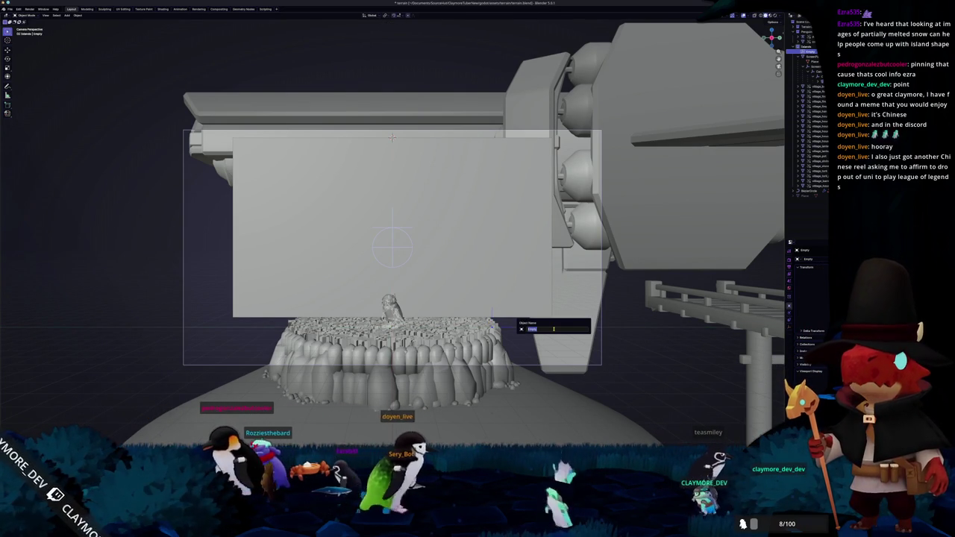
{"action": "key", "text": "BackSpace"}
{"action": "key", "text": "BackSpace"}
{"action": "key", "text": "BackSpace"}
{"action": "type", "text": "reen"}
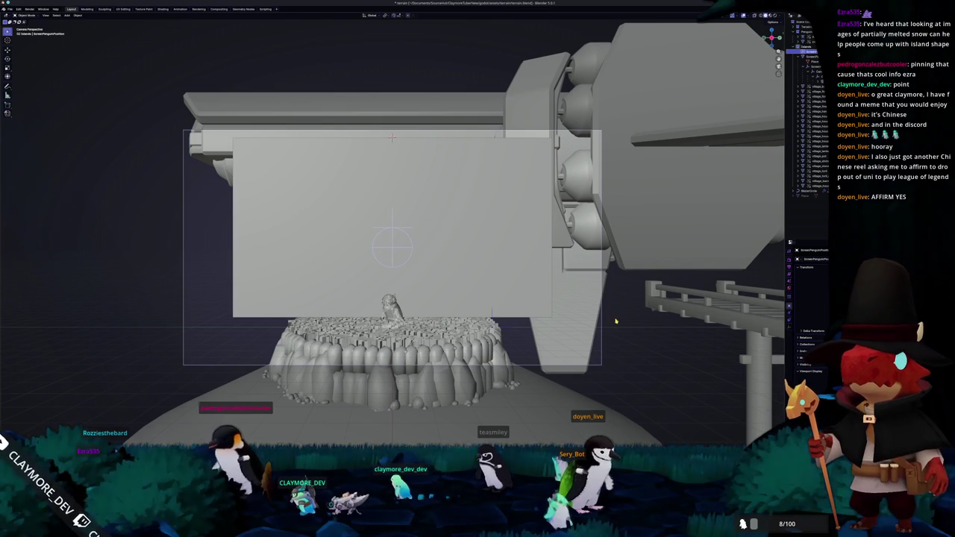
Step: Apply all transforms to the empty and orbit out of the camera view
{"action": "key", "text": "ctrl+a"}
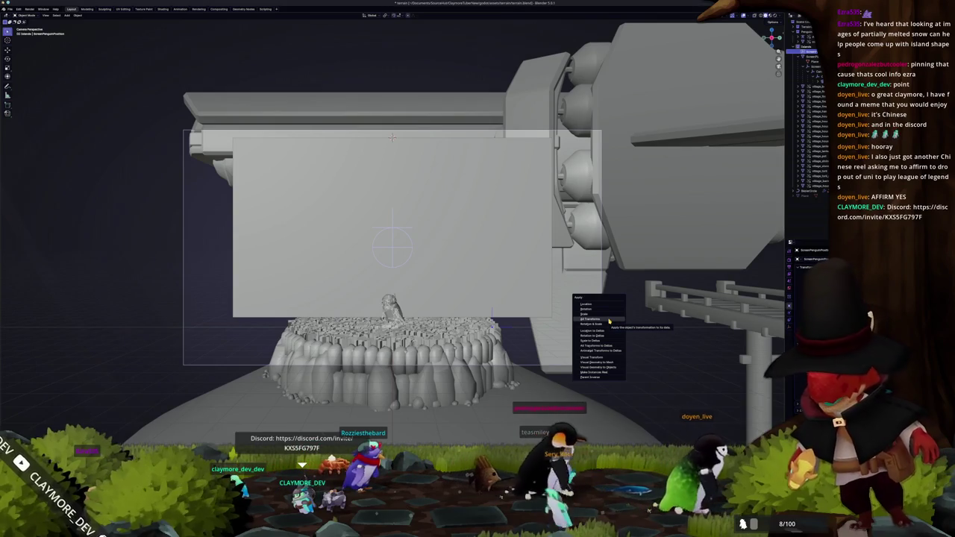
{"action": "left_click", "coordinate": [609, 320]}
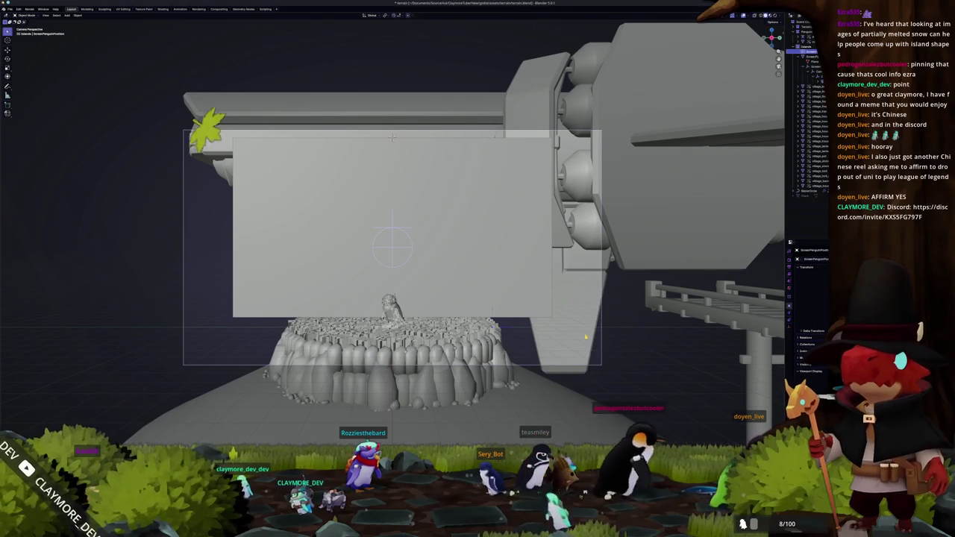
{"action": "middle_click_drag", "start_coordinate": [609, 321], "coordinate": [557, 331]}
{"action": "scroll", "coordinate": [492, 120], "scroll_direction": "down", "scroll_amount": 3}
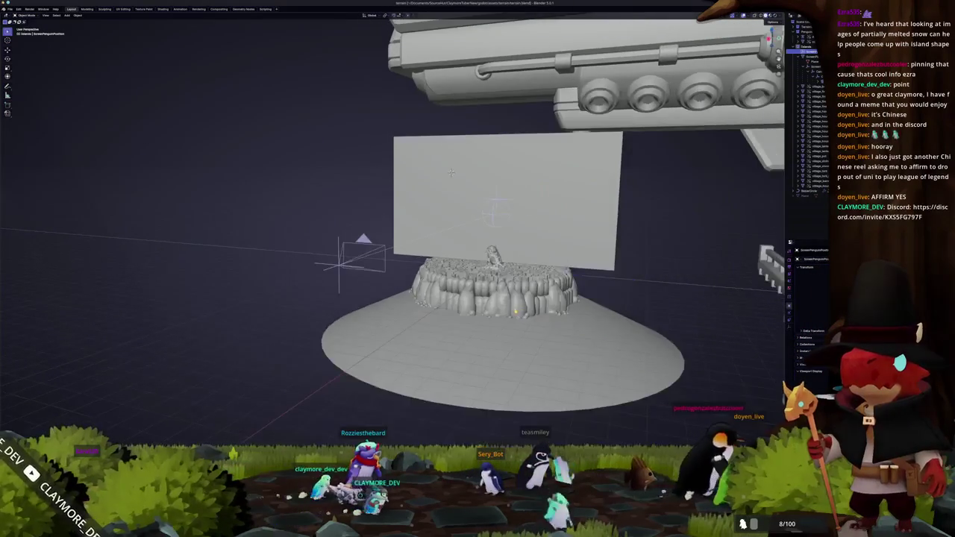
{"action": "scroll", "coordinate": [492, 121], "scroll_direction": "down", "scroll_amount": 3}
{"action": "mouse_move", "coordinate": [492, 121]}
{"action": "middle_mouse_down"}
{"action": "mouse_move", "coordinate": [473, 203]}
{"action": "mouse_move", "coordinate": [477, 310]}
{"action": "mouse_move", "coordinate": [567, 283]}
{"action": "middle_mouse_up"}
Step: Select the snow disk and the village hut, viewed from the top
{"action": "left_click", "coordinate": [526, 318]}
{"action": "scroll", "coordinate": [567, 283], "scroll_direction": "down", "scroll_amount": 3}
{"action": "scroll", "coordinate": [604, 240], "scroll_direction": "down", "scroll_amount": 2}
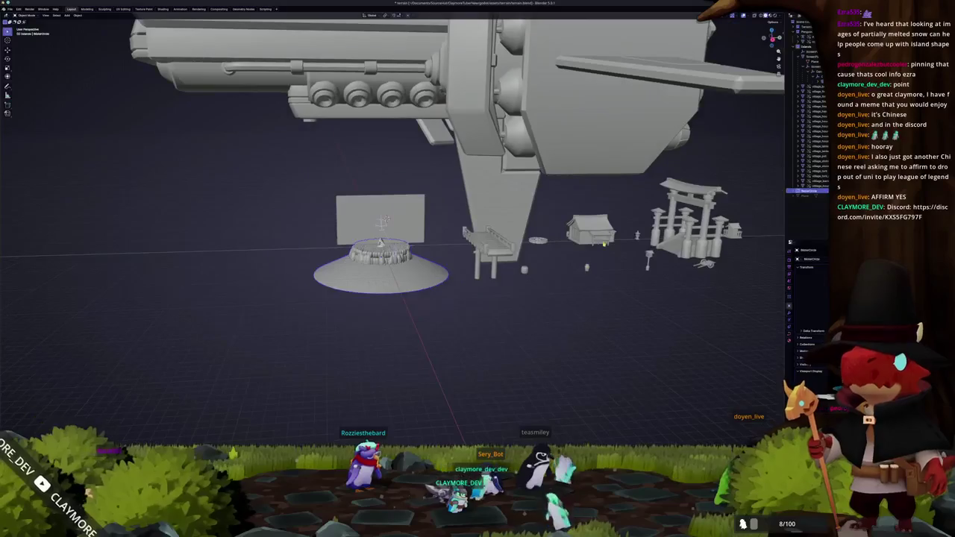
{"action": "left_click_drag", "start_coordinate": [563, 209], "coordinate": [566, 211]}
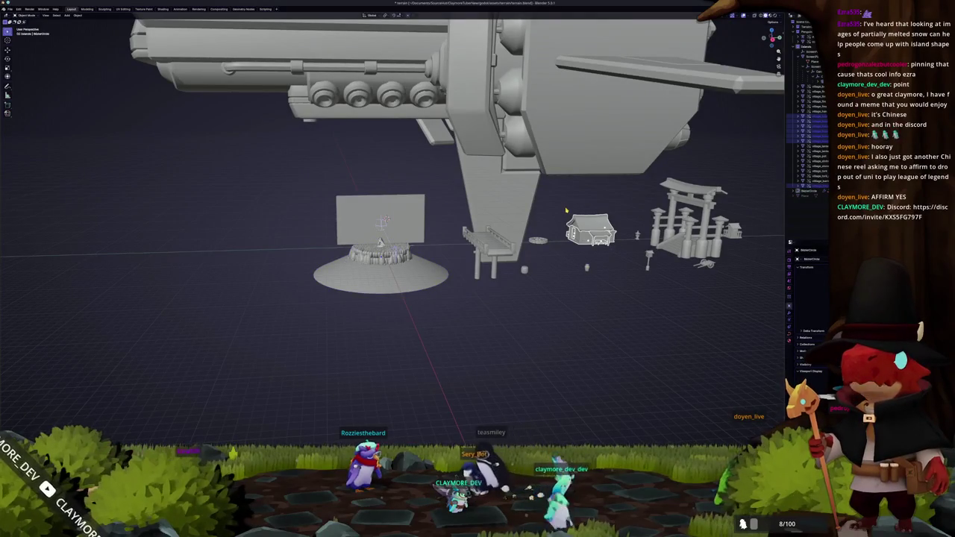
{"action": "key", "text": "KP_7"}
{"action": "scroll", "coordinate": [507, 215], "scroll_direction": "down", "scroll_amount": 2}
{"action": "middle_click_drag", "start_coordinate": [438, 211], "coordinate": [526, 225], "text": "shift"}
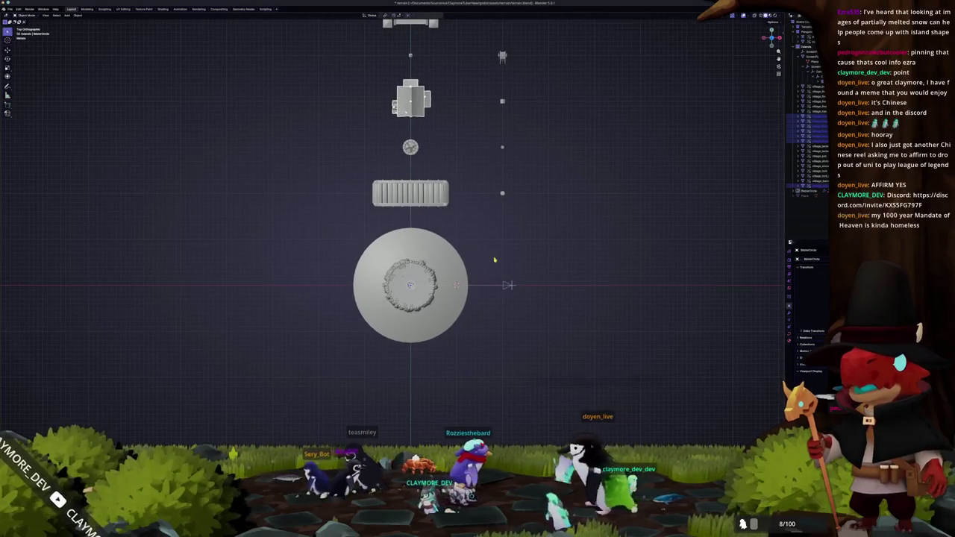
Step: Select everything from the front view and orbit to an angled perspective
{"action": "key", "text": "KP_1"}
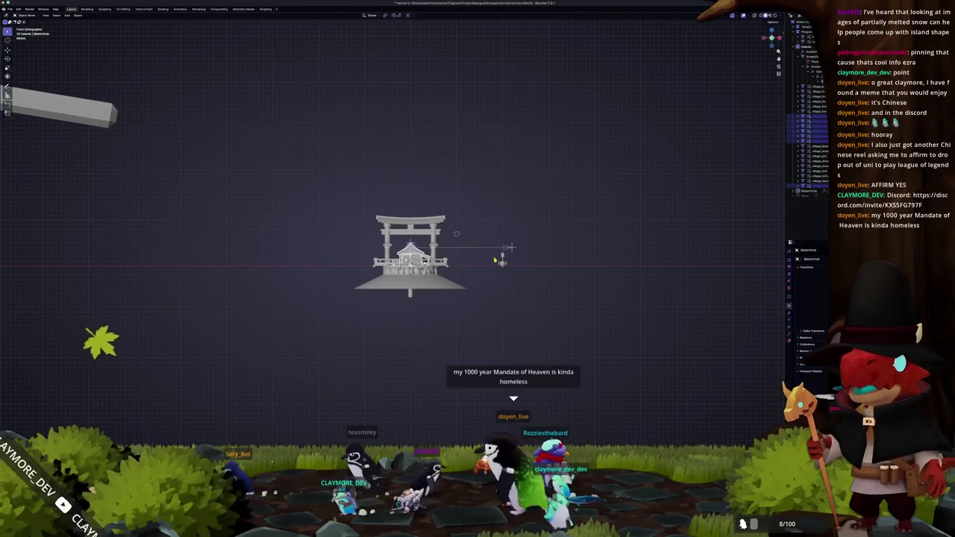
{"action": "key", "text": "a"}
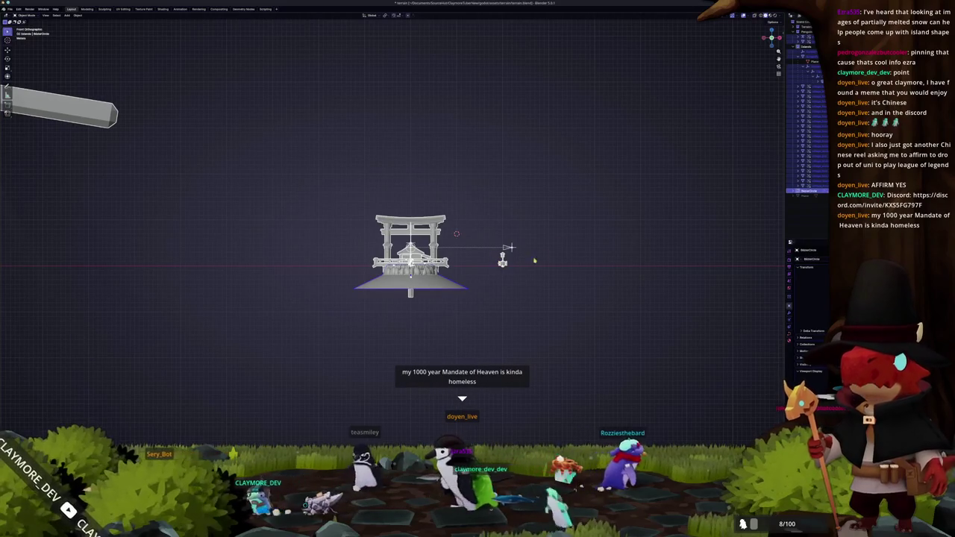
{"action": "mouse_move", "coordinate": [525, 264]}
{"action": "middle_mouse_down"}
{"action": "mouse_move", "coordinate": [570, 248]}
{"action": "mouse_move", "coordinate": [481, 294]}
{"action": "middle_mouse_up"}
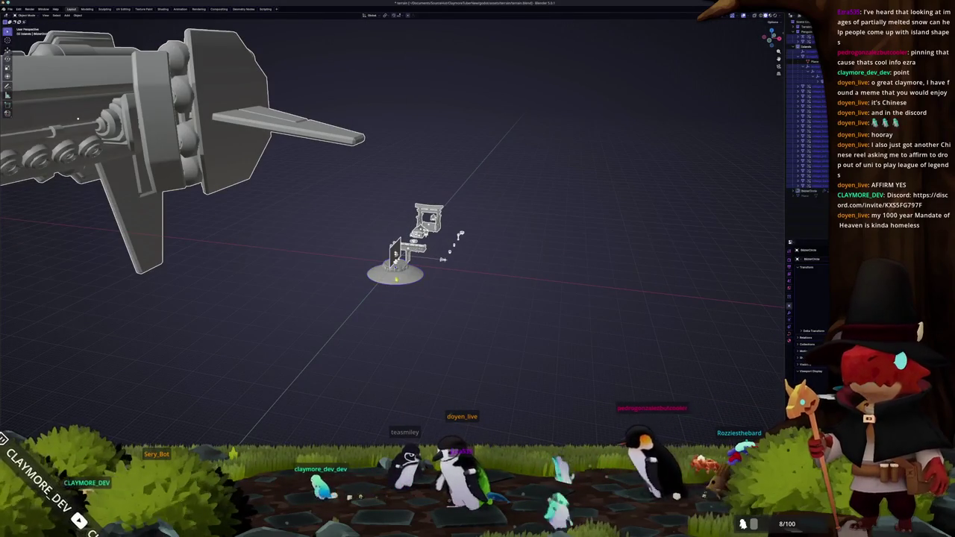
Step: Set the transform pivot point and rotate the selected village pieces -90 degrees about Z
{"action": "left_click", "coordinate": [385, 16]}
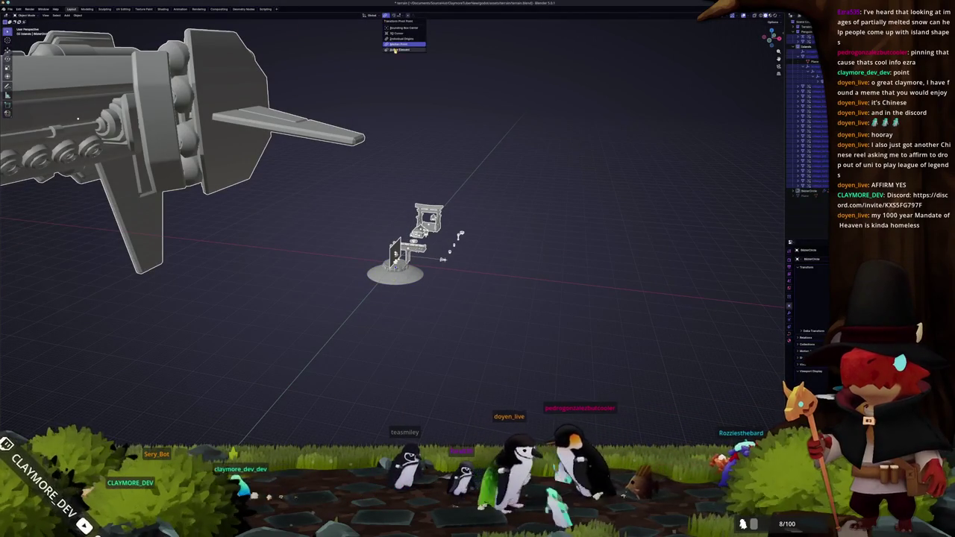
{"action": "left_click", "coordinate": [400, 45]}
{"action": "key", "text": "r"}
{"action": "key", "text": "z"}
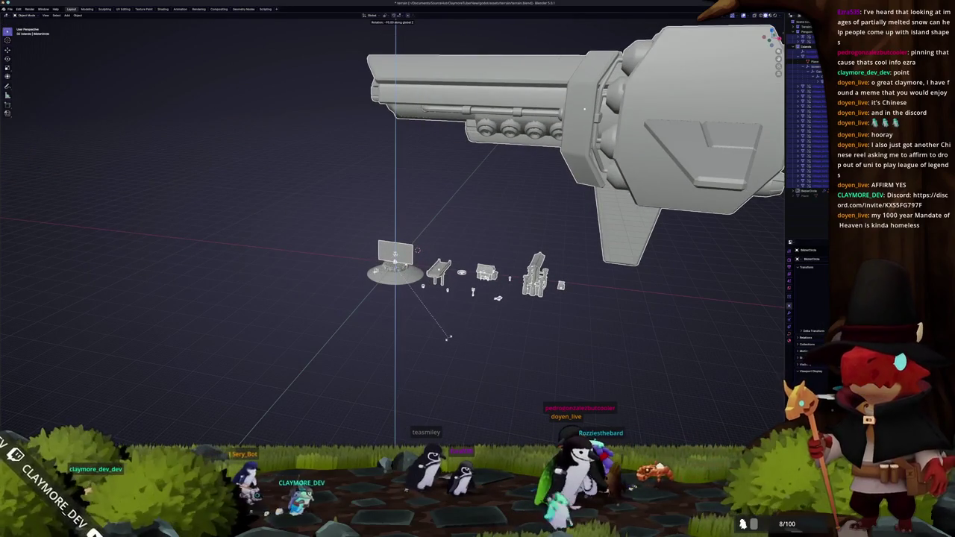
{"action": "left_click", "coordinate": [456, 334]}
Step: Return to front view, zoom out to the plaza disk, and select it via its context menu
{"action": "key", "text": "KP_1"}
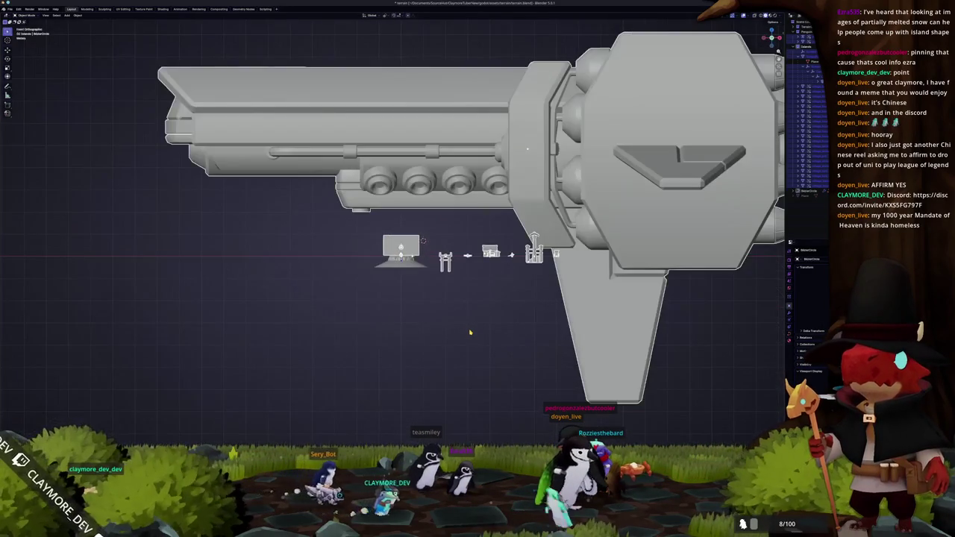
{"action": "scroll", "coordinate": [470, 332], "scroll_direction": "up", "scroll_amount": 5}
{"action": "scroll", "coordinate": [477, 313], "scroll_direction": "up", "scroll_amount": 6}
{"action": "scroll", "coordinate": [485, 291], "scroll_direction": "down", "scroll_amount": 2}
{"action": "scroll", "coordinate": [487, 284], "scroll_direction": "down", "scroll_amount": 1}
{"action": "middle_click_drag", "start_coordinate": [487, 284], "coordinate": [481, 300]}
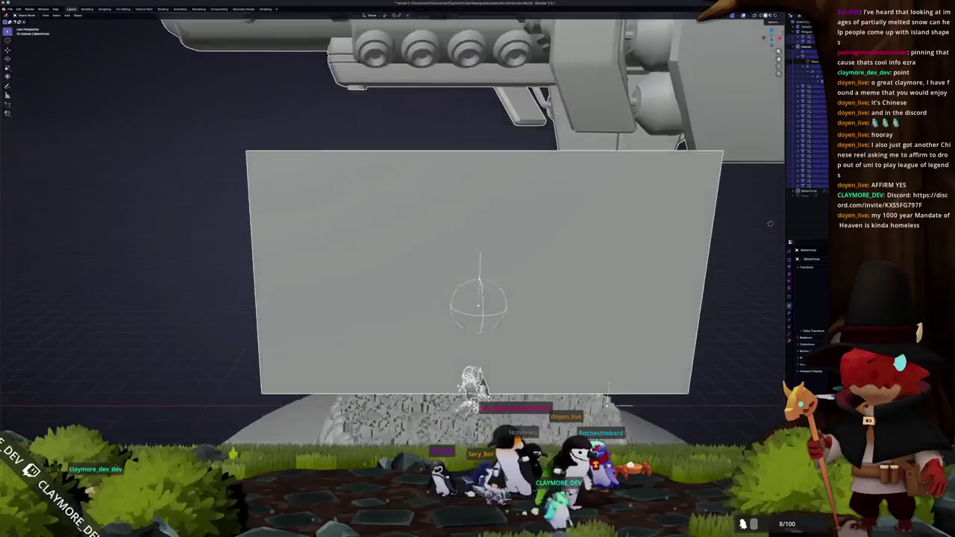
{"action": "scroll", "coordinate": [556, 337], "scroll_direction": "down", "scroll_amount": 2}
{"action": "scroll", "coordinate": [545, 333], "scroll_direction": "down", "scroll_amount": 2}
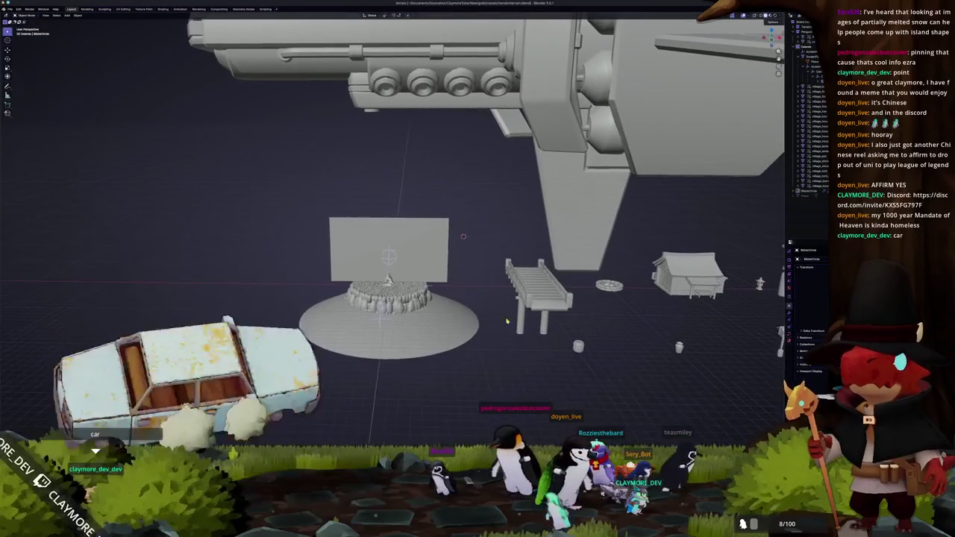
{"action": "right_click", "coordinate": [403, 298]}
{"action": "left_click", "coordinate": [436, 321]}
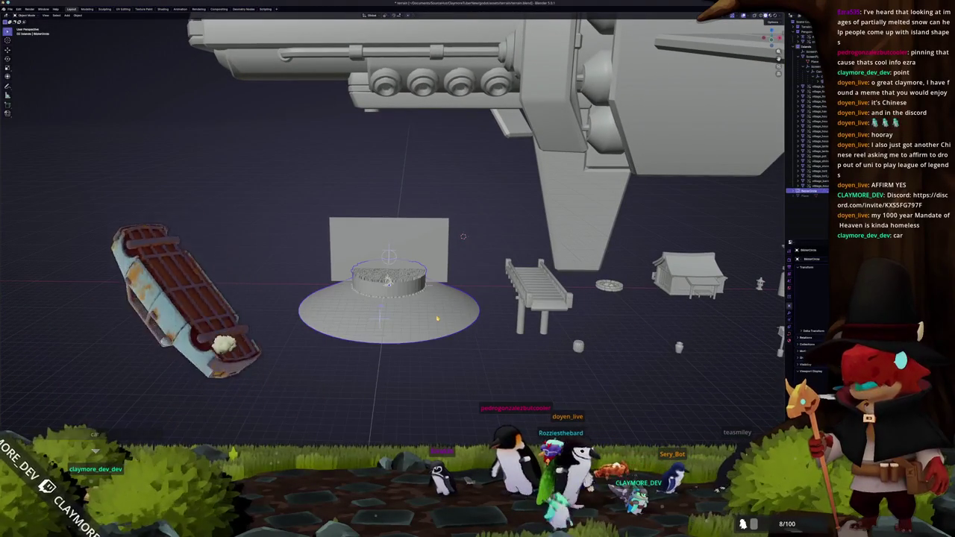
{"action": "right_click", "coordinate": [436, 320]}
{"action": "left_click", "coordinate": [440, 327]}
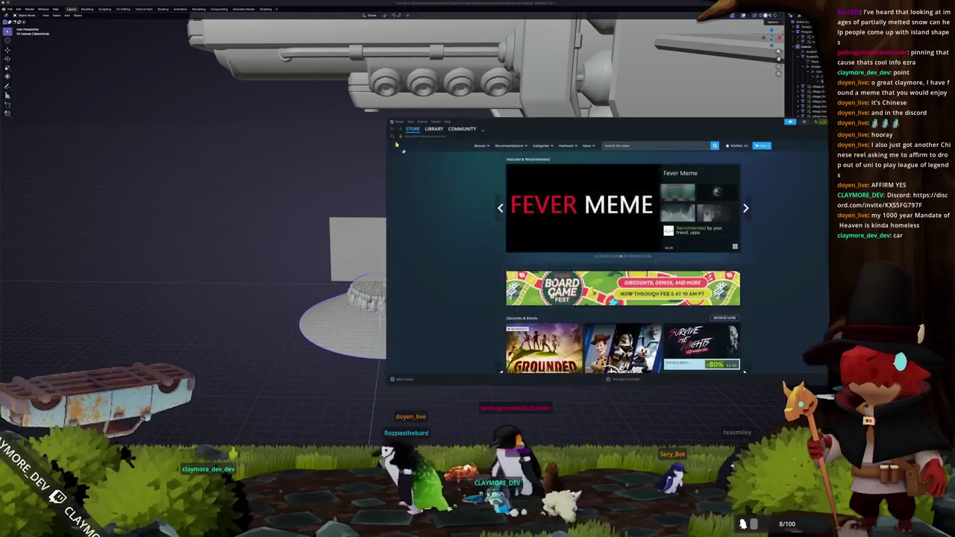
{"action": "left_click", "coordinate": [623, 146]}
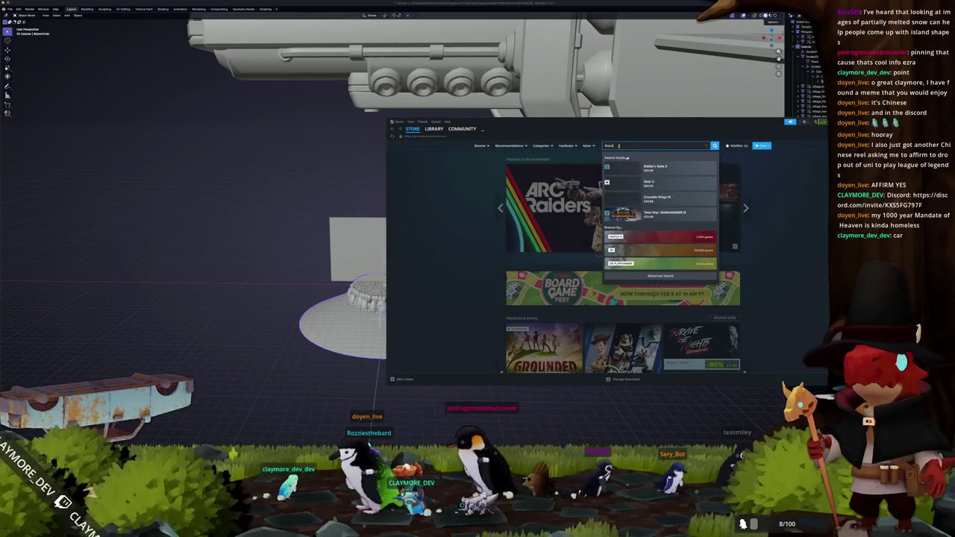
{"action": "left_click", "coordinate": [433, 129]}
{"action": "left_click", "coordinate": [411, 162]}
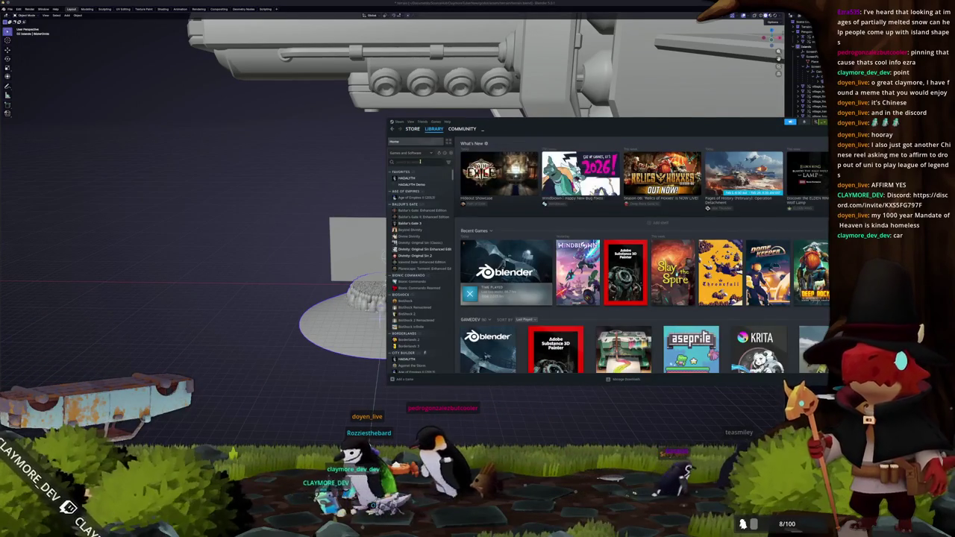
{"action": "type", "text": "three"}
{"action": "left_click", "coordinate": [422, 180]}
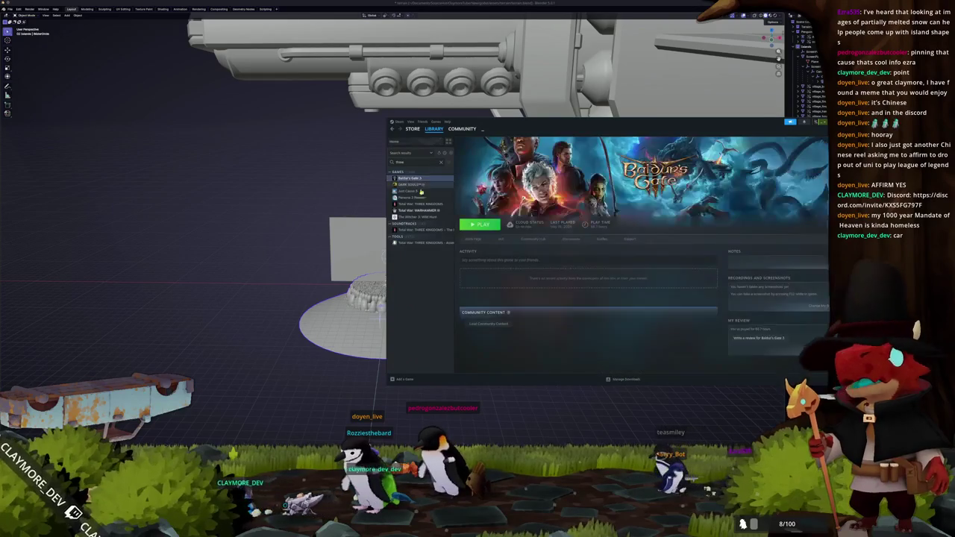
{"action": "left_click", "coordinate": [418, 217]}
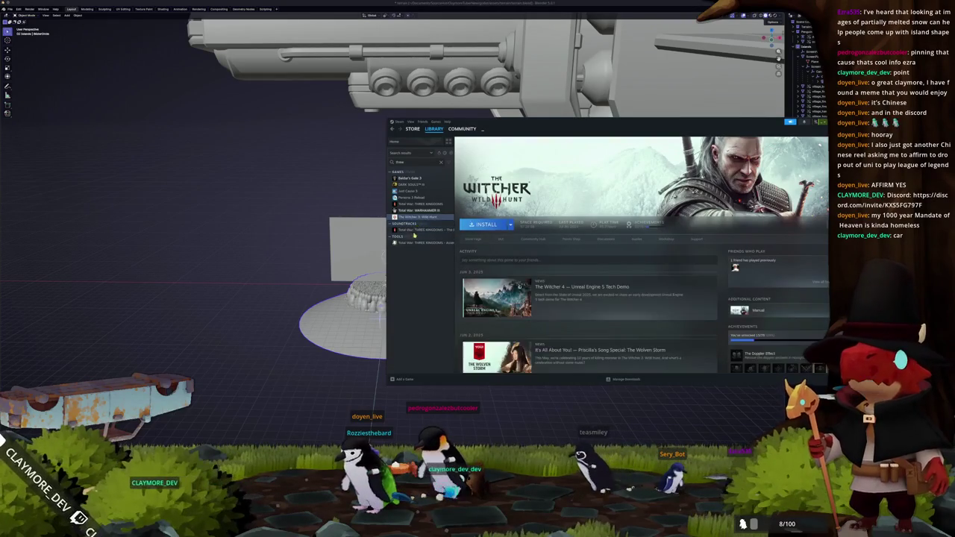
{"action": "left_click", "coordinate": [419, 229]}
{"action": "left_click", "coordinate": [420, 204]}
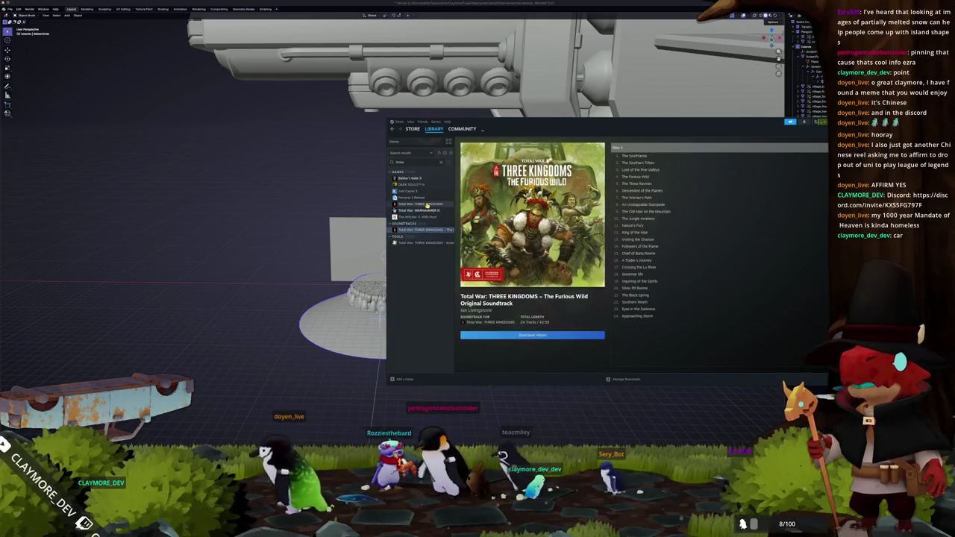
{"action": "left_click", "coordinate": [395, 313]}
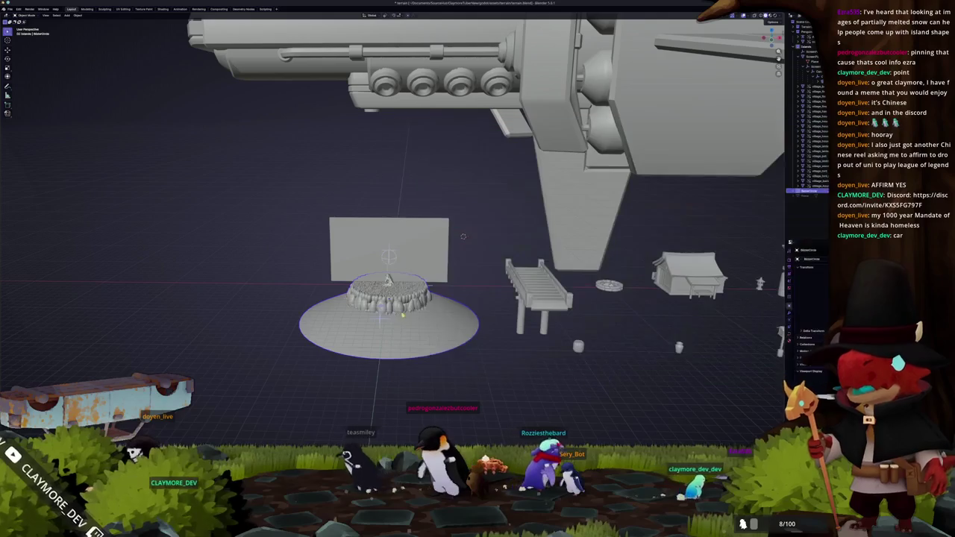
Step: Orbit closer to the village props and select the wooden bridge beside the disk
{"action": "middle_click_drag", "start_coordinate": [441, 302], "coordinate": [477, 292]}
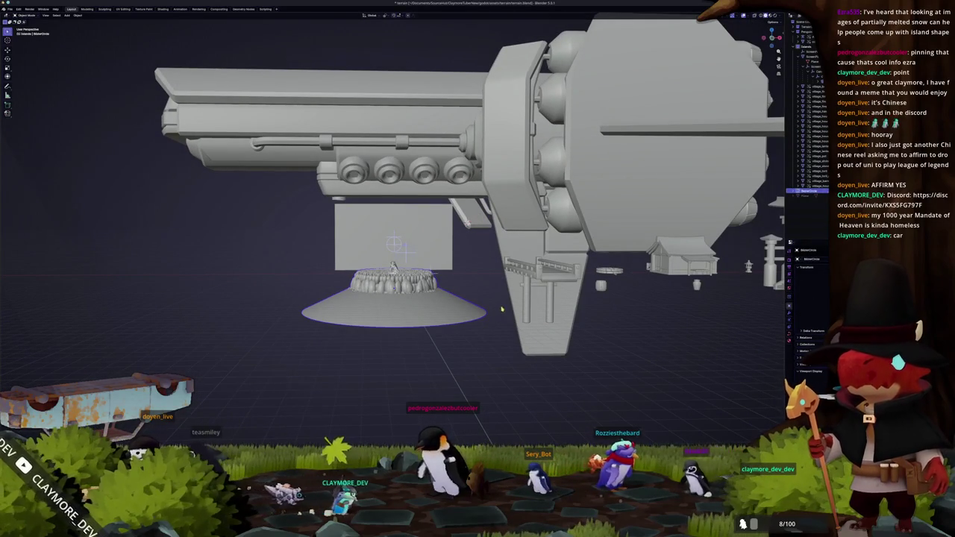
{"action": "middle_click_drag", "start_coordinate": [509, 304], "coordinate": [425, 240]}
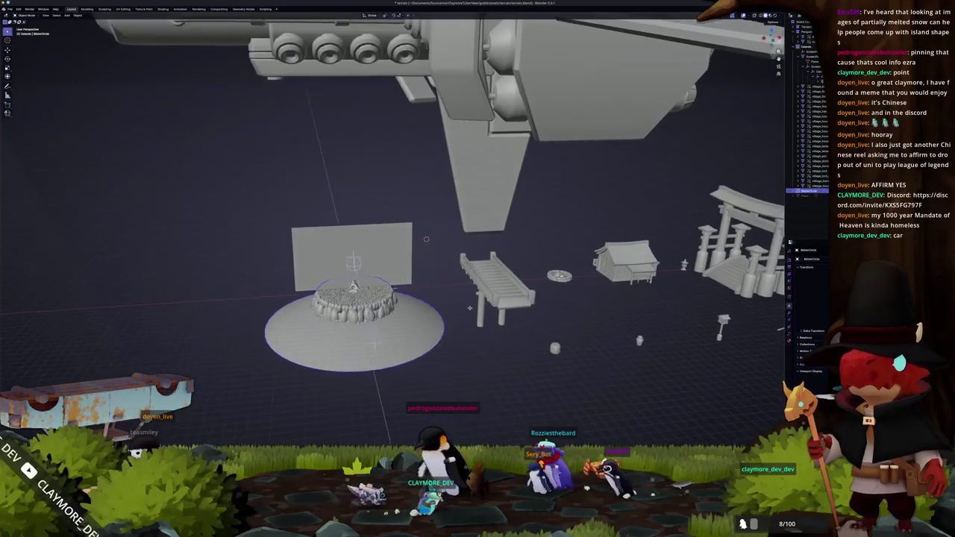
{"action": "left_click", "coordinate": [484, 301]}
{"action": "mouse_move", "coordinate": [484, 301]}
{"action": "middle_mouse_down"}
{"action": "mouse_move", "coordinate": [521, 302]}
{"action": "mouse_move", "coordinate": [456, 306]}
{"action": "mouse_move", "coordinate": [464, 291]}
{"action": "mouse_move", "coordinate": [452, 297]}
{"action": "middle_mouse_up"}
Step: Deselect the bridge and launch KolourPaint from the application launcher
{"action": "left_click", "coordinate": [439, 331]}
{"action": "key", "text": "super"}
{"action": "type", "text": "krilo"}
{"action": "key", "text": "Down"}
{"action": "key", "text": "Return"}
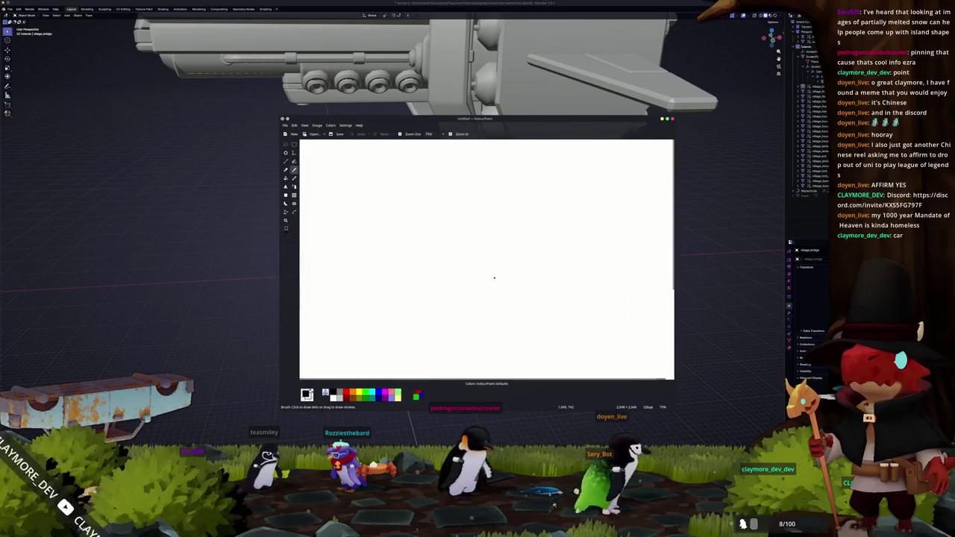
Step: Zoom the canvas to 67% and draw a long horizontal line across the top
{"action": "scroll", "coordinate": [507, 299], "scroll_direction": "down", "scroll_amount": 1, "text": "ctrl"}
{"action": "left_click_drag", "start_coordinate": [506, 299], "coordinate": [470, 300]}
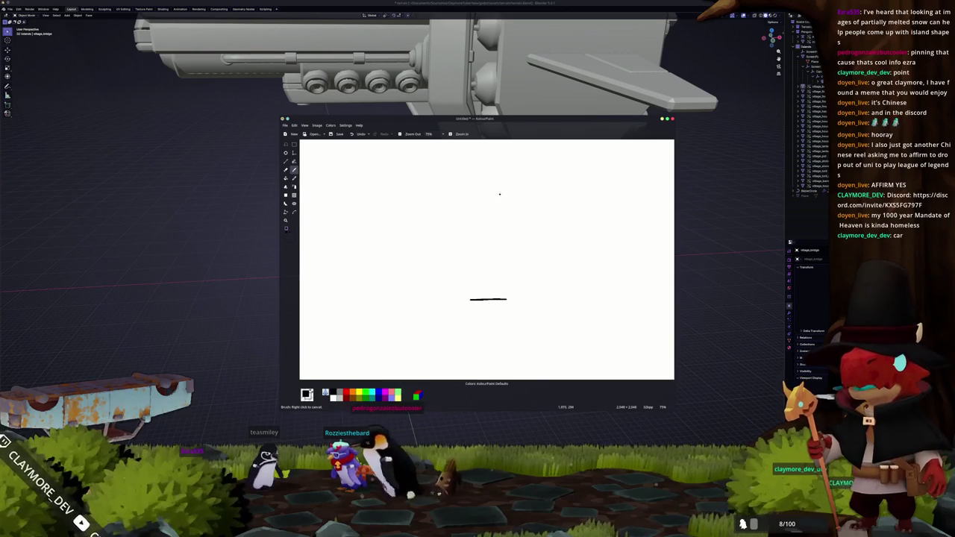
{"action": "left_click_drag", "start_coordinate": [414, 254], "coordinate": [492, 200]}
{"action": "key", "text": "ctrl+z"}
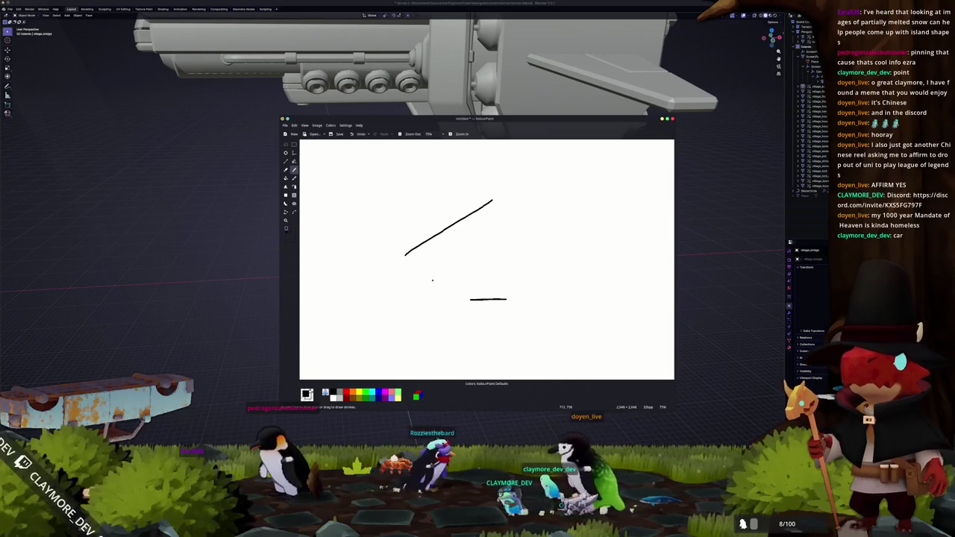
{"action": "key", "text": "ctrl+z"}
{"action": "key", "text": "ctrl+minus"}
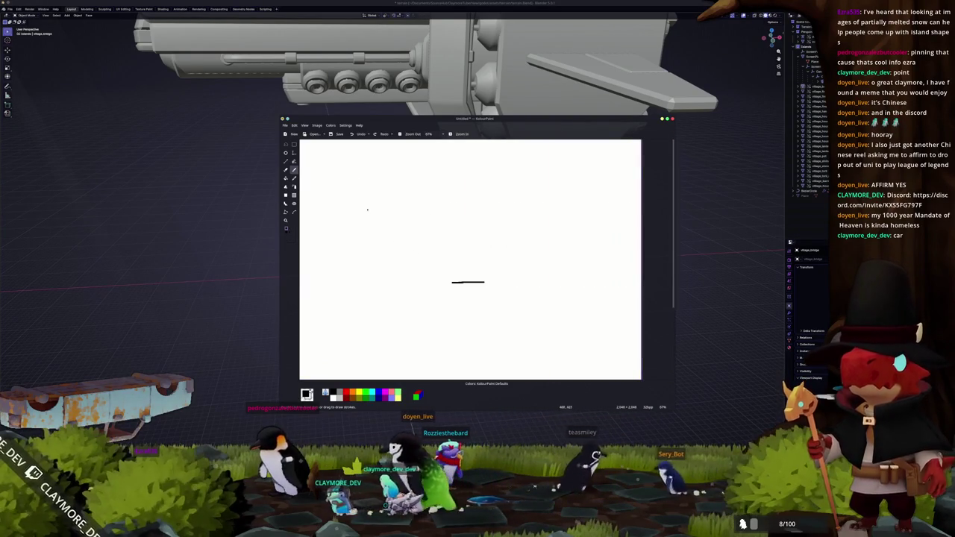
{"action": "left_click_drag", "start_coordinate": [363, 187], "coordinate": [447, 149]}
{"action": "key", "text": "ctrl+z"}
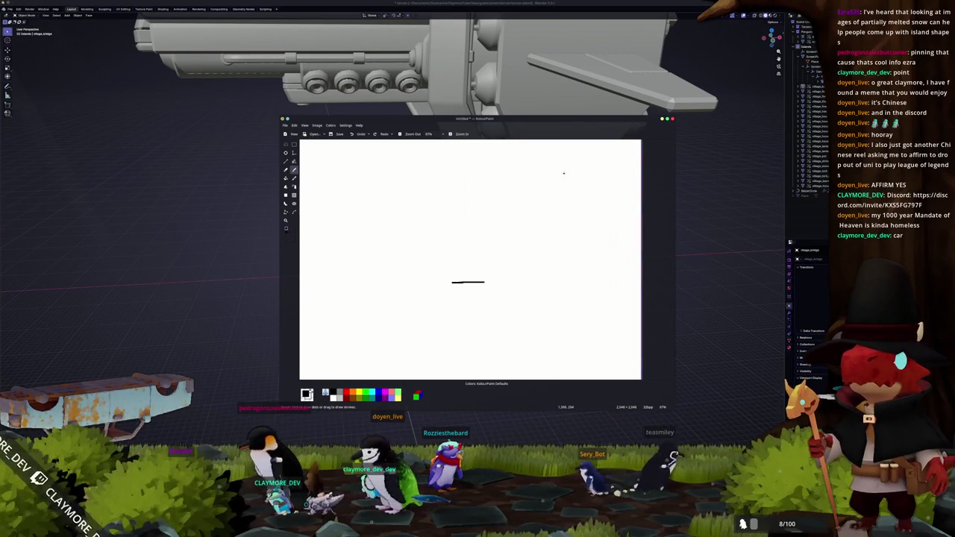
{"action": "left_click_drag", "start_coordinate": [560, 171], "coordinate": [543, 170]}
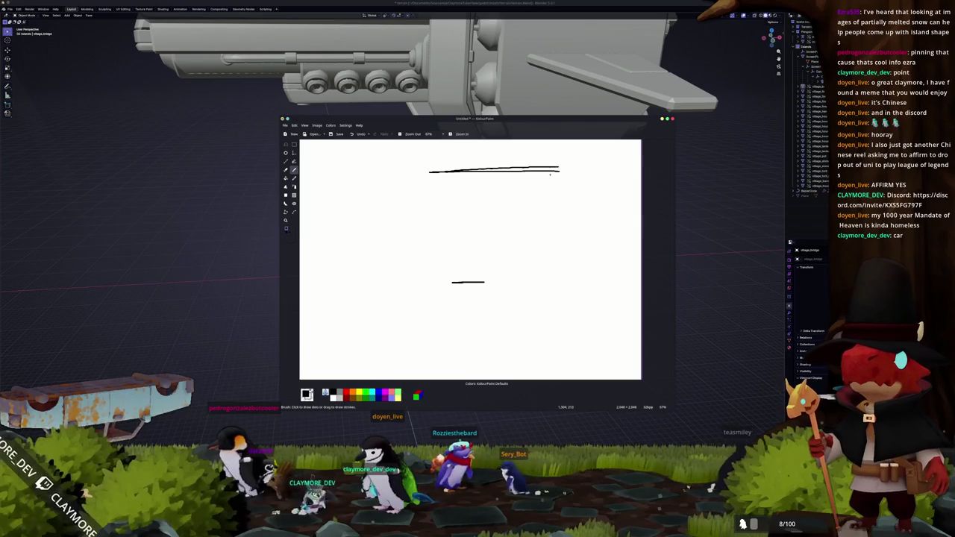
{"action": "key", "text": "ctrl+z"}
{"action": "left_click_drag", "start_coordinate": [607, 179], "coordinate": [478, 180]}
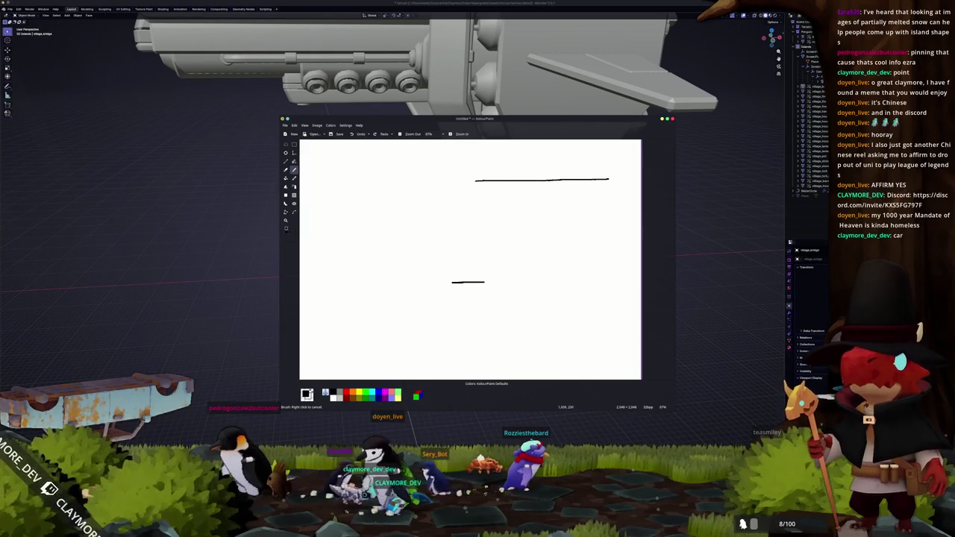
Step: Start outlining a small box near the centre, cancelling the extra stroke
{"action": "scroll", "coordinate": [492, 261], "scroll_direction": "down", "scroll_amount": 1}
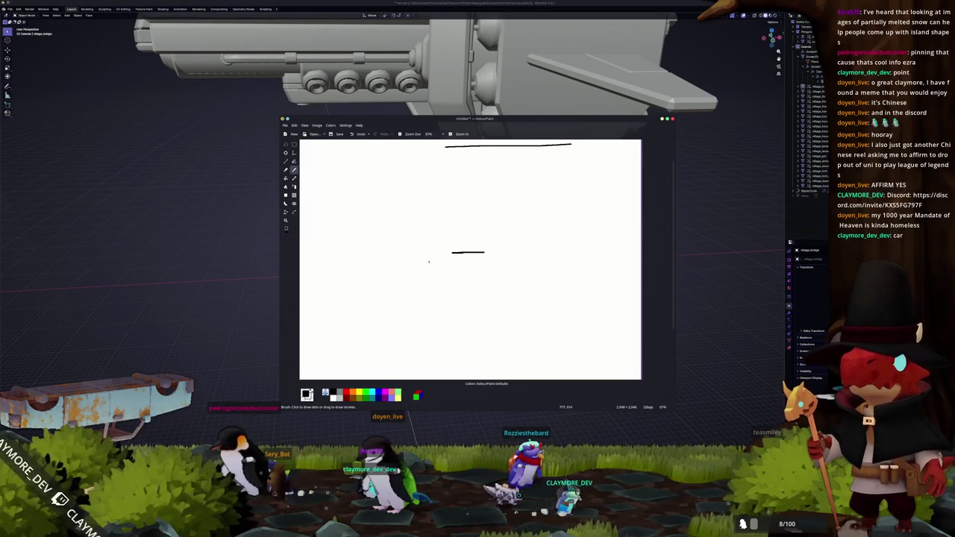
{"action": "left_click_drag", "start_coordinate": [448, 252], "coordinate": [475, 246]}
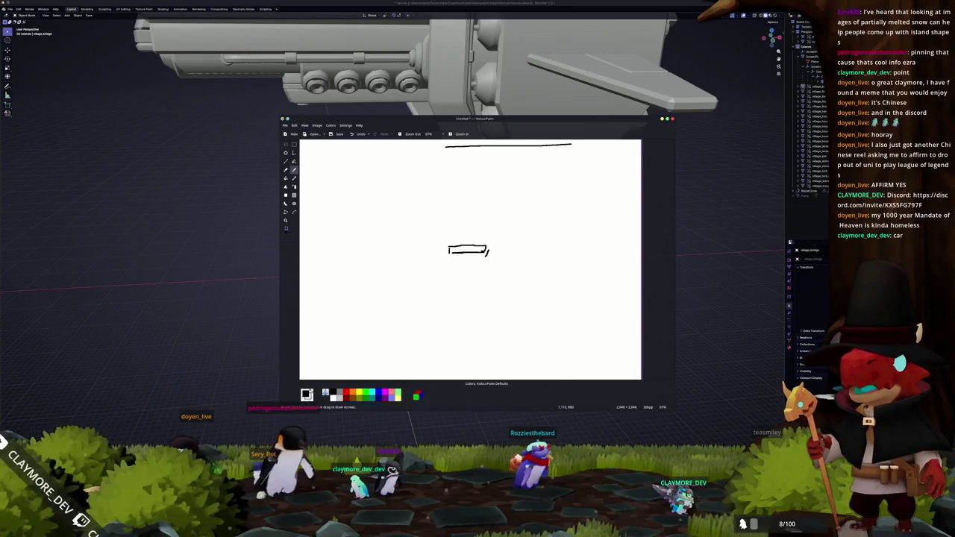
{"action": "left_click_drag", "start_coordinate": [485, 255], "coordinate": [489, 251]}
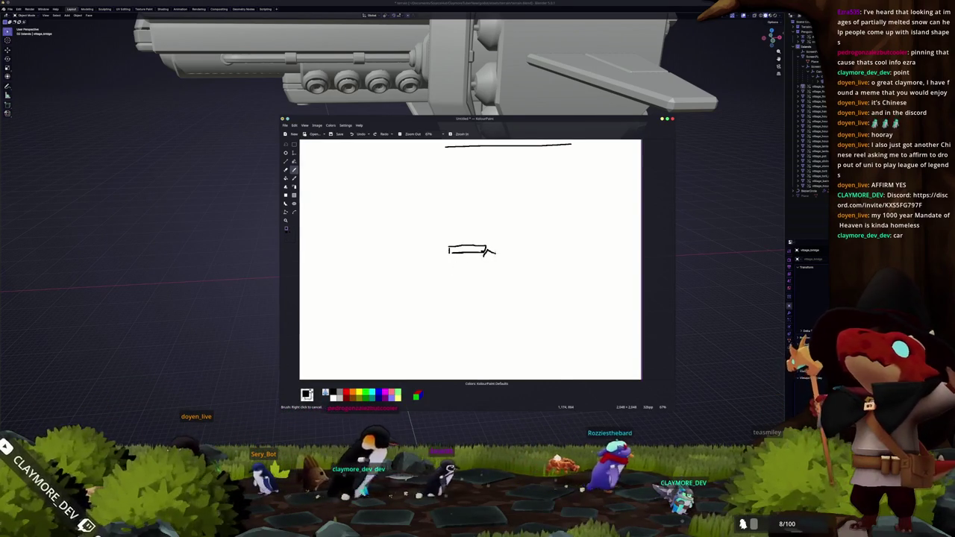
{"action": "right_click", "coordinate": [473, 262]}
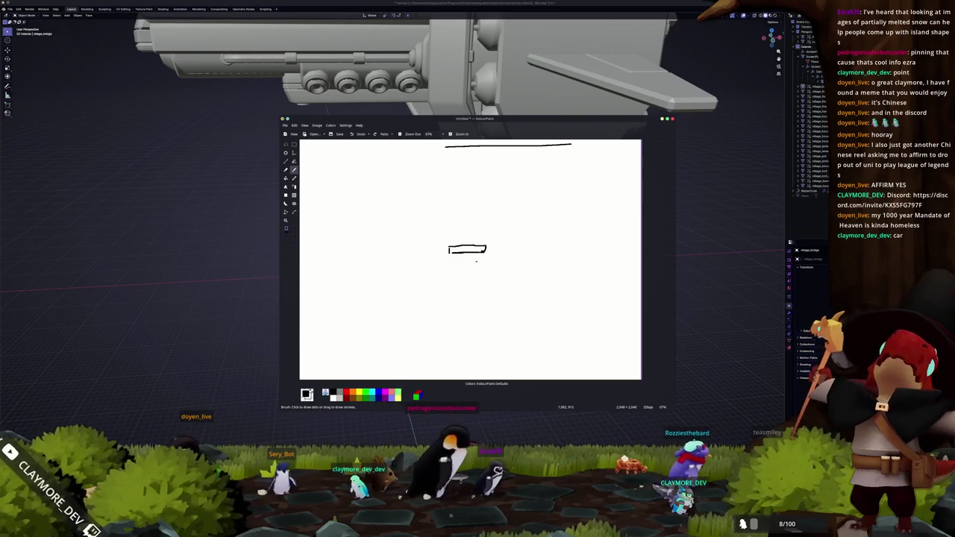
Step: Close the box's right end and draw the central plaza circle below it
{"action": "left_click_drag", "start_coordinate": [486, 254], "coordinate": [489, 259]}
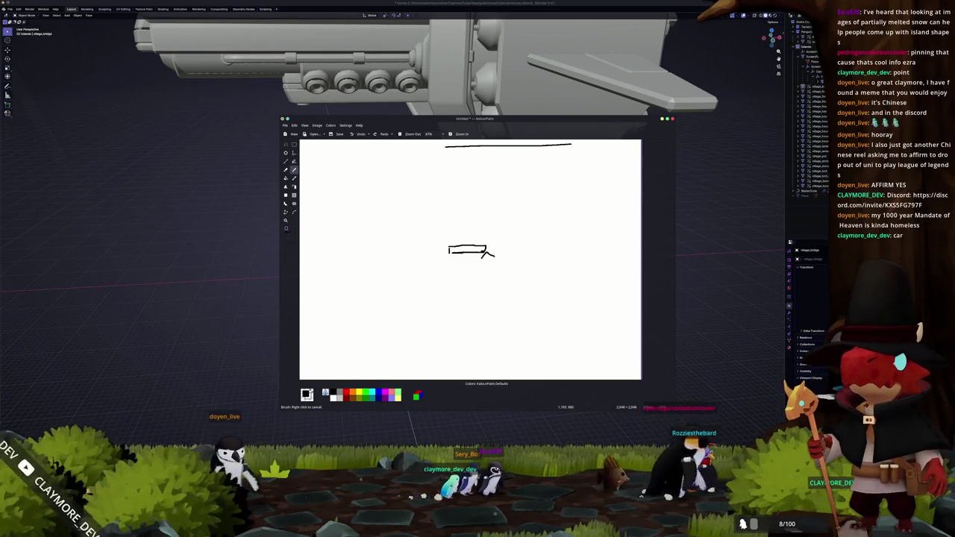
{"action": "left_click_drag", "start_coordinate": [494, 258], "coordinate": [483, 254]}
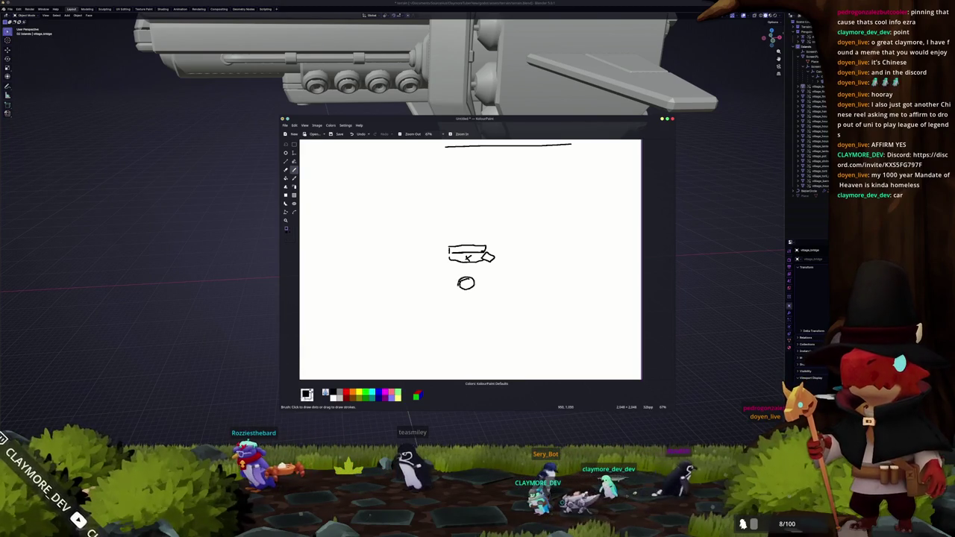
{"action": "mouse_move", "coordinate": [457, 287]}
{"action": "left_mouse_down"}
{"action": "mouse_move", "coordinate": [463, 297]}
{"action": "mouse_move", "coordinate": [471, 283]}
{"action": "left_mouse_up"}
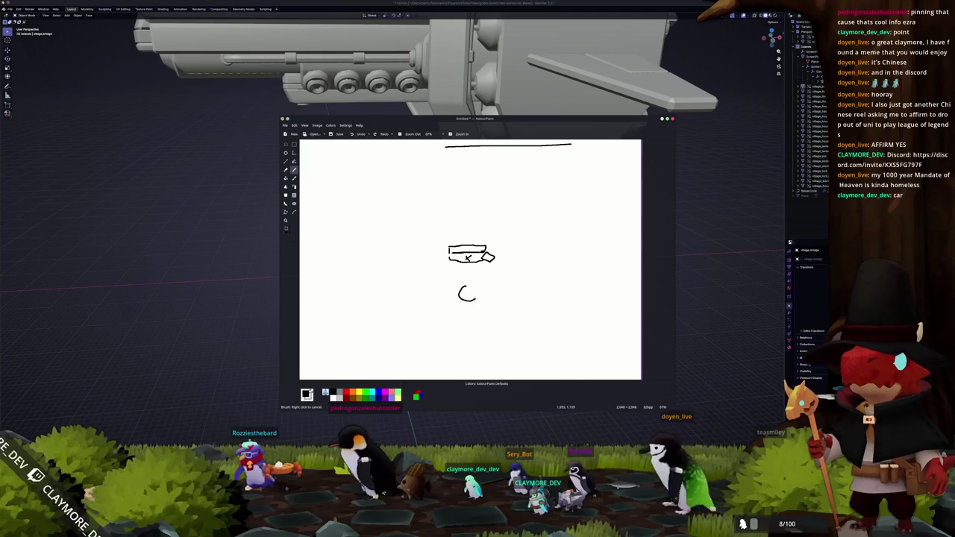
{"action": "left_click_drag", "start_coordinate": [456, 295], "coordinate": [458, 303]}
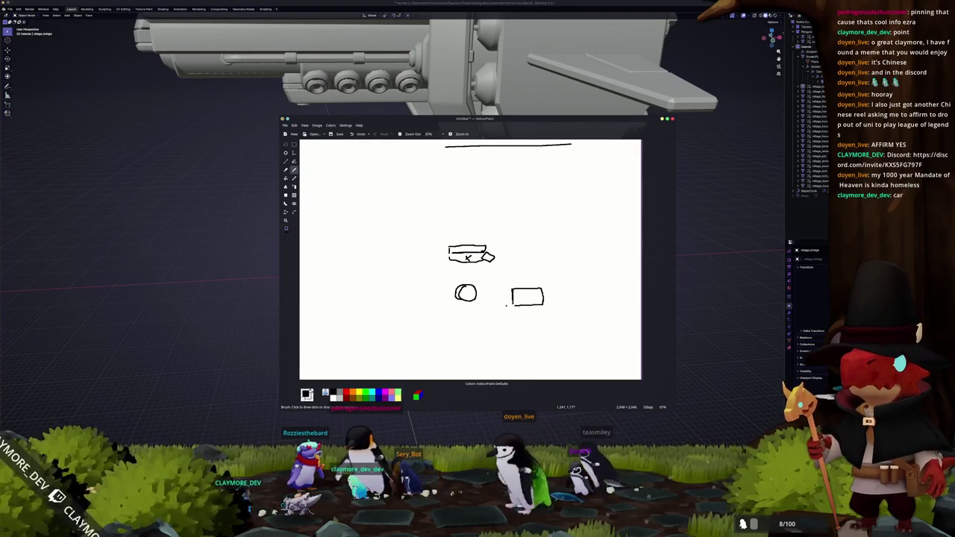
Step: Draw house boxes below the circle, linking dashes, and a wall arc around the plaza
{"action": "left_click_drag", "start_coordinate": [511, 316], "coordinate": [509, 316]}
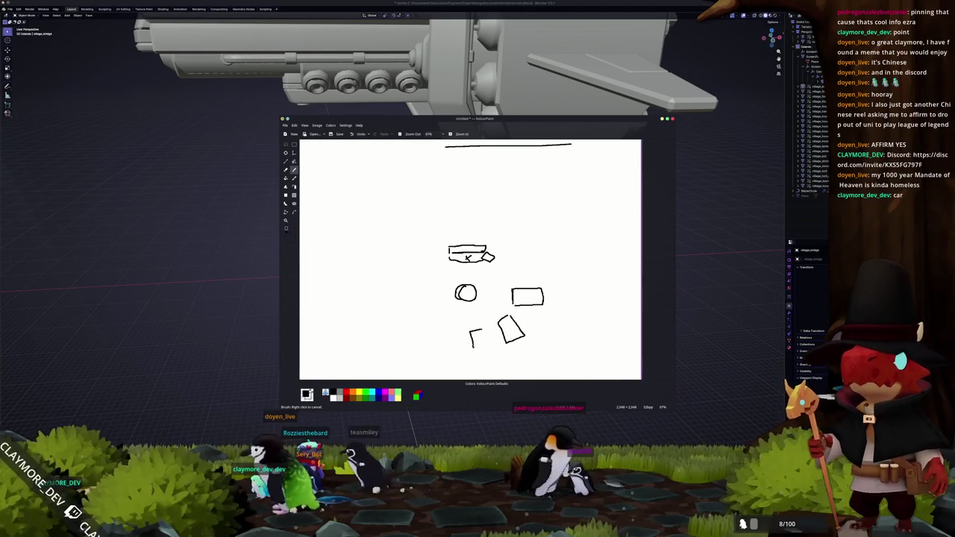
{"action": "mouse_move", "coordinate": [490, 341]}
{"action": "left_mouse_down"}
{"action": "mouse_move", "coordinate": [471, 328]}
{"action": "mouse_move", "coordinate": [482, 317]}
{"action": "mouse_move", "coordinate": [471, 318]}
{"action": "left_mouse_up"}
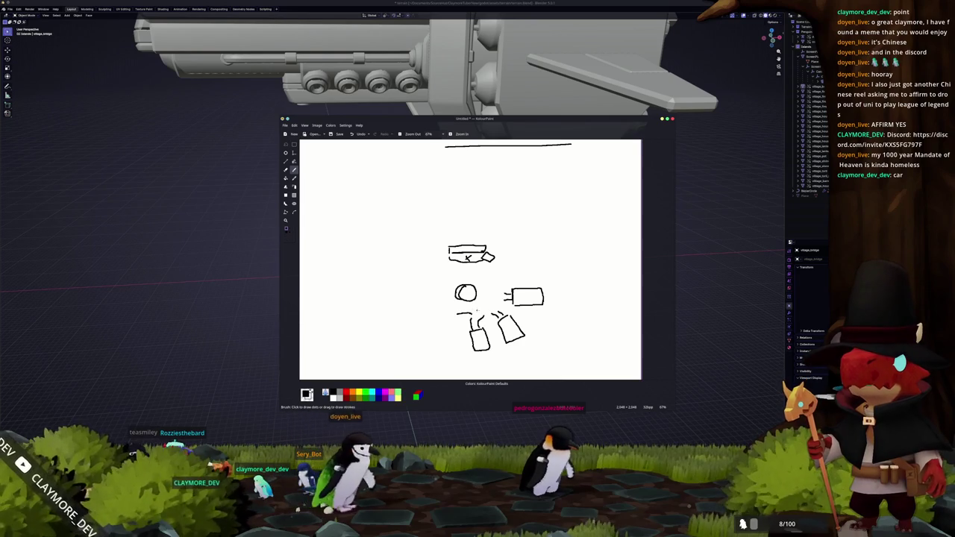
{"action": "left_click_drag", "start_coordinate": [495, 293], "coordinate": [491, 308]}
{"action": "mouse_move", "coordinate": [450, 274]}
{"action": "left_mouse_down"}
{"action": "mouse_move", "coordinate": [496, 293]}
{"action": "mouse_move", "coordinate": [439, 303]}
{"action": "left_mouse_up"}
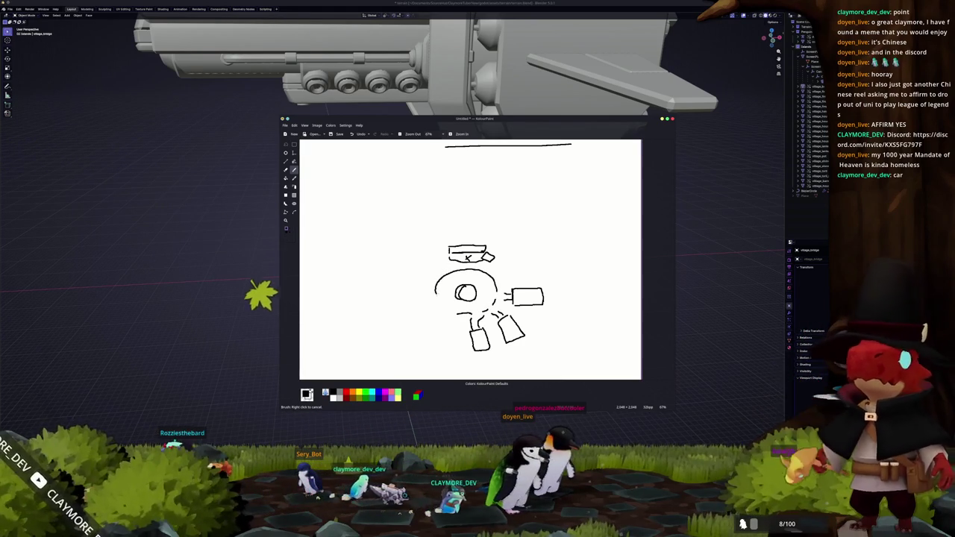
Step: Draw an angled house box at the upper left of the plaza
{"action": "left_click", "coordinate": [446, 312]}
{"action": "scroll", "coordinate": [419, 324], "scroll_direction": "down", "scroll_amount": 1, "text": "ctrl"}
{"action": "scroll", "coordinate": [410, 298], "scroll_direction": "up", "scroll_amount": 1, "text": "ctrl"}
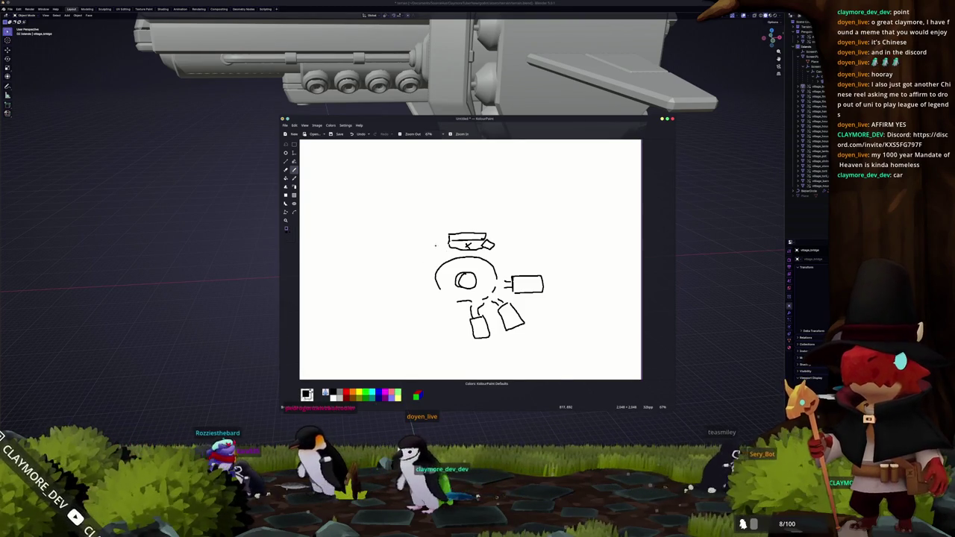
{"action": "left_click_drag", "start_coordinate": [429, 266], "coordinate": [432, 262]}
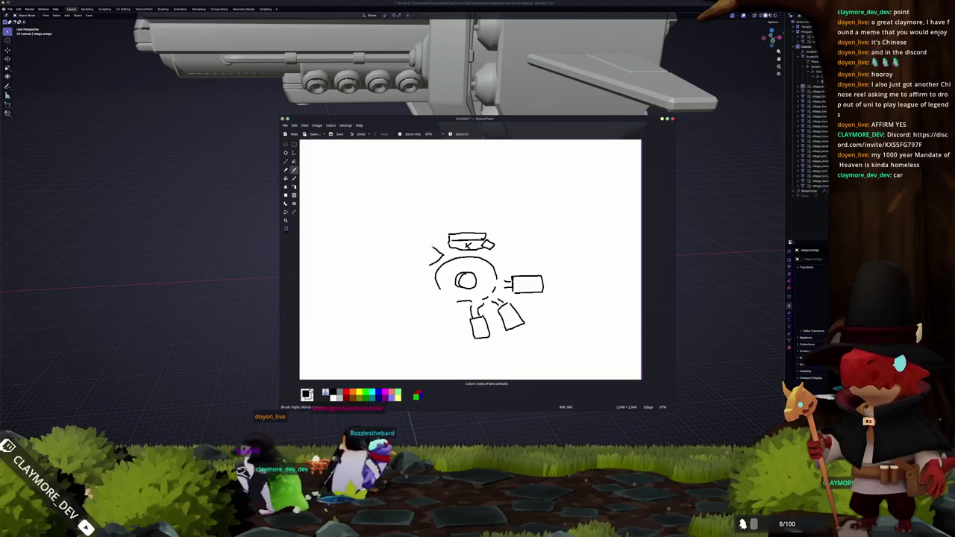
{"action": "left_click_drag", "start_coordinate": [417, 247], "coordinate": [441, 264]}
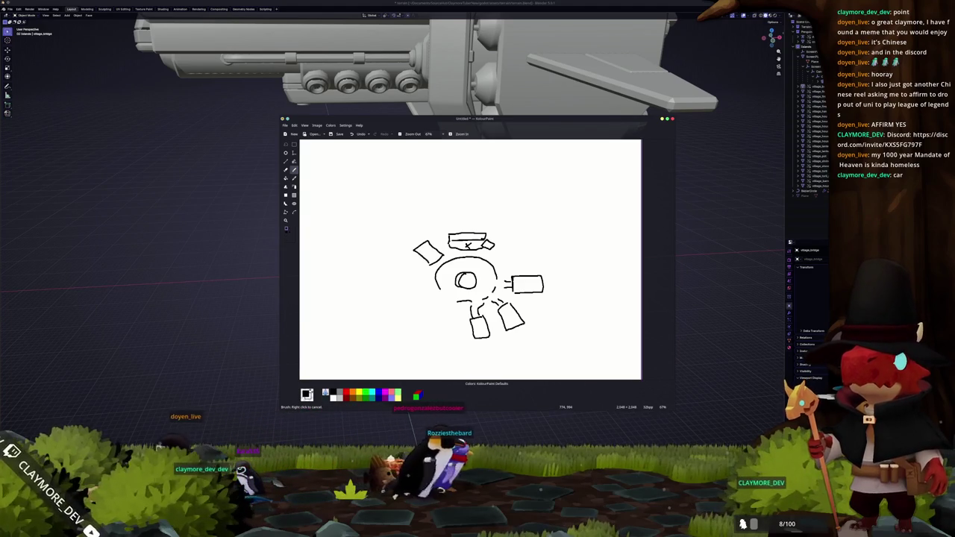
{"action": "mouse_move", "coordinate": [419, 246]}
{"action": "left_mouse_down"}
{"action": "mouse_move", "coordinate": [432, 263]}
{"action": "mouse_move", "coordinate": [416, 250]}
{"action": "left_mouse_up"}
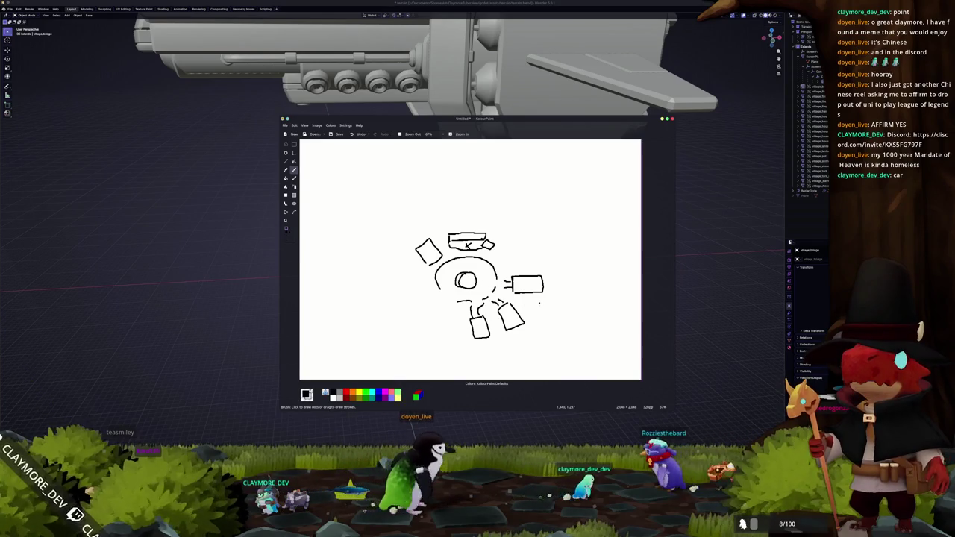
Step: Add a small tab and mark under the right-hand box and extend the upper-left box
{"action": "left_click_drag", "start_coordinate": [538, 296], "coordinate": [526, 293]}
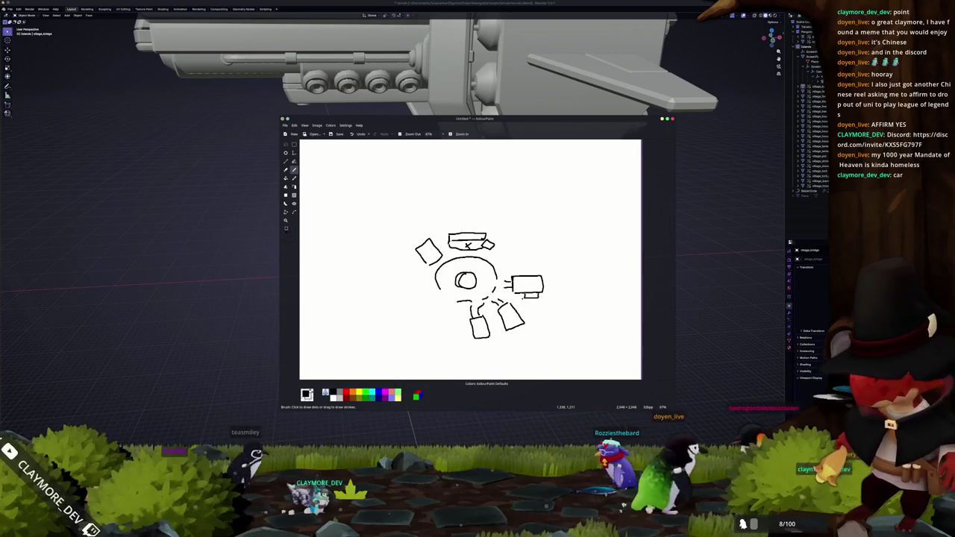
{"action": "left_click_drag", "start_coordinate": [427, 243], "coordinate": [419, 241]}
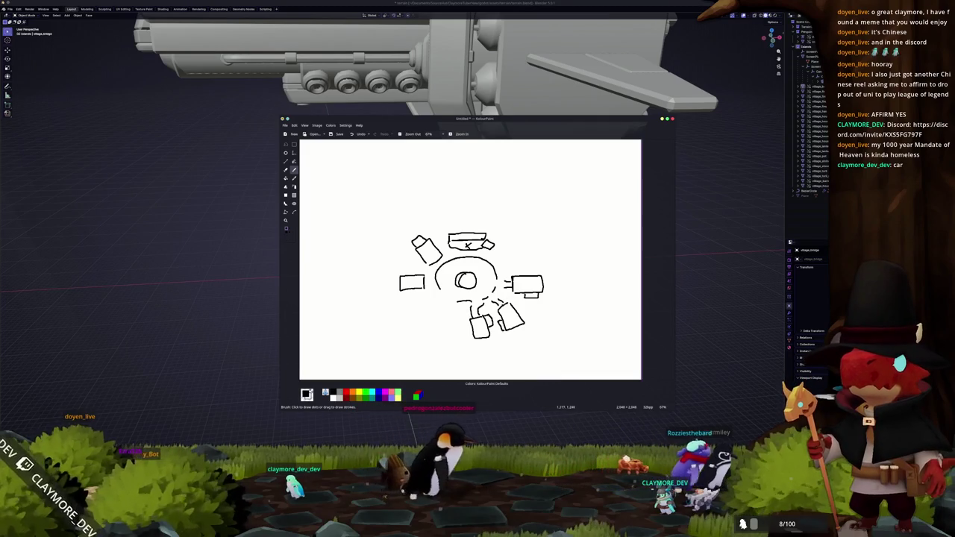
{"action": "left_click", "coordinate": [519, 295]}
{"action": "key", "text": "ctrl+z"}
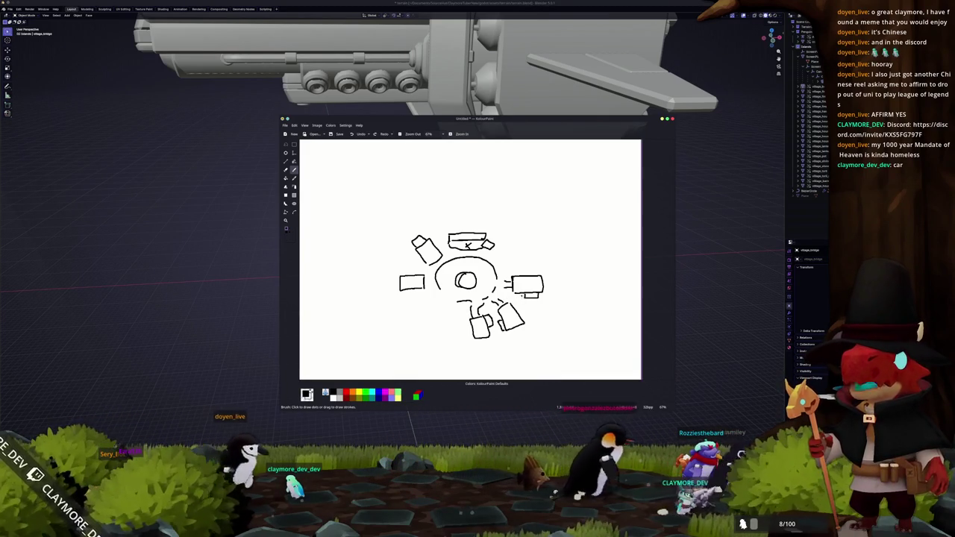
{"action": "left_click", "coordinate": [520, 296]}
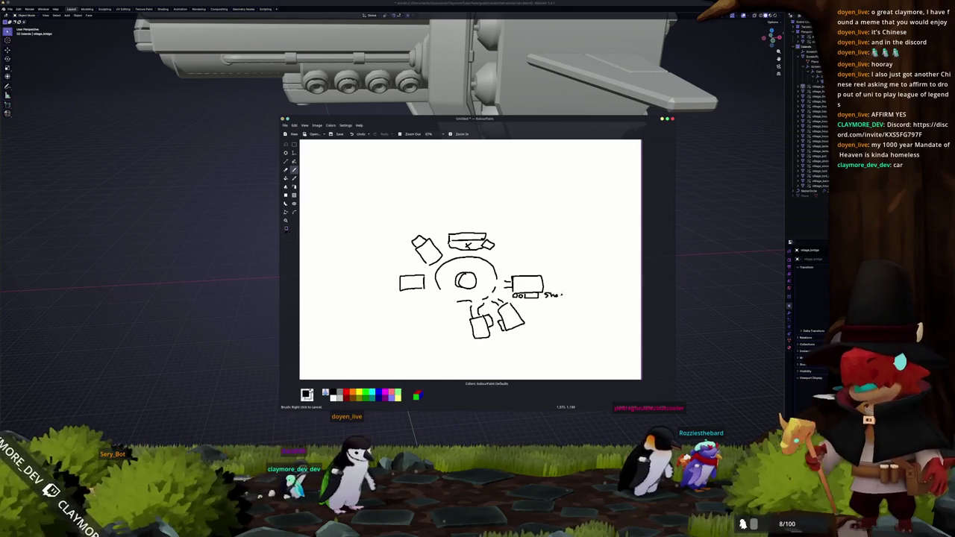
Step: Handwrite labels such as Shock, Wood, Bench, shed and screen beside the house boxes
{"action": "left_click_drag", "start_coordinate": [559, 293], "coordinate": [569, 298]}
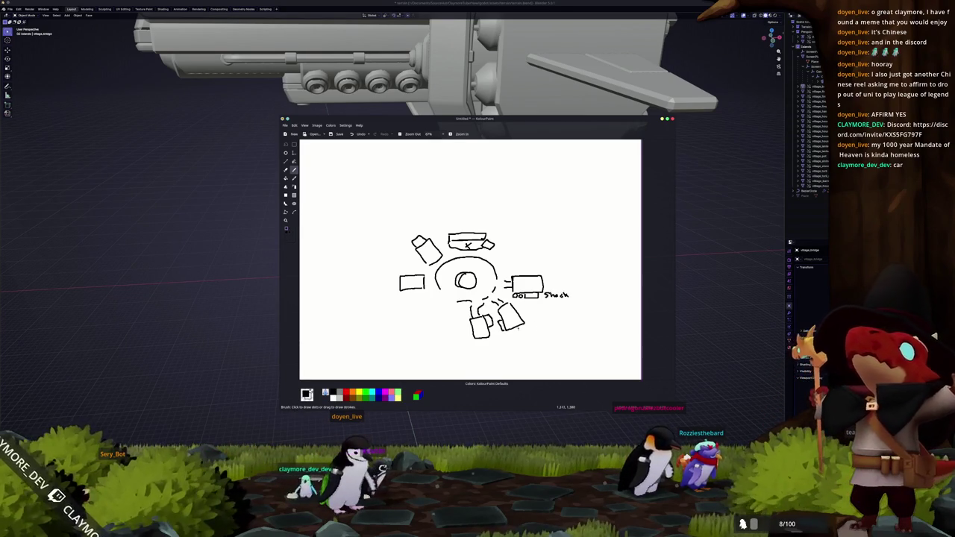
{"action": "left_click_drag", "start_coordinate": [520, 328], "coordinate": [536, 333]}
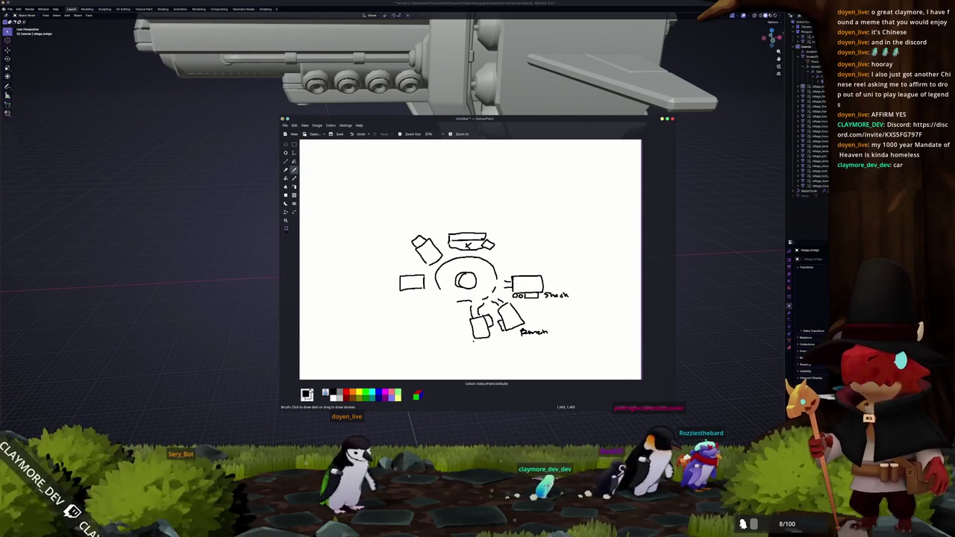
{"action": "left_click_drag", "start_coordinate": [475, 338], "coordinate": [503, 339]}
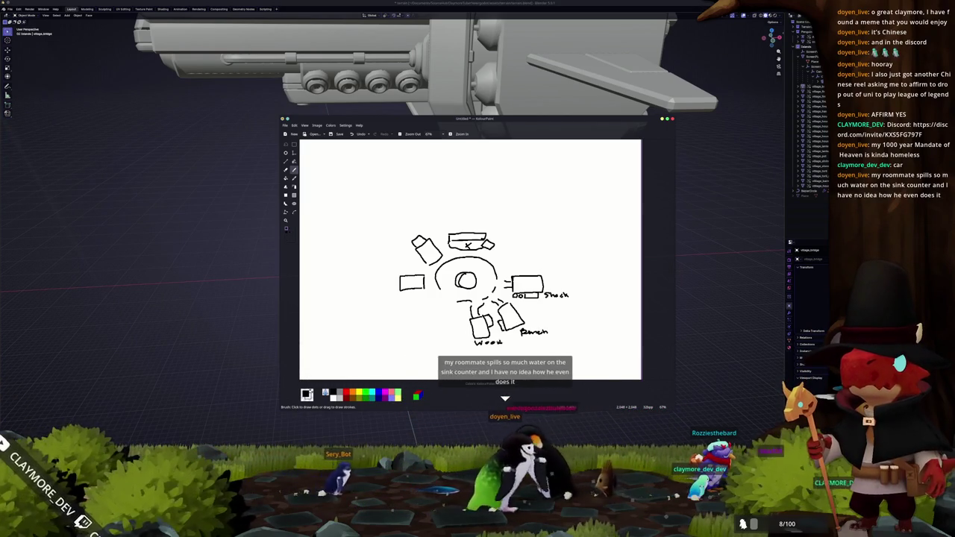
{"action": "left_click_drag", "start_coordinate": [406, 292], "coordinate": [431, 297]}
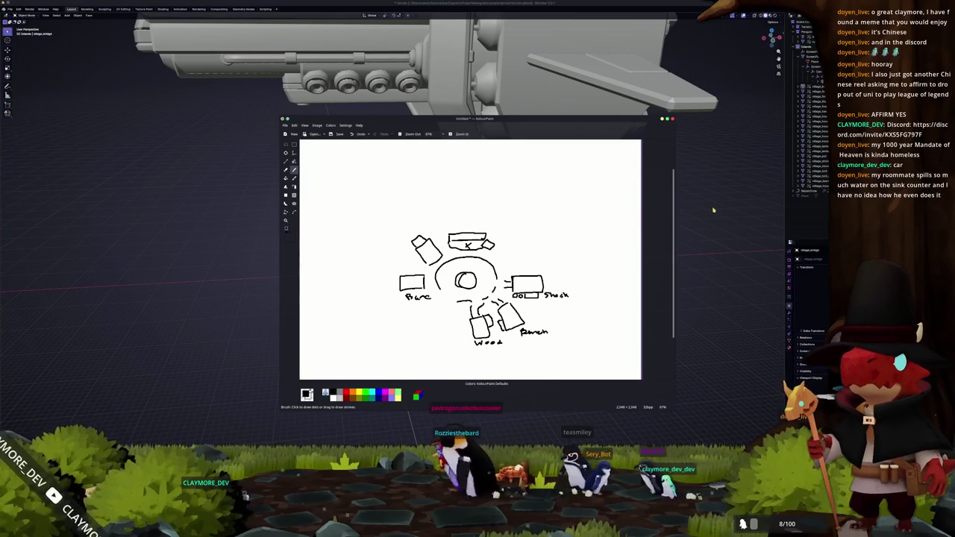
{"action": "left_click_drag", "start_coordinate": [411, 231], "coordinate": [420, 230]}
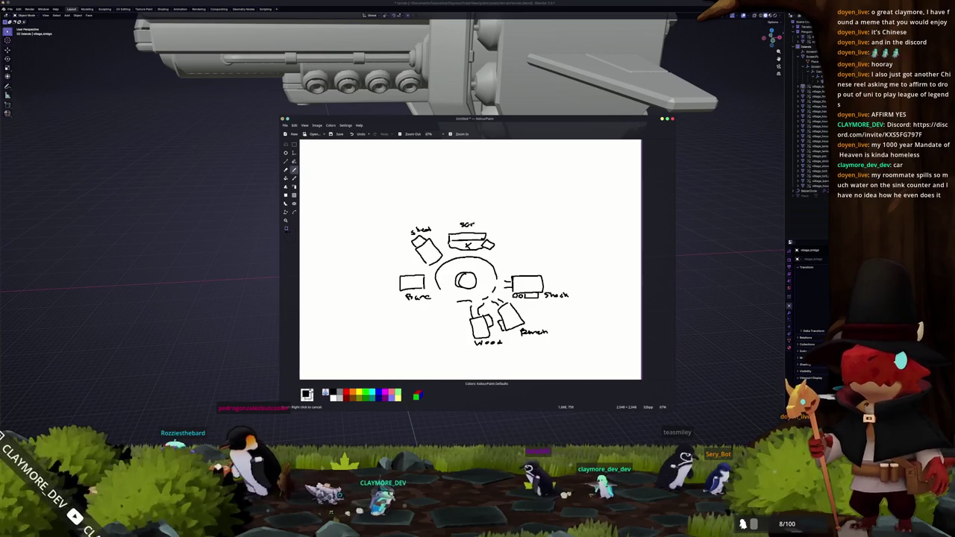
{"action": "left_click_drag", "start_coordinate": [473, 225], "coordinate": [482, 224]}
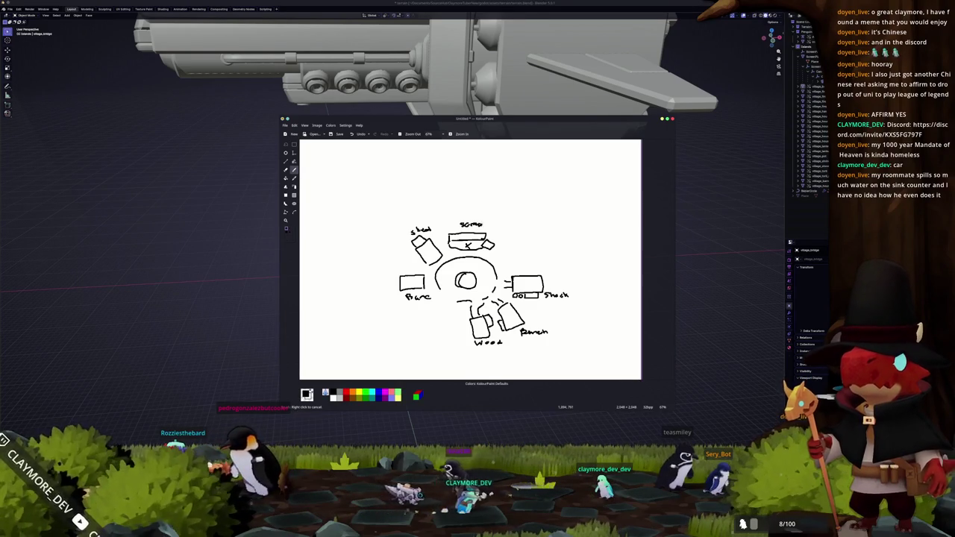
{"action": "left_click_drag", "start_coordinate": [497, 234], "coordinate": [502, 236]}
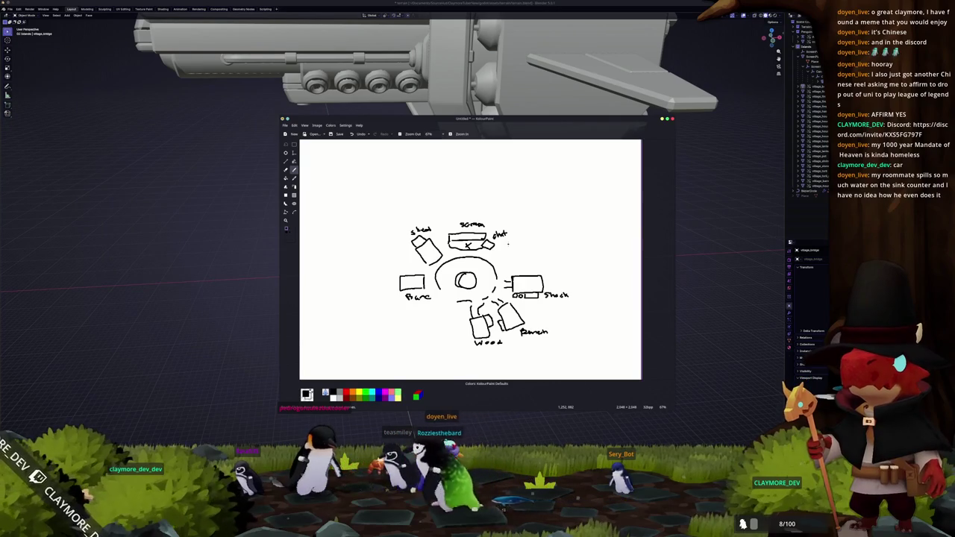
{"action": "scroll", "coordinate": [505, 242], "scroll_direction": "up", "scroll_amount": 1}
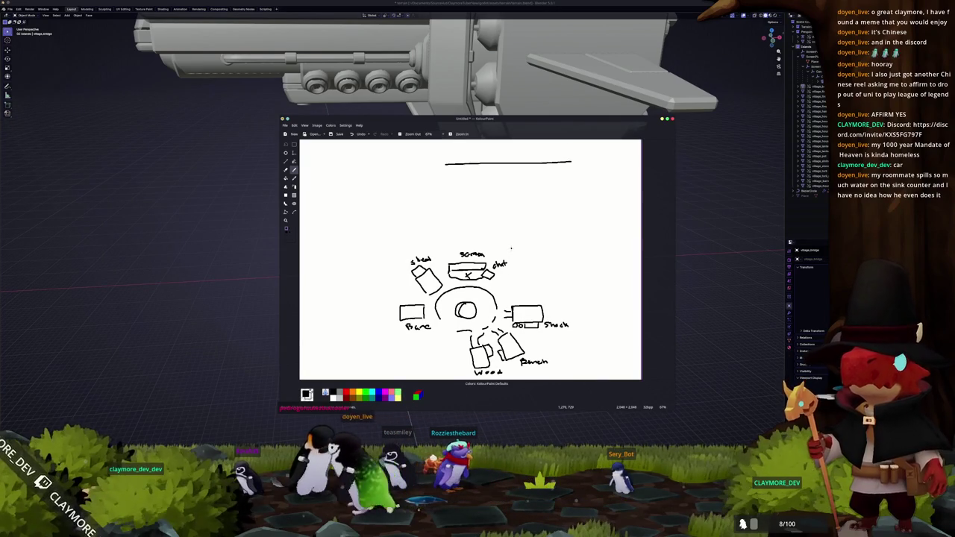
Step: Draw a path of boxes leading down-left from the plaza
{"action": "scroll", "coordinate": [506, 281], "scroll_direction": "down", "scroll_amount": 1}
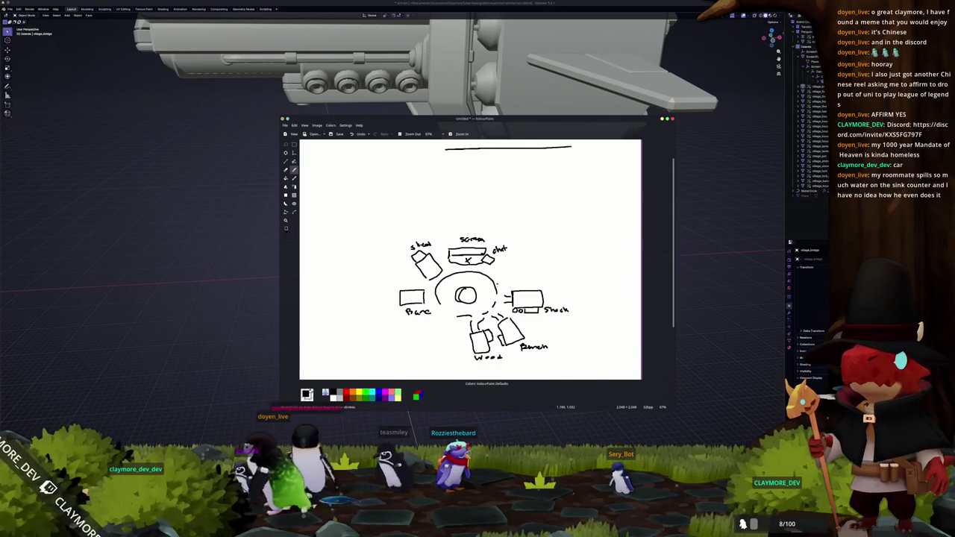
{"action": "scroll", "coordinate": [470, 261], "scroll_direction": "down", "scroll_amount": 1, "text": "ctrl"}
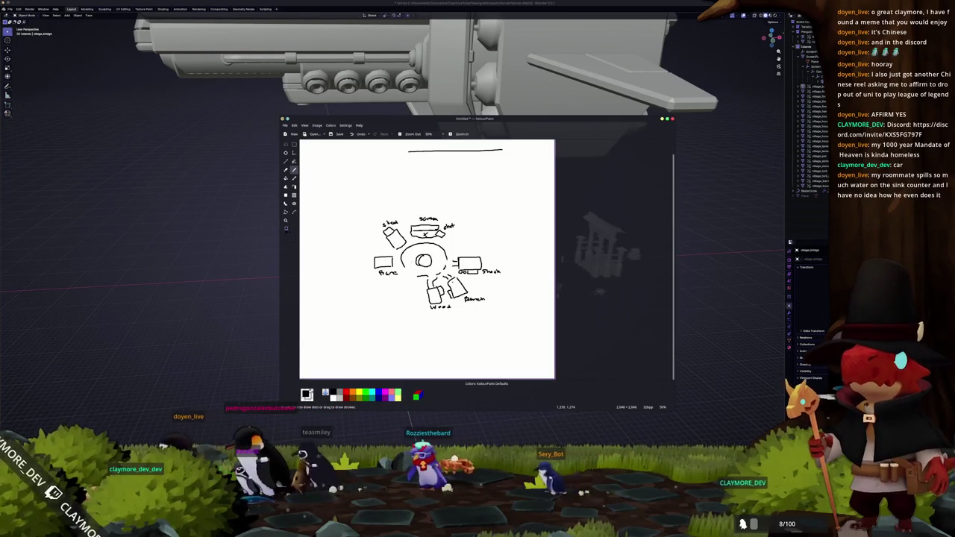
{"action": "scroll", "coordinate": [437, 272], "scroll_direction": "up", "scroll_amount": 1}
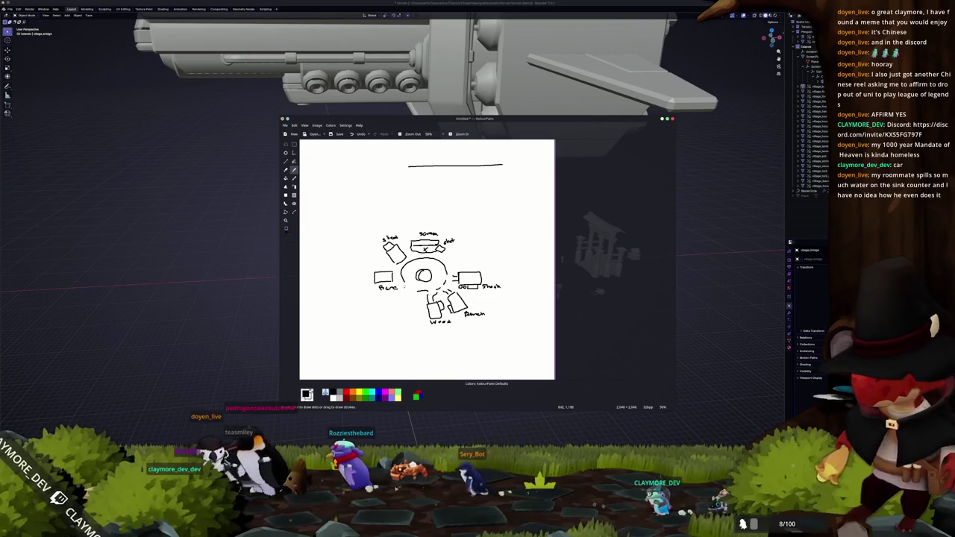
{"action": "left_click_drag", "start_coordinate": [415, 288], "coordinate": [387, 312]}
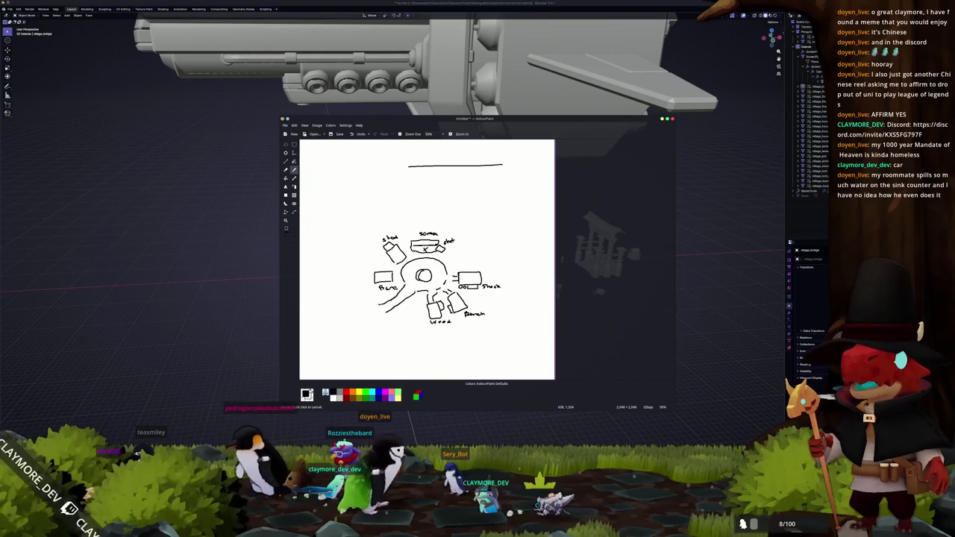
{"action": "scroll", "coordinate": [342, 232], "scroll_direction": "down", "scroll_amount": 1, "text": "ctrl"}
{"action": "scroll", "coordinate": [342, 233], "scroll_direction": "up", "scroll_amount": 1, "text": "ctrl"}
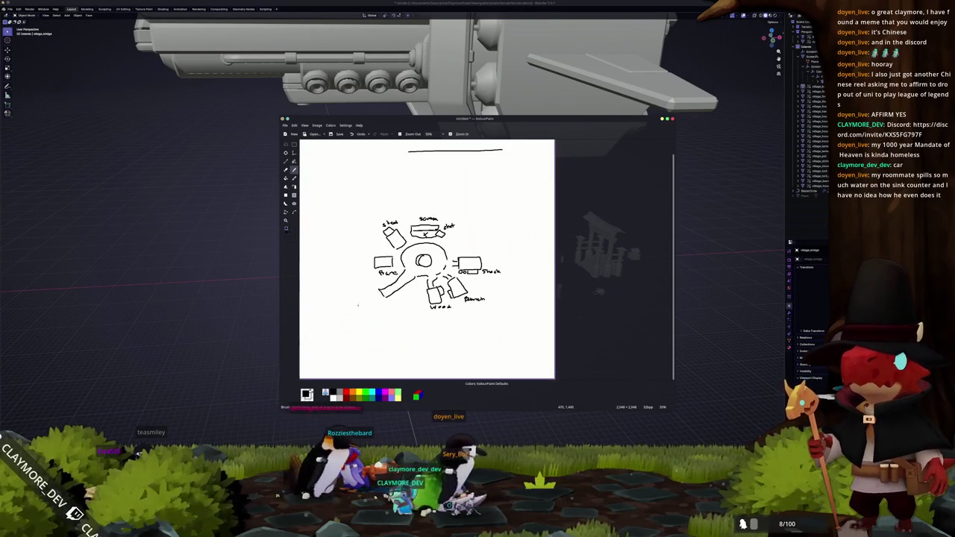
{"action": "left_click_drag", "start_coordinate": [363, 314], "coordinate": [383, 300]}
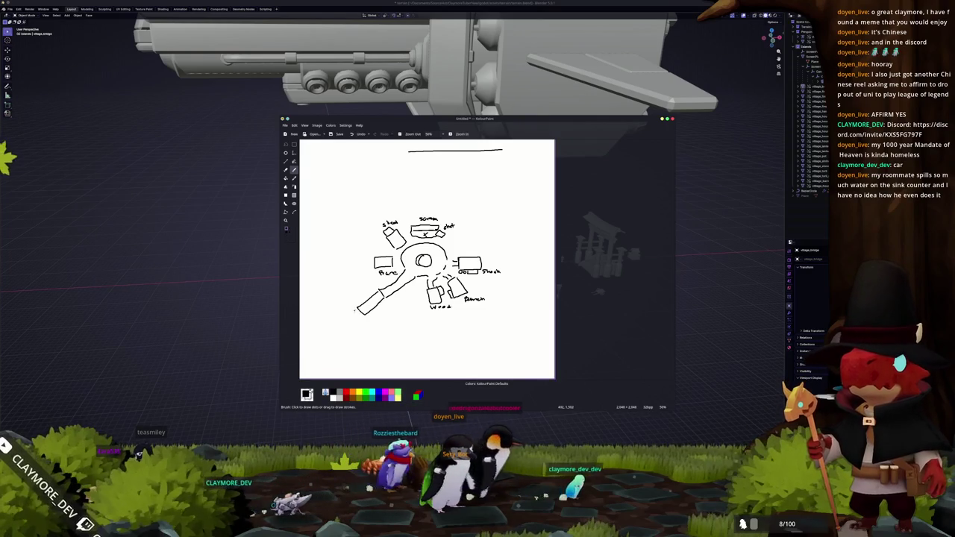
{"action": "mouse_move", "coordinate": [355, 310]}
{"action": "left_mouse_down"}
{"action": "mouse_move", "coordinate": [325, 327]}
{"action": "mouse_move", "coordinate": [347, 333]}
{"action": "left_mouse_up"}
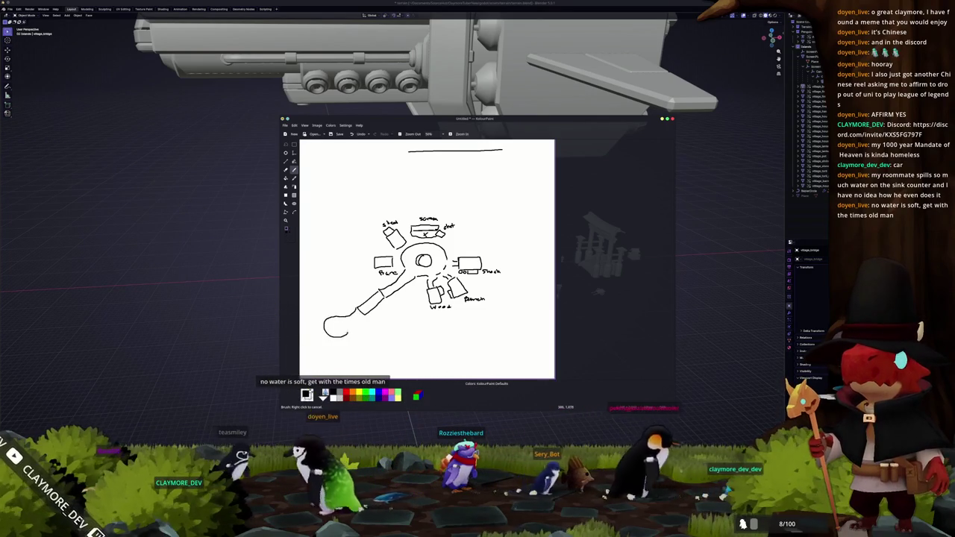
{"action": "right_click", "coordinate": [335, 327]}
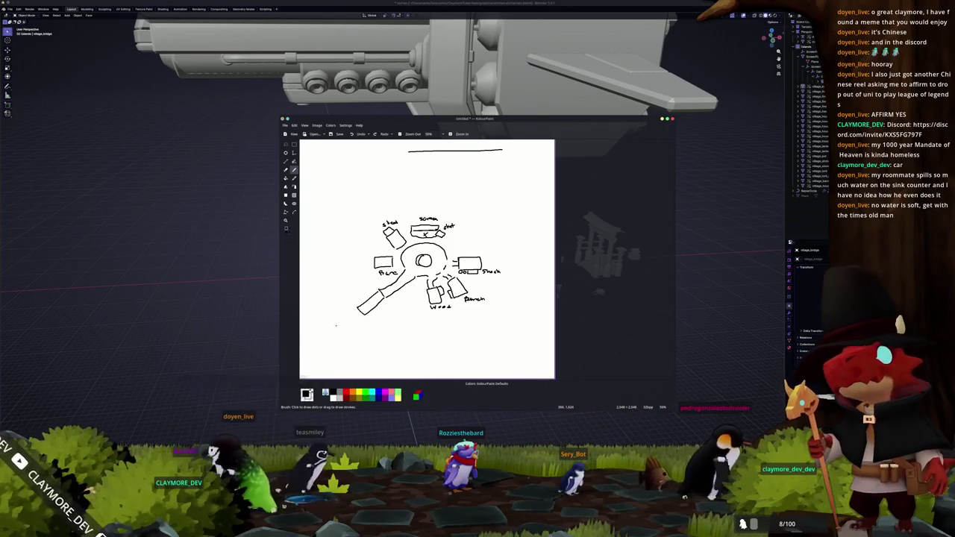
Step: Extend the path to the lower-left firepit circle, label it, and add a small stone
{"action": "key", "text": "ctrl+plus"}
{"action": "left_click_drag", "start_coordinate": [373, 291], "coordinate": [336, 311]}
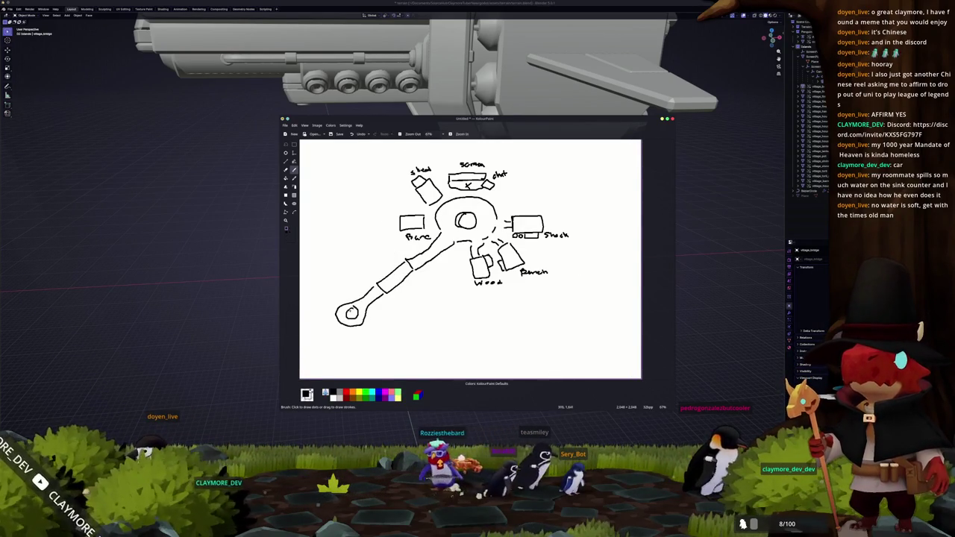
{"action": "left_click_drag", "start_coordinate": [368, 313], "coordinate": [397, 319]}
{"action": "left_click_drag", "start_coordinate": [393, 313], "coordinate": [400, 312]}
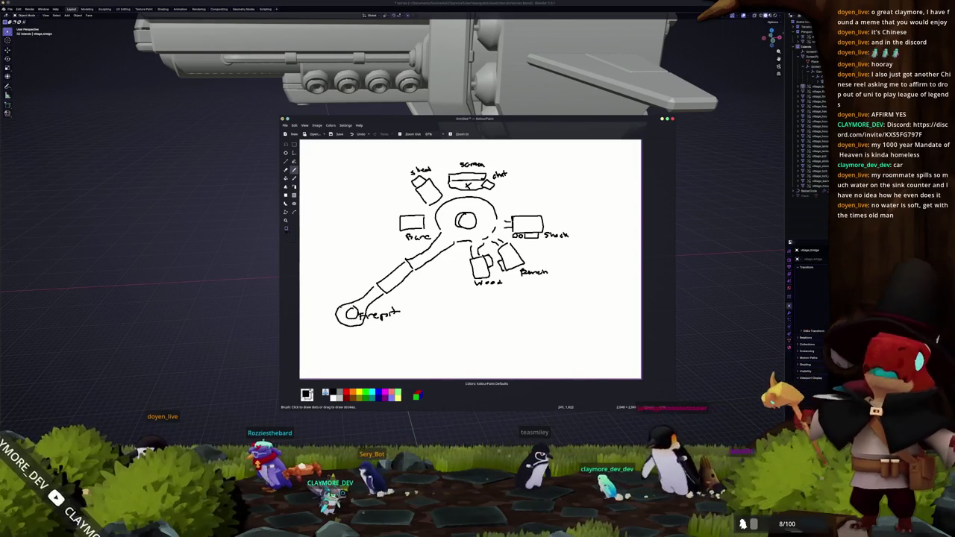
{"action": "mouse_move", "coordinate": [344, 295]}
{"action": "left_mouse_down"}
{"action": "mouse_move", "coordinate": [333, 313]}
{"action": "mouse_move", "coordinate": [368, 325]}
{"action": "left_mouse_up"}
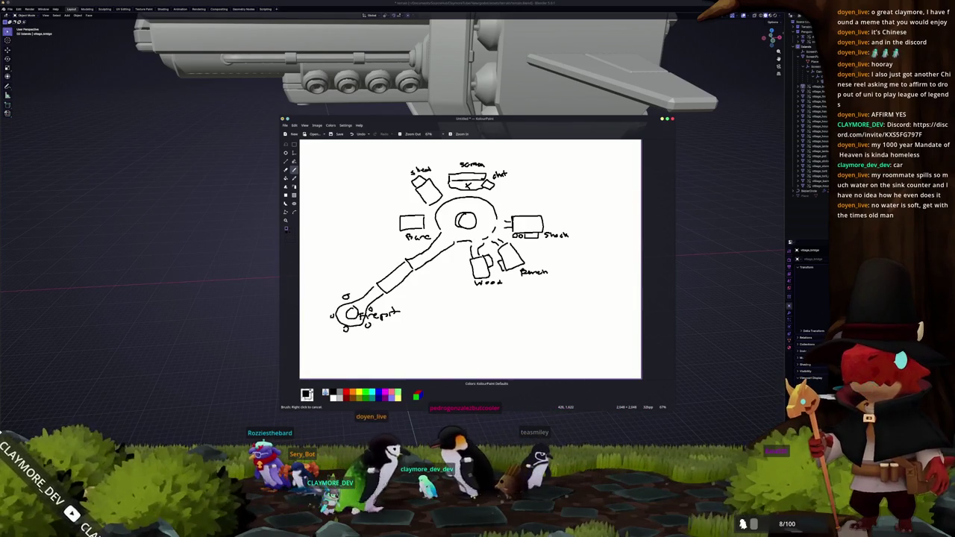
{"action": "key", "text": "ctrl+minus"}
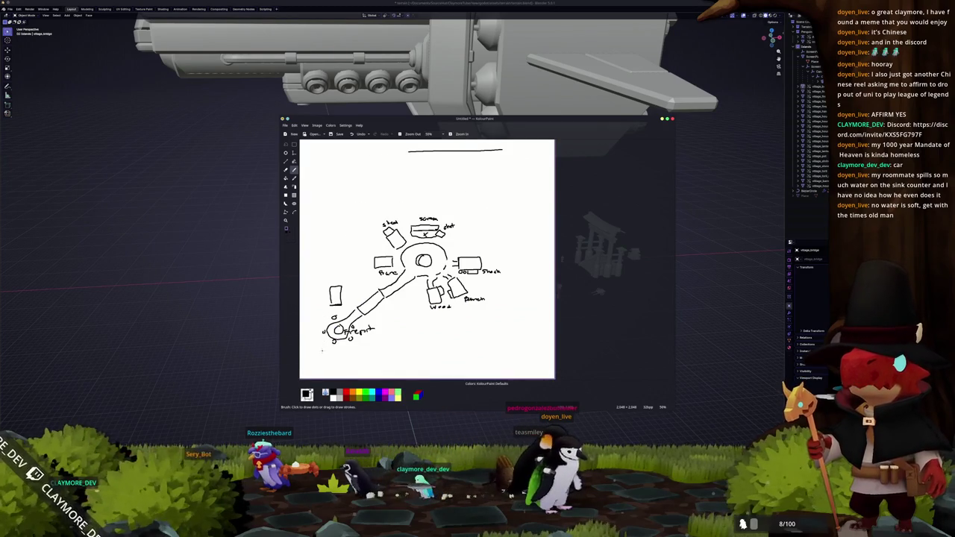
Step: Close the small diamond near the firepit and add a hooked mark beside the small rectangle
{"action": "left_click_drag", "start_coordinate": [319, 355], "coordinate": [303, 357]}
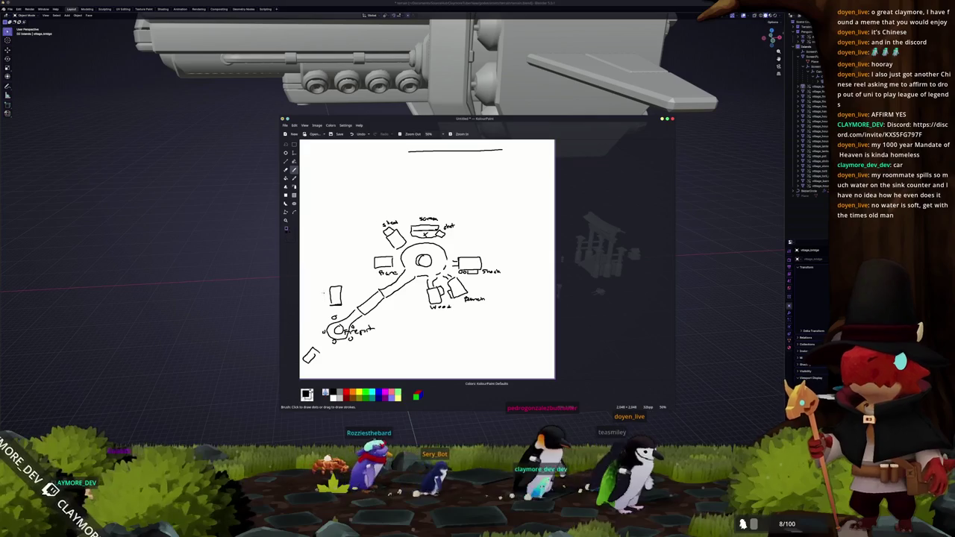
{"action": "left_click_drag", "start_coordinate": [323, 293], "coordinate": [324, 312]}
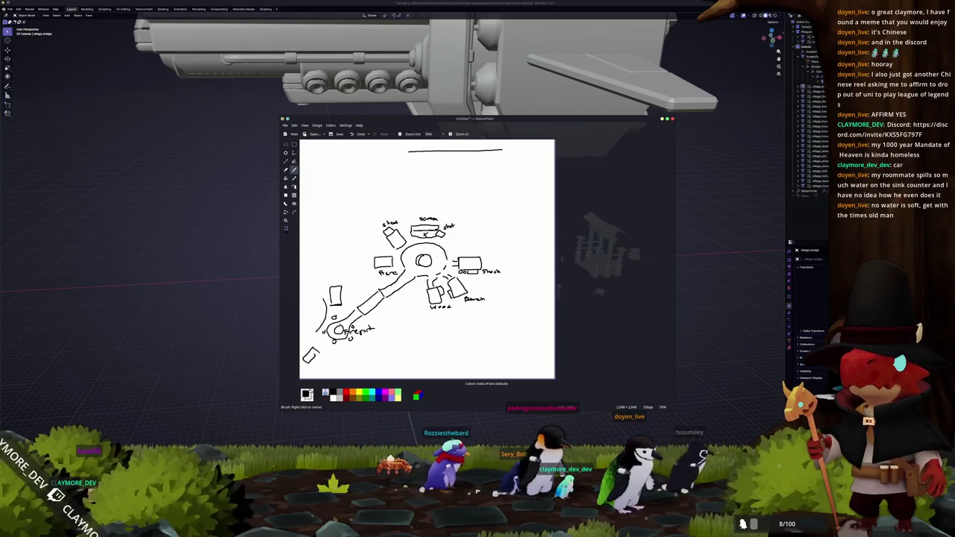
{"action": "left_click_drag", "start_coordinate": [324, 294], "coordinate": [310, 282]}
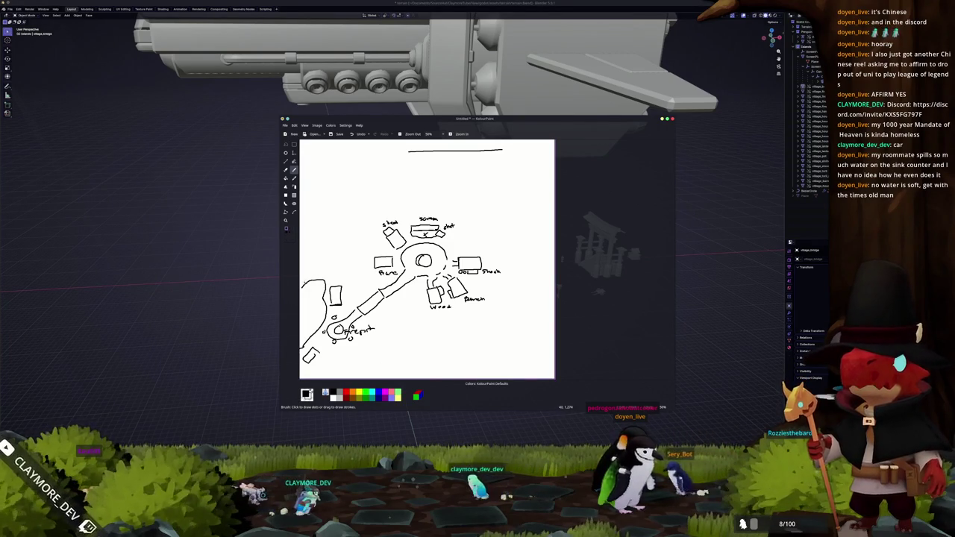
Step: Draw wavy outlines around the lower-left firepit island and the village island
{"action": "left_click_drag", "start_coordinate": [325, 282], "coordinate": [352, 298]}
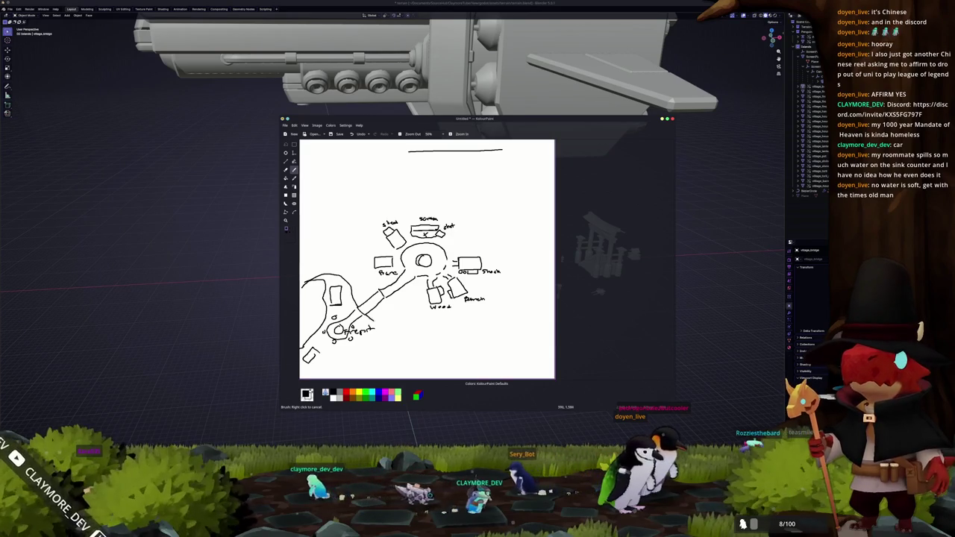
{"action": "mouse_move", "coordinate": [366, 318]}
{"action": "left_mouse_down"}
{"action": "mouse_move", "coordinate": [374, 361]}
{"action": "mouse_move", "coordinate": [343, 377]}
{"action": "left_mouse_up"}
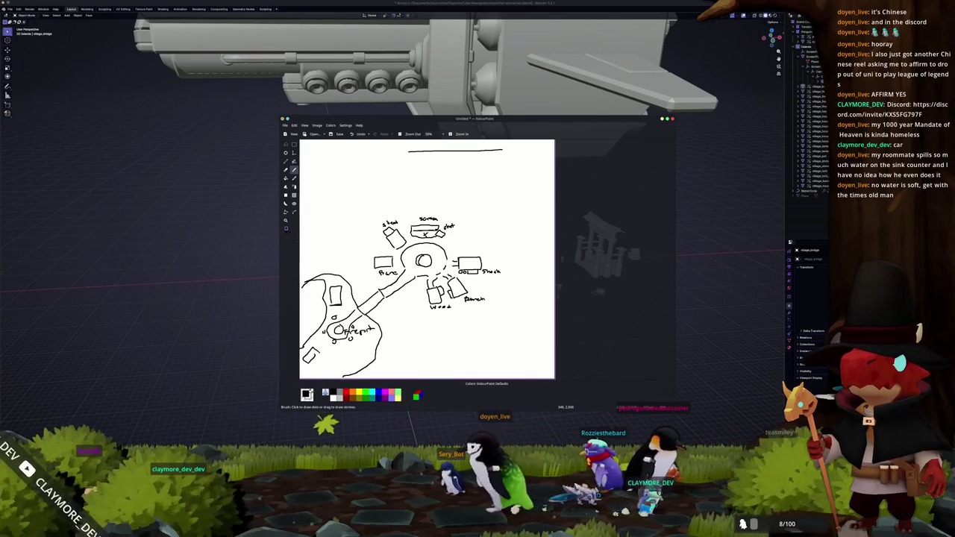
{"action": "left_click_drag", "start_coordinate": [384, 296], "coordinate": [422, 327]}
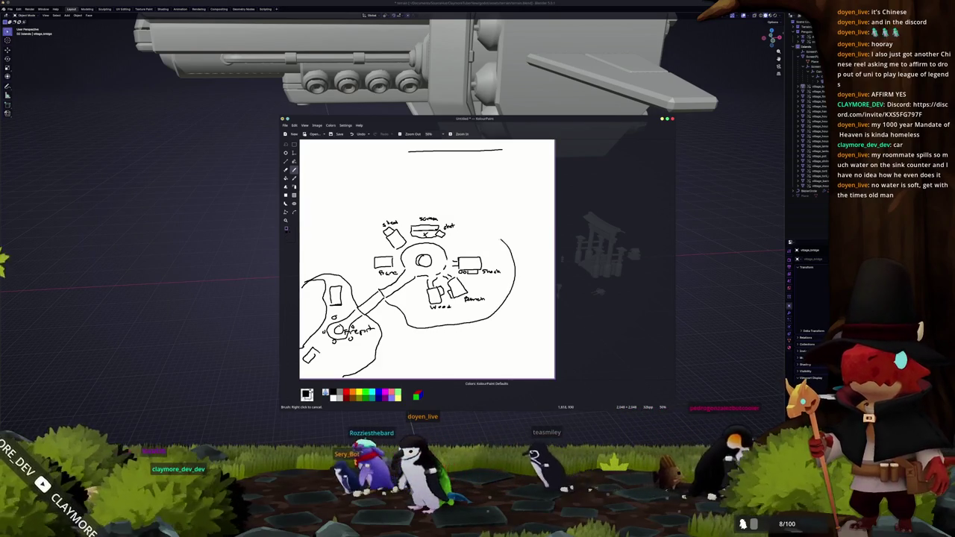
{"action": "left_click_drag", "start_coordinate": [475, 224], "coordinate": [445, 216]}
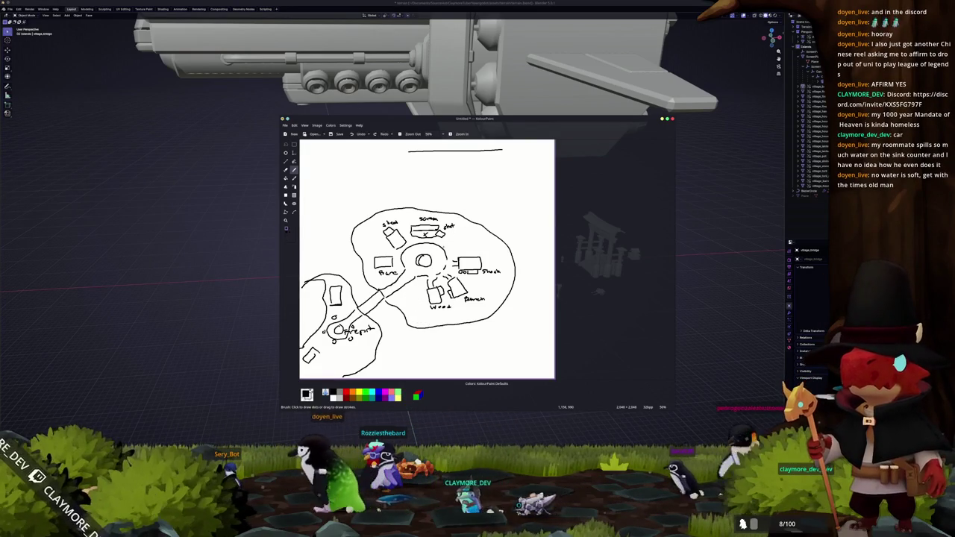
Step: Add a stroke in the village island, a small circled S by Stash, and a loop around Wood and Bench
{"action": "left_click_drag", "start_coordinate": [445, 241], "coordinate": [490, 235]}
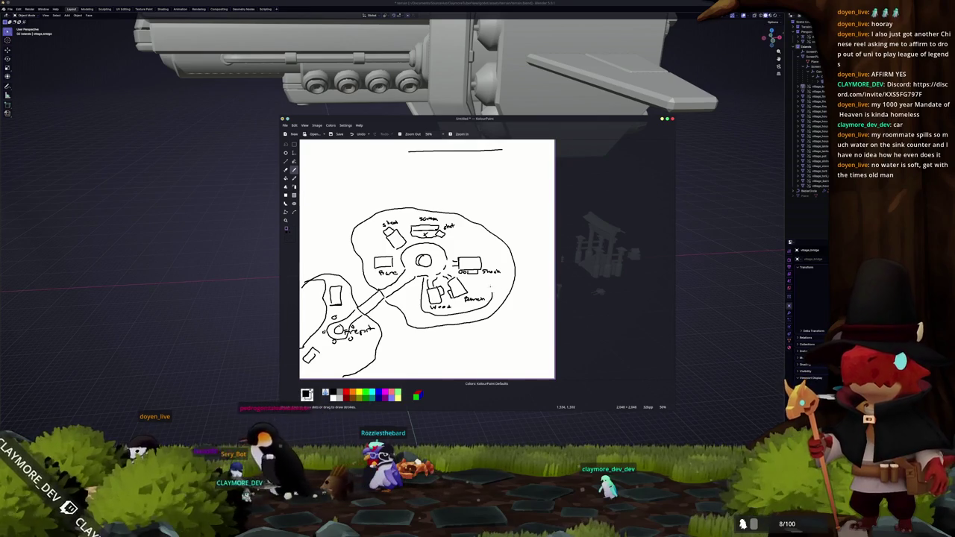
{"action": "left_click_drag", "start_coordinate": [491, 281], "coordinate": [485, 290]}
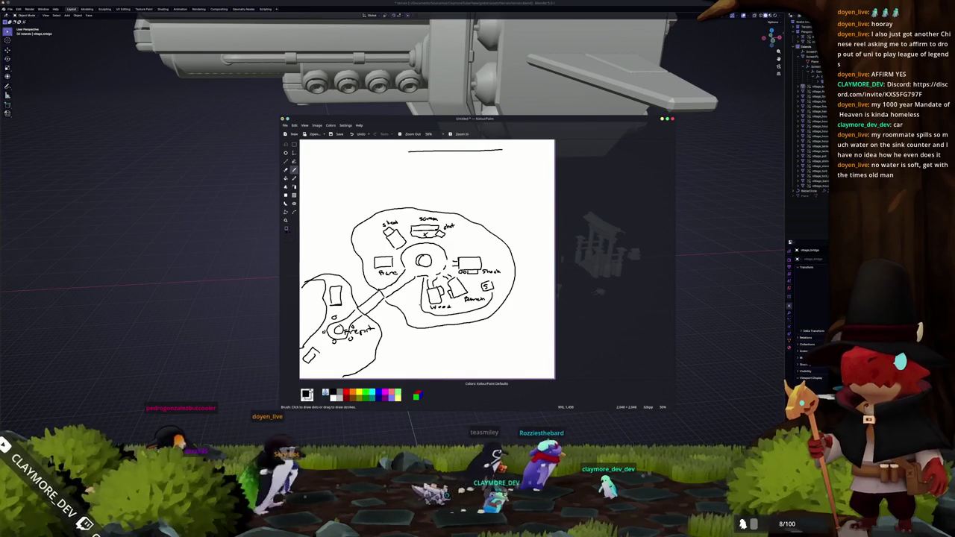
{"action": "left_click_drag", "start_coordinate": [422, 287], "coordinate": [422, 312]}
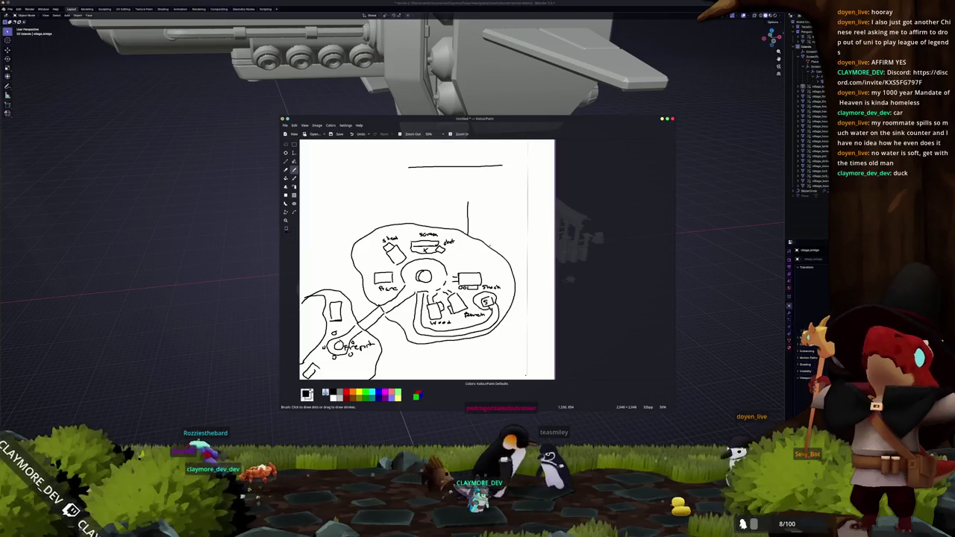
Step: Draw a vertical line and a bracket toward the page top, then undo both
{"action": "left_click_drag", "start_coordinate": [490, 234], "coordinate": [489, 194]}
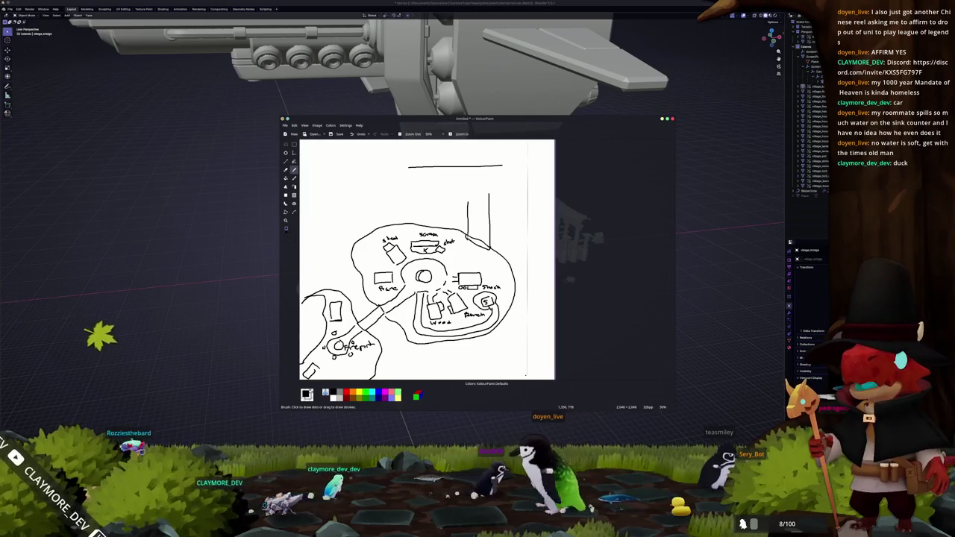
{"action": "left_click_drag", "start_coordinate": [526, 375], "coordinate": [527, 372]}
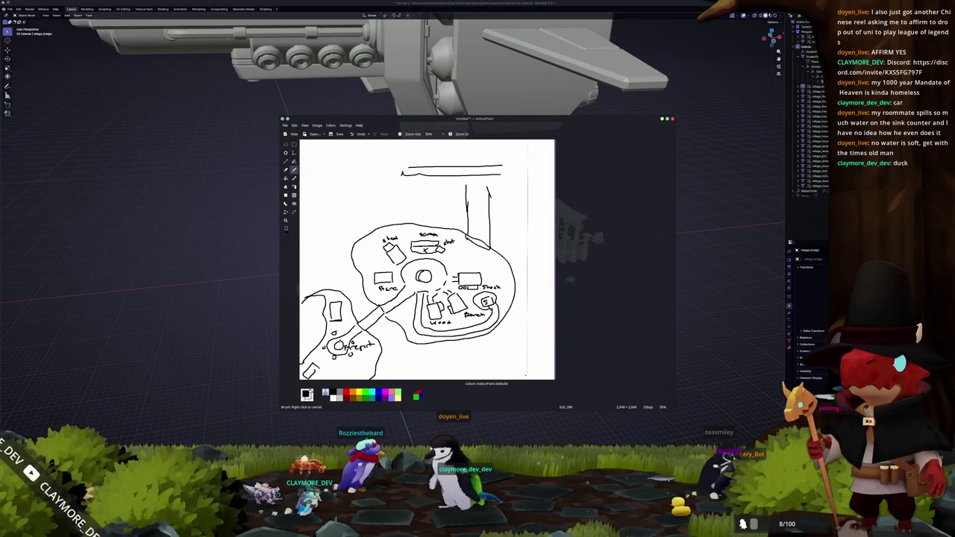
{"action": "scroll", "coordinate": [427, 261], "scroll_direction": "down", "scroll_amount": 2}
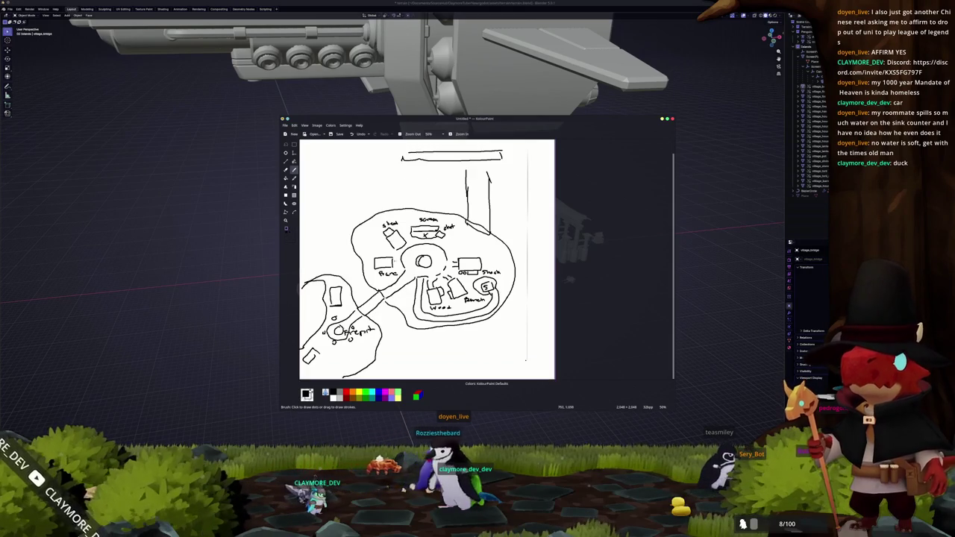
{"action": "scroll", "coordinate": [427, 262], "scroll_direction": "up", "scroll_amount": 2}
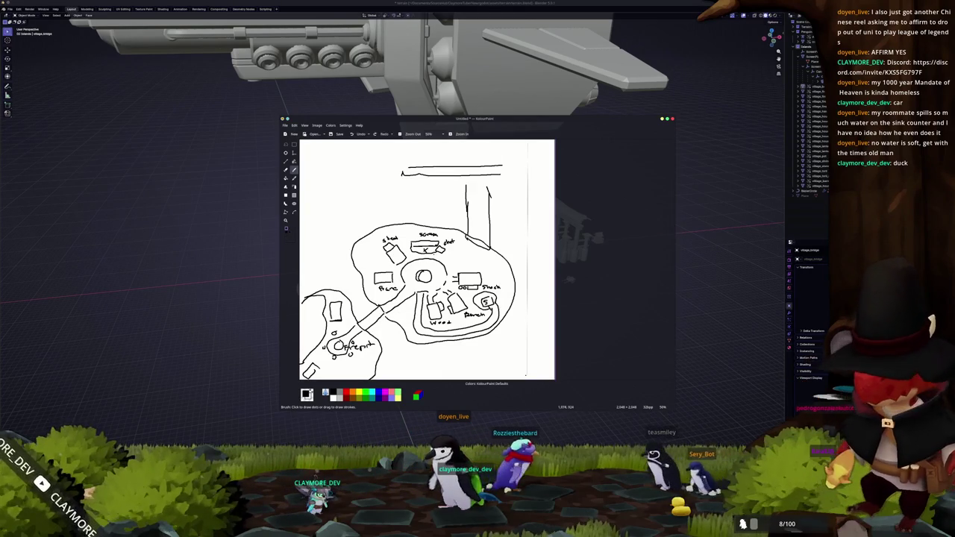
{"action": "key", "text": "ctrl+z"}
{"action": "key", "text": "ctrl+z"}
{"action": "key", "text": "ctrl+z"}
{"action": "key", "text": "ctrl+z"}
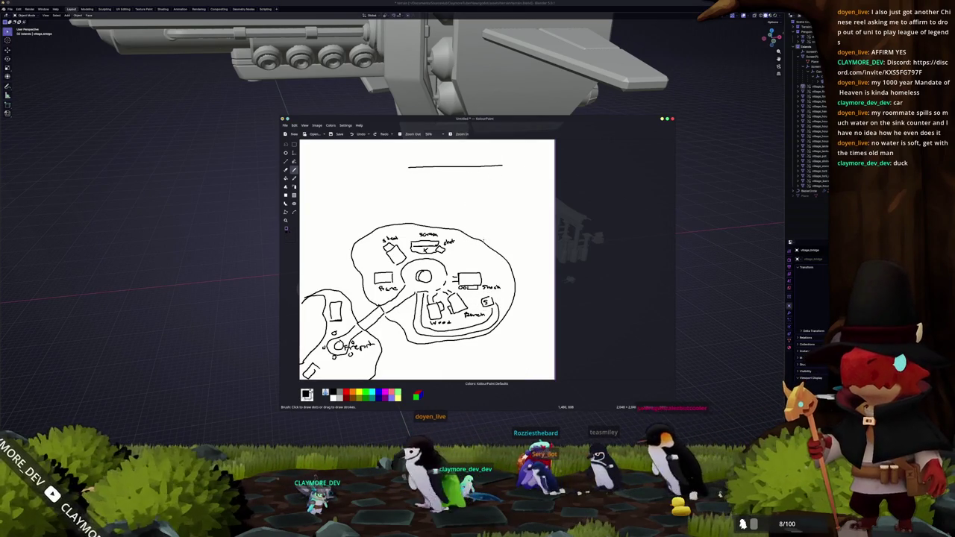
{"action": "key", "text": "ctrl+shift+z"}
{"action": "key", "text": "ctrl+shift+z"}
{"action": "key", "text": "ctrl+shift+z"}
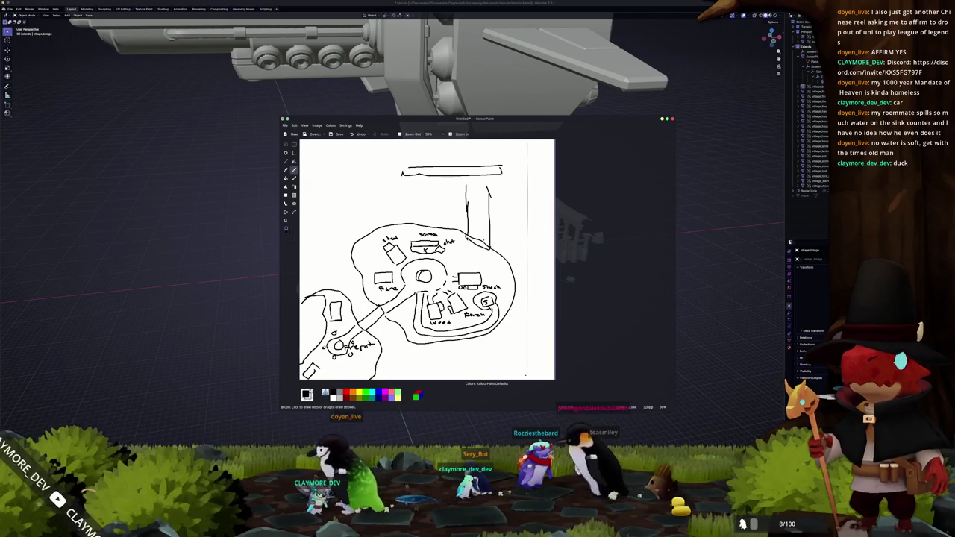
{"action": "key", "text": "ctrl+z"}
{"action": "key", "text": "ctrl+z"}
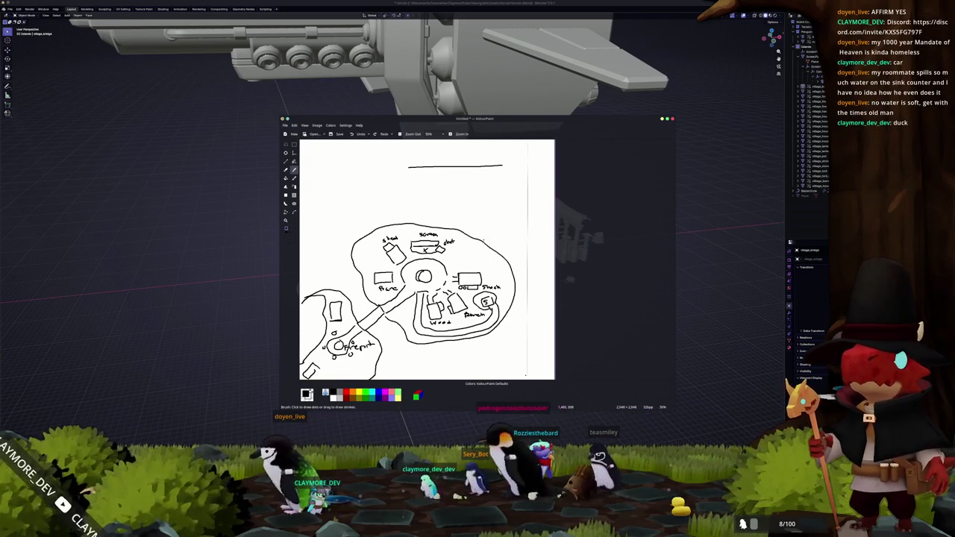
{"action": "scroll", "coordinate": [427, 261], "scroll_direction": "down", "scroll_amount": 1}
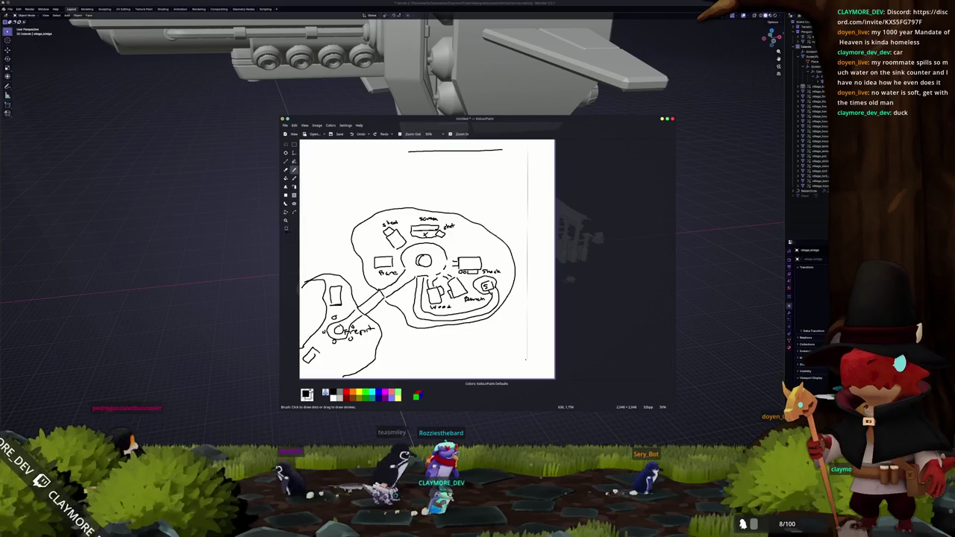
Step: Erase the circled S mark and its traces beside Stash, then return to the Brush
{"action": "left_click", "coordinate": [285, 169]}
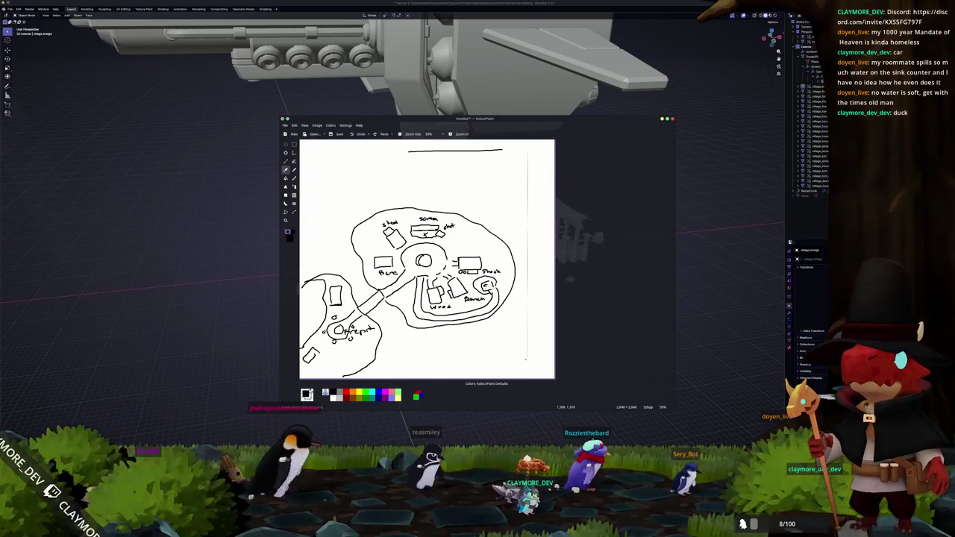
{"action": "left_click_drag", "start_coordinate": [487, 293], "coordinate": [483, 290]}
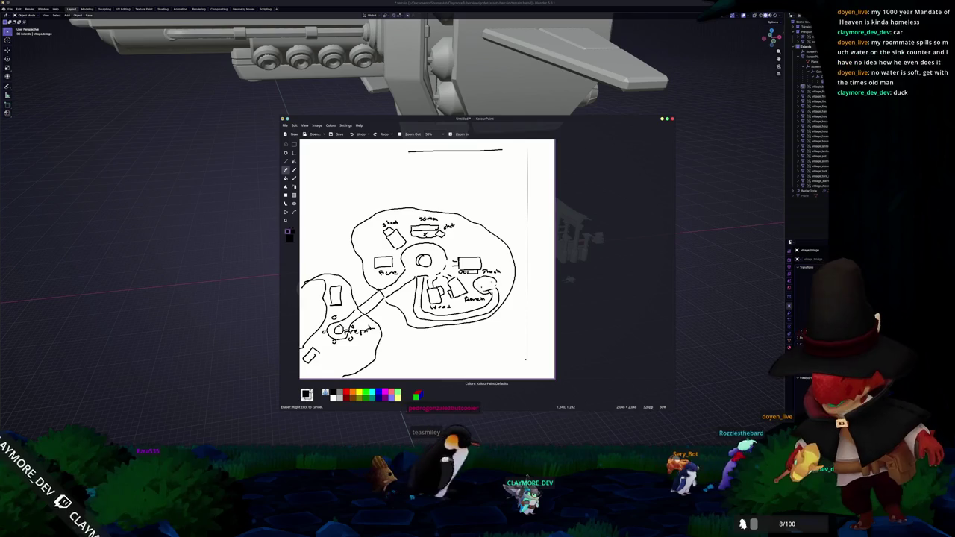
{"action": "left_click_drag", "start_coordinate": [485, 286], "coordinate": [553, 279]}
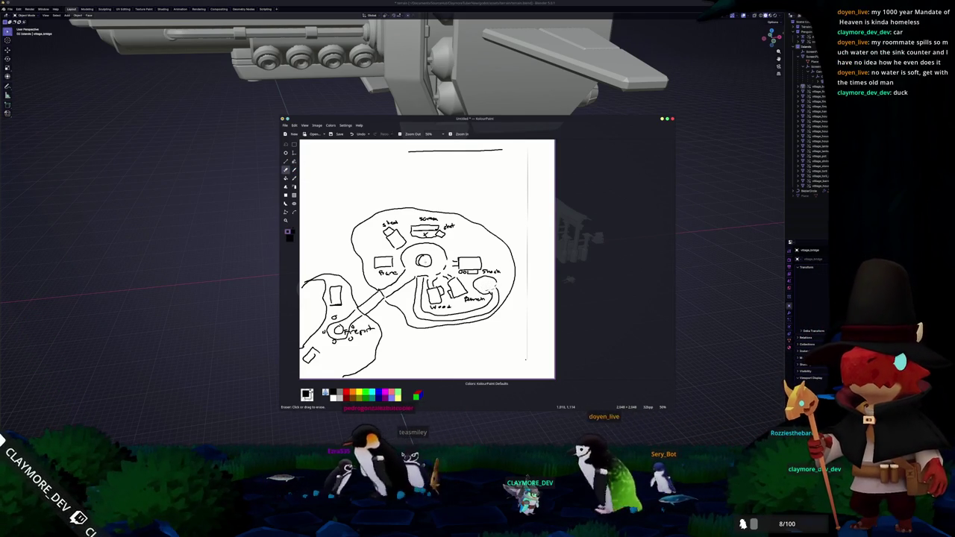
{"action": "left_click", "coordinate": [294, 177]}
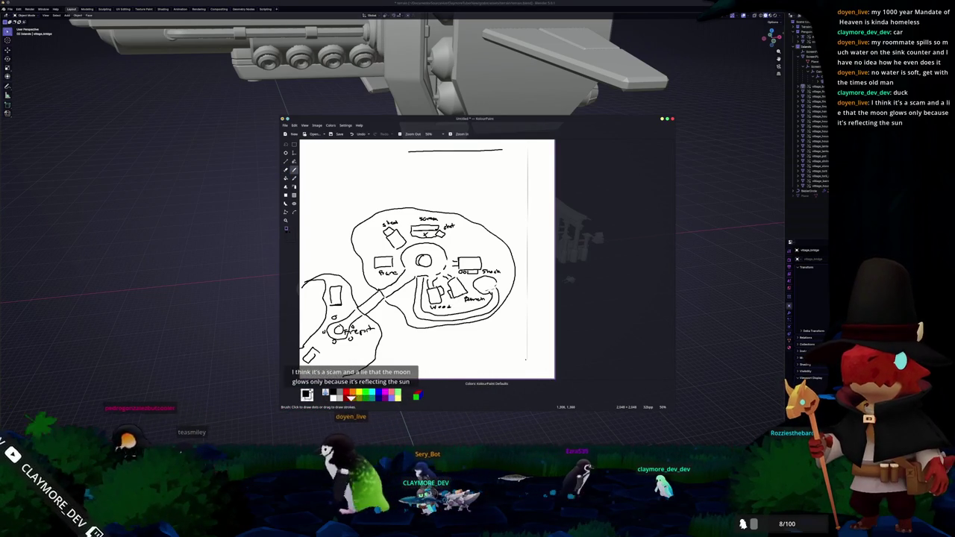
Step: Extend the firepit island outline downward with small marks, undoing the stray box stroke
{"action": "mouse_move", "coordinate": [380, 340]}
{"action": "left_mouse_down"}
{"action": "mouse_move", "coordinate": [343, 377]}
{"action": "mouse_move", "coordinate": [403, 345]}
{"action": "mouse_move", "coordinate": [405, 354]}
{"action": "left_mouse_up"}
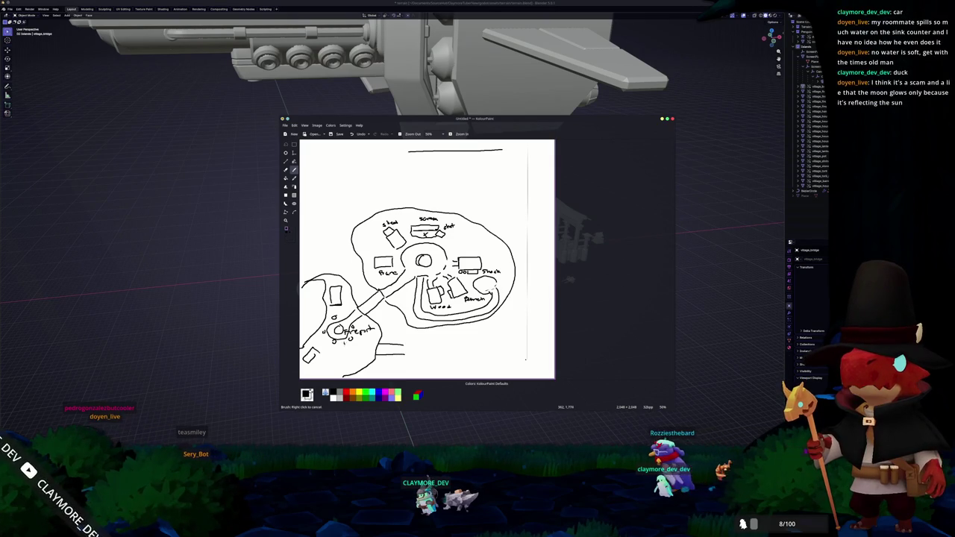
{"action": "left_click_drag", "start_coordinate": [342, 336], "coordinate": [349, 340]}
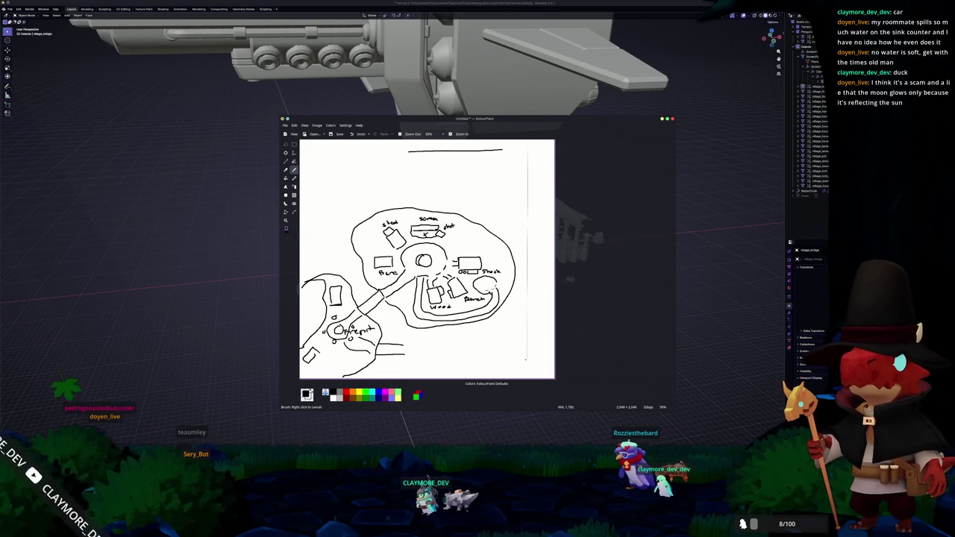
{"action": "mouse_move", "coordinate": [404, 355]}
{"action": "left_mouse_down"}
{"action": "mouse_move", "coordinate": [422, 340]}
{"action": "mouse_move", "coordinate": [401, 358]}
{"action": "left_mouse_up"}
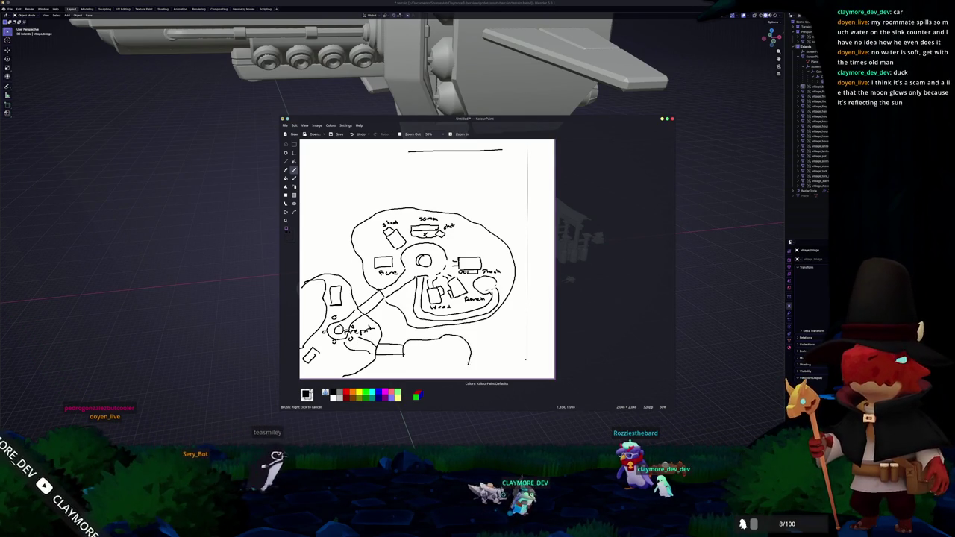
{"action": "key", "text": "ctrl+z"}
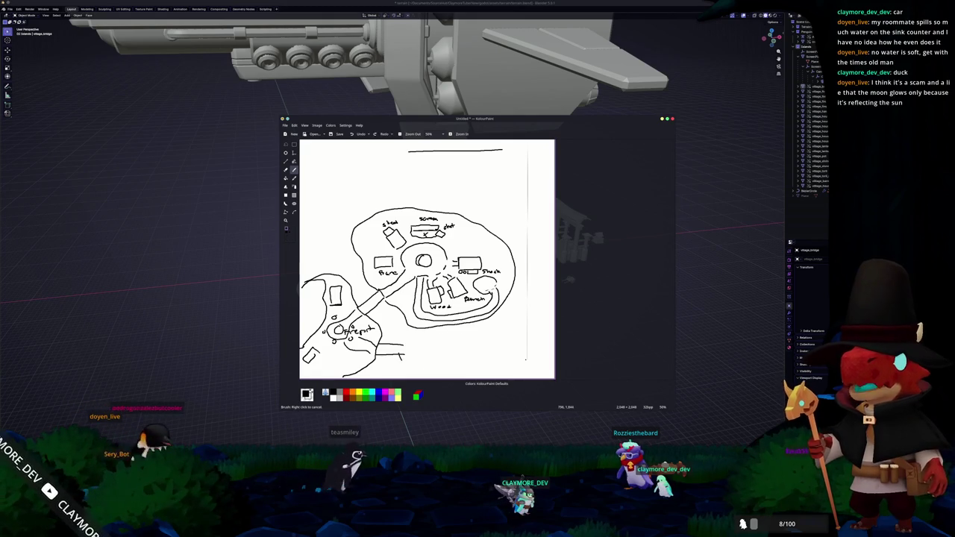
Step: Redraw the rounded area below the pit and write 'Sun' in a small circle inside it
{"action": "mouse_move", "coordinate": [400, 363]}
{"action": "left_mouse_down"}
{"action": "mouse_move", "coordinate": [443, 358]}
{"action": "mouse_move", "coordinate": [409, 375]}
{"action": "left_mouse_up"}
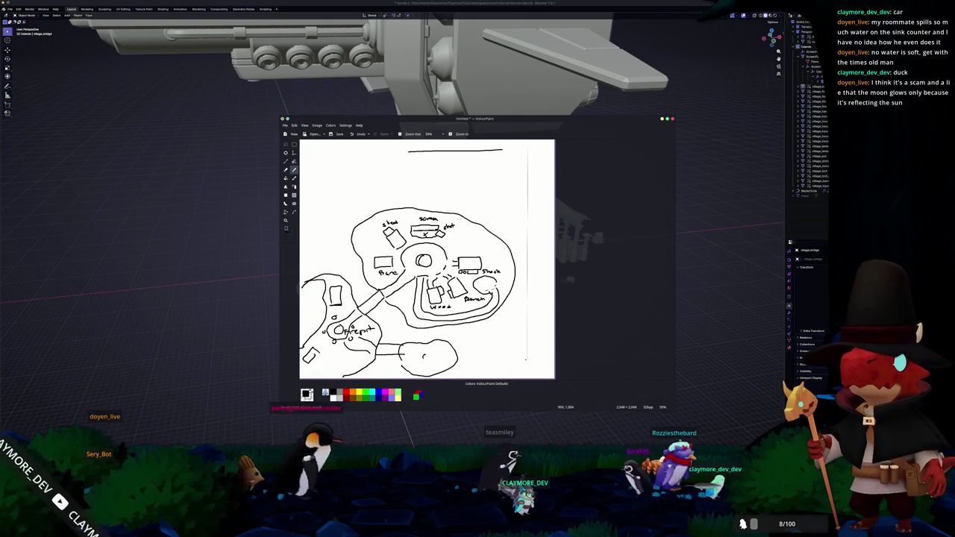
{"action": "left_click_drag", "start_coordinate": [427, 355], "coordinate": [429, 353]}
{"action": "key", "text": "ctrl+z"}
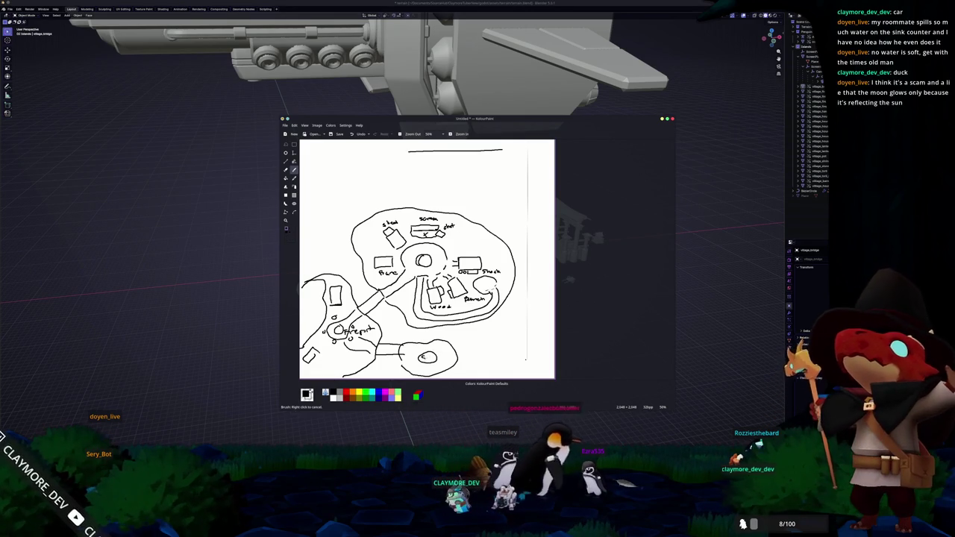
{"action": "left_click_drag", "start_coordinate": [421, 356], "coordinate": [434, 359]}
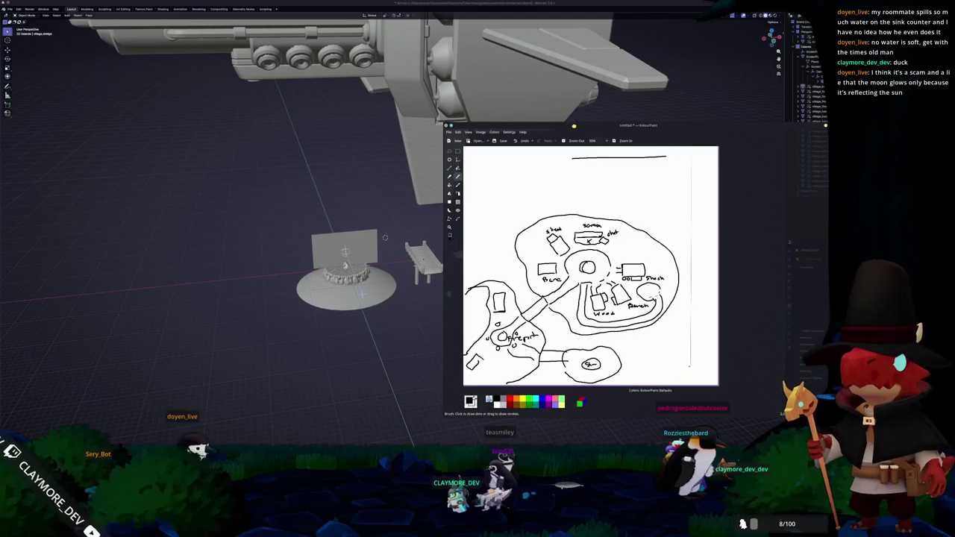
Step: Back in Blender, select the small house and look down on the scene from the top
{"action": "left_click", "coordinate": [409, 214]}
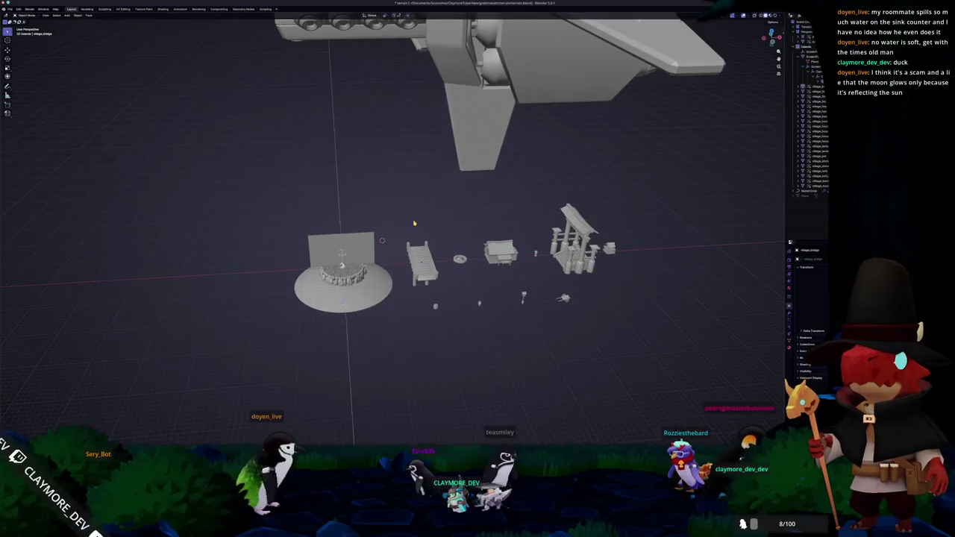
{"action": "key", "text": "KP_7"}
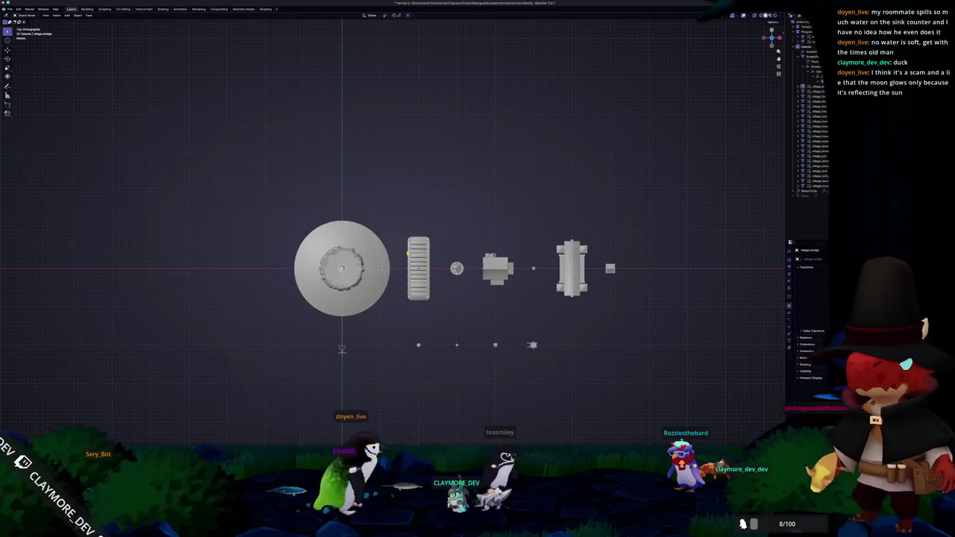
{"action": "middle_click_drag", "start_coordinate": [414, 222], "coordinate": [419, 226]}
{"action": "scroll", "coordinate": [410, 220], "scroll_direction": "down", "scroll_amount": 4}
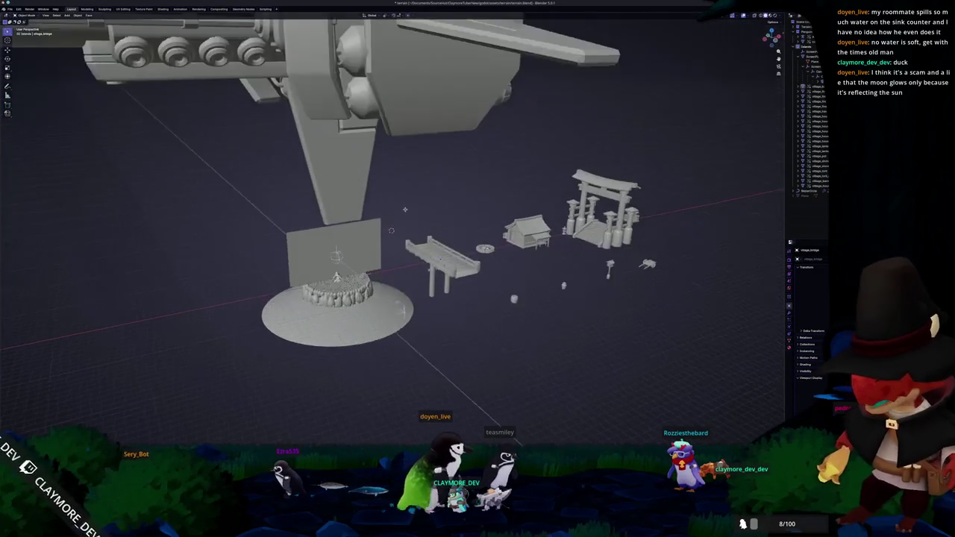
{"action": "scroll", "coordinate": [406, 218], "scroll_direction": "up", "scroll_amount": 1}
{"action": "scroll", "coordinate": [401, 216], "scroll_direction": "up", "scroll_amount": 2}
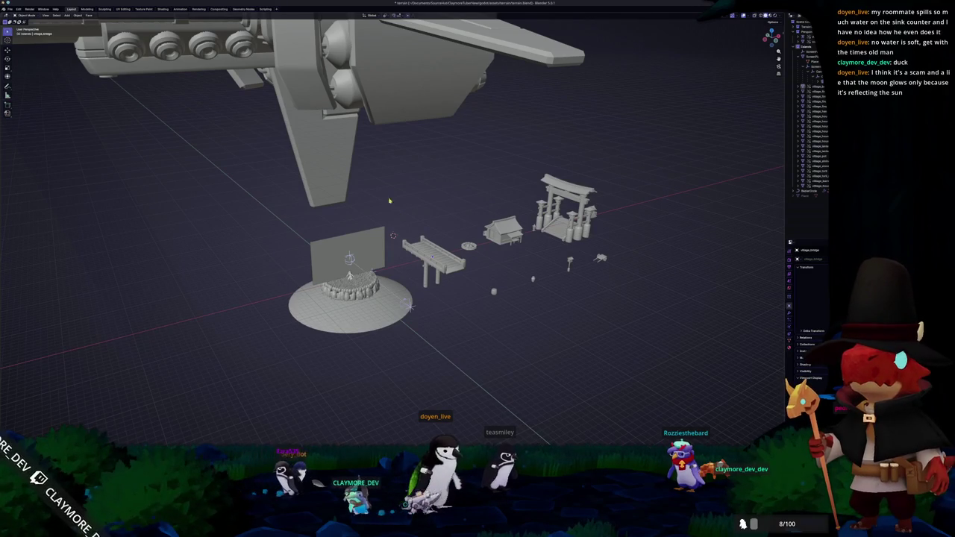
{"action": "middle_click_drag", "start_coordinate": [407, 218], "coordinate": [429, 217]}
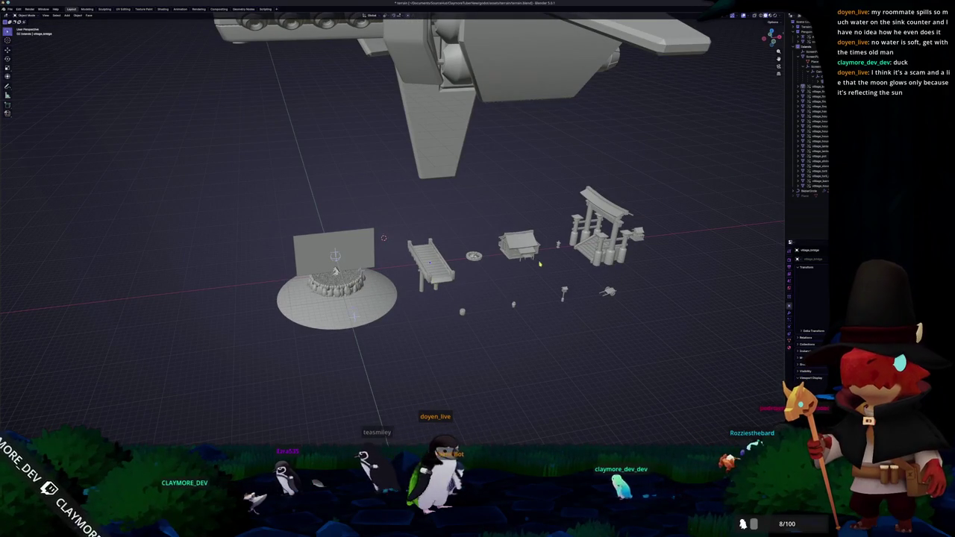
{"action": "left_click_drag", "start_coordinate": [502, 222], "coordinate": [497, 219]}
{"action": "key", "text": "KP_7"}
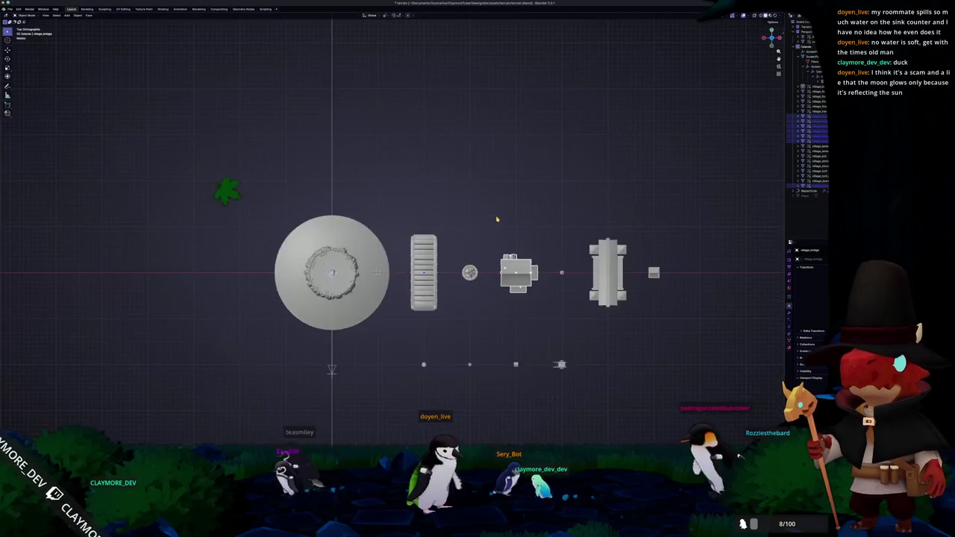
{"action": "middle_click_drag", "start_coordinate": [484, 223], "coordinate": [497, 196], "text": "shift"}
Step: Box-select the props right of the disk and slide them further right along X
{"action": "left_click_drag", "start_coordinate": [426, 179], "coordinate": [497, 292]}
{"action": "left_click_drag", "start_coordinate": [409, 163], "coordinate": [723, 393]}
{"action": "key", "text": "g"}
{"action": "key", "text": "x"}
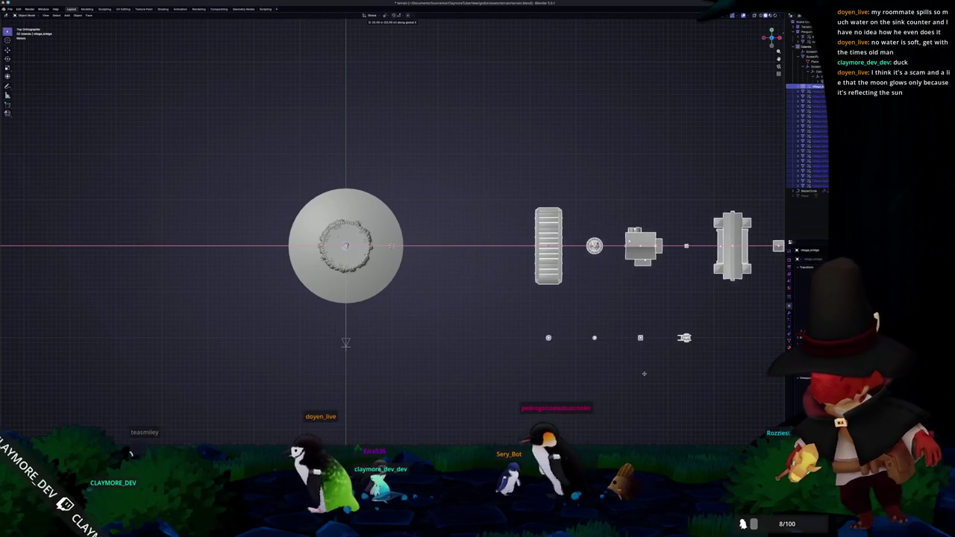
{"action": "scroll", "coordinate": [641, 358], "scroll_direction": "down", "scroll_amount": 1}
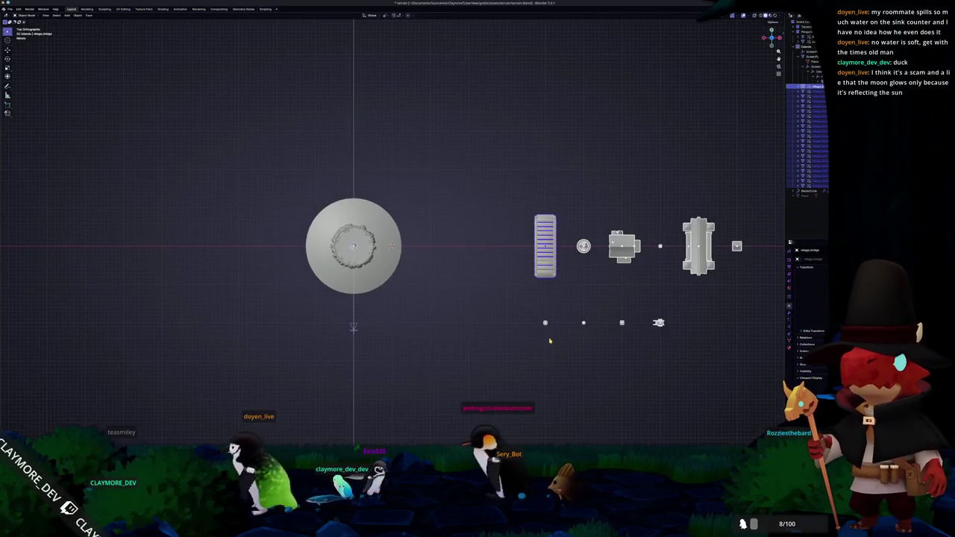
{"action": "left_click", "coordinate": [587, 341]}
Step: Select the middle house and bring up the map sketch for reference
{"action": "left_click_drag", "start_coordinate": [650, 210], "coordinate": [649, 208]}
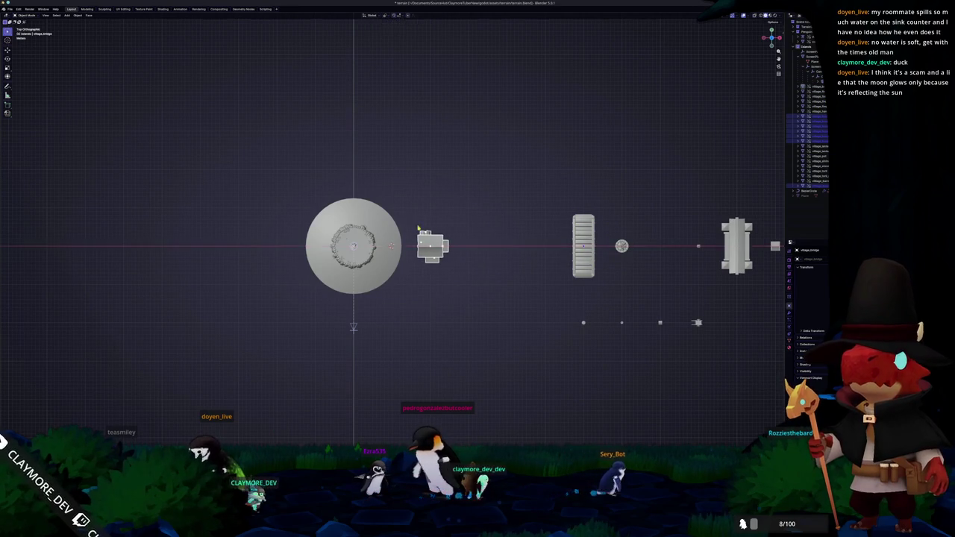
{"action": "scroll", "coordinate": [419, 224], "scroll_direction": "up", "scroll_amount": 3}
{"action": "key", "text": "alt+Tab"}
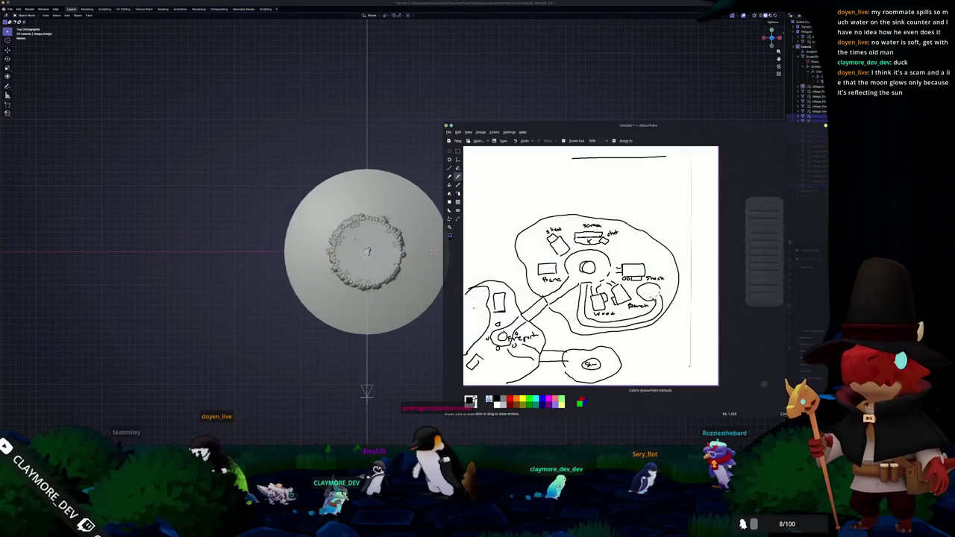
Step: Duplicate the house and bench, moving the copy along Y below the original
{"action": "key", "text": "alt+Tab"}
{"action": "scroll", "coordinate": [433, 252], "scroll_direction": "down", "scroll_amount": 2}
{"action": "scroll", "coordinate": [485, 252], "scroll_direction": "up", "scroll_amount": 3}
{"action": "mouse_move", "coordinate": [522, 251]}
{"action": "middle_mouse_down"}
{"action": "mouse_move", "coordinate": [464, 187]}
{"action": "mouse_move", "coordinate": [461, 201]}
{"action": "middle_mouse_up"}
{"action": "left_click", "coordinate": [593, 217]}
{"action": "mouse_move", "coordinate": [593, 217]}
{"action": "middle_mouse_down"}
{"action": "mouse_move", "coordinate": [358, 183]}
{"action": "mouse_move", "coordinate": [418, 186]}
{"action": "middle_mouse_up"}
{"action": "left_click_drag", "start_coordinate": [570, 313], "coordinate": [434, 188]}
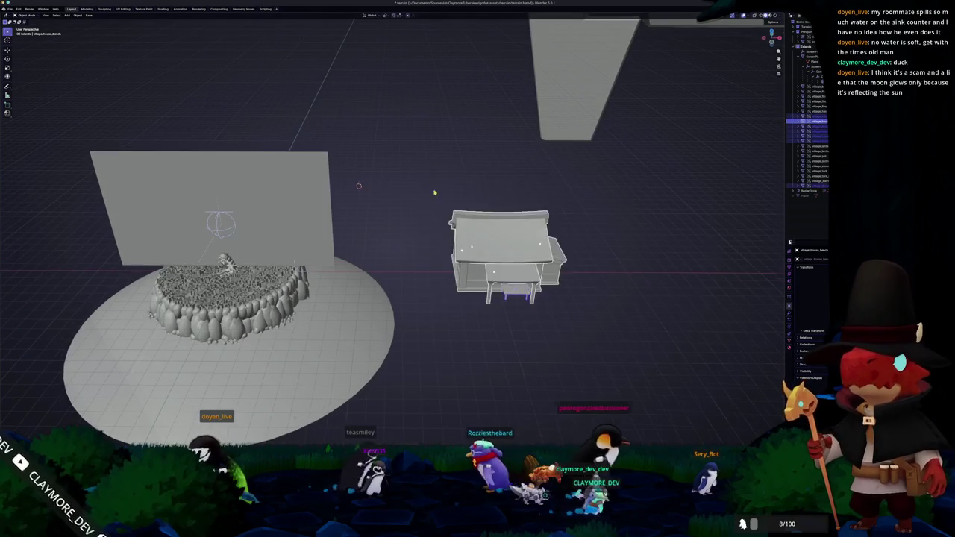
{"action": "middle_click_drag", "start_coordinate": [434, 188], "coordinate": [442, 224]}
{"action": "key", "text": "shift+d"}
{"action": "key", "text": "y"}
Step: Try lifting the left house's roof along Z, cancel it, and compare the top view with the map
{"action": "mouse_move", "coordinate": [356, 228]}
{"action": "middle_mouse_down"}
{"action": "mouse_move", "coordinate": [370, 179]}
{"action": "mouse_move", "coordinate": [407, 179]}
{"action": "mouse_move", "coordinate": [359, 189]}
{"action": "middle_mouse_up"}
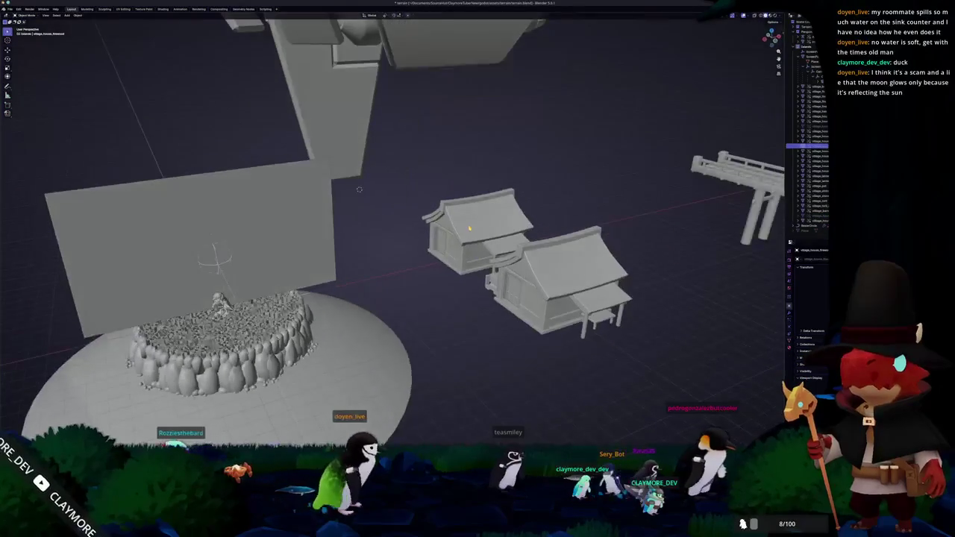
{"action": "key", "text": "g"}
{"action": "key", "text": "z"}
{"action": "key", "text": "Escape"}
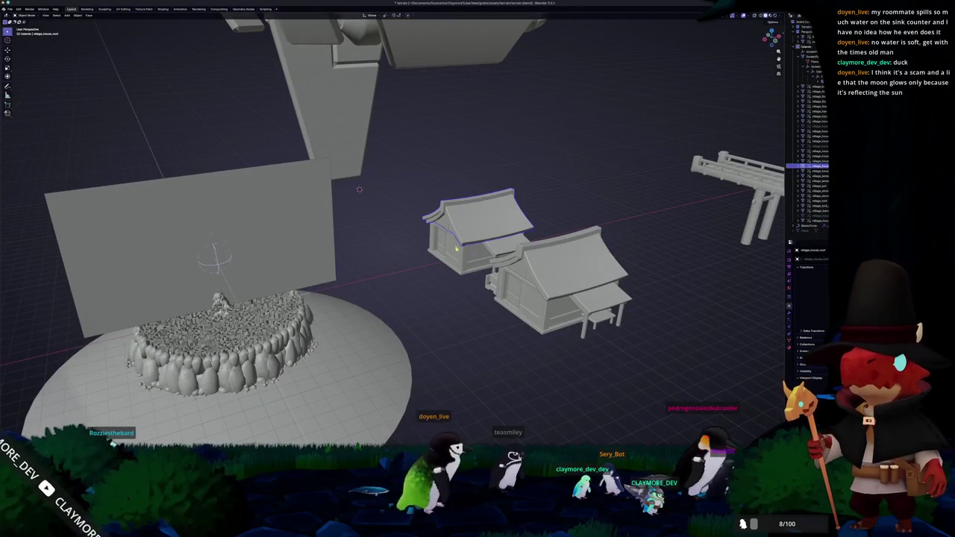
{"action": "middle_click_drag", "start_coordinate": [475, 142], "coordinate": [458, 319]}
{"action": "key", "text": "KP_7"}
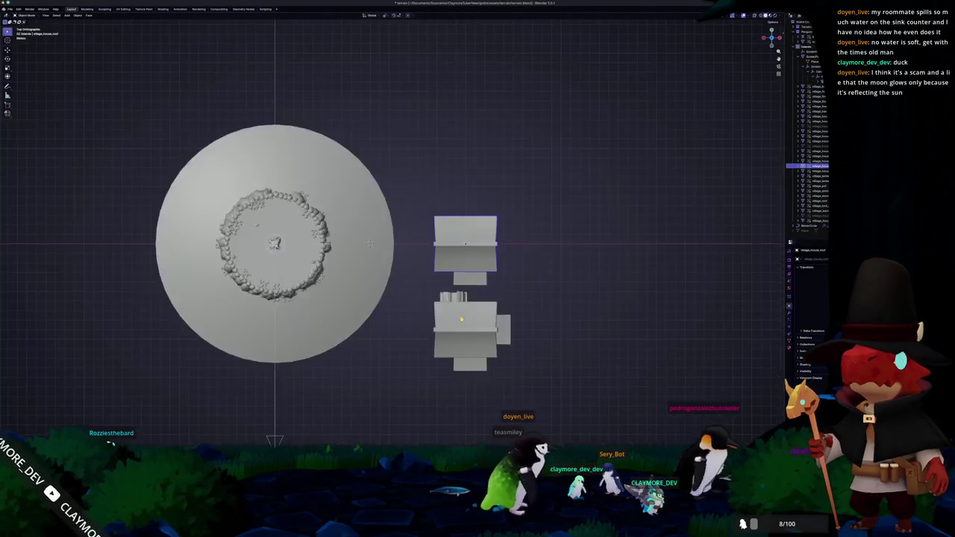
{"action": "key", "text": "alt+Tab"}
{"action": "key", "text": "alt+Tab"}
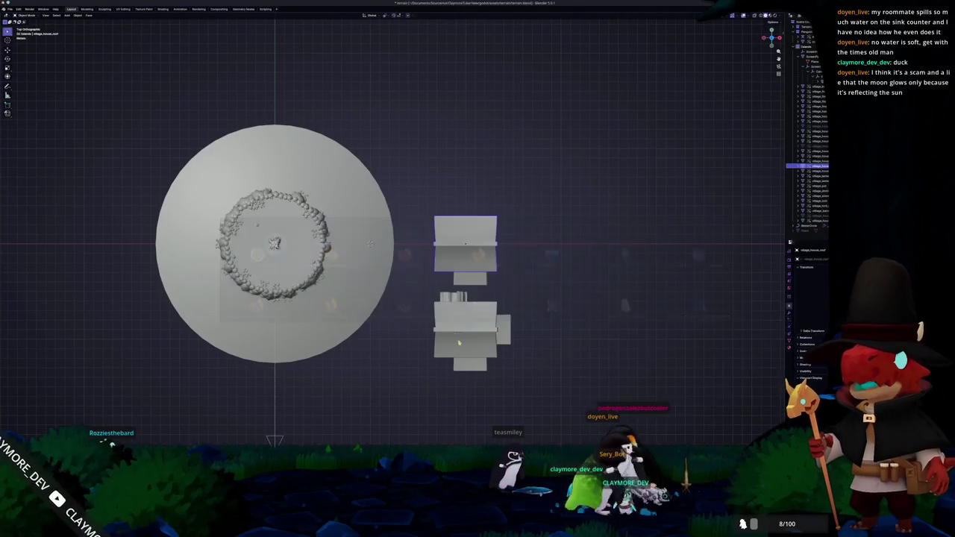
Step: Rotate the lower house about 40° so it sits at an angle beside the disk
{"action": "mouse_move", "coordinate": [523, 391]}
{"action": "left_mouse_down"}
{"action": "mouse_move", "coordinate": [433, 292]}
{"action": "mouse_move", "coordinate": [421, 294]}
{"action": "left_mouse_up"}
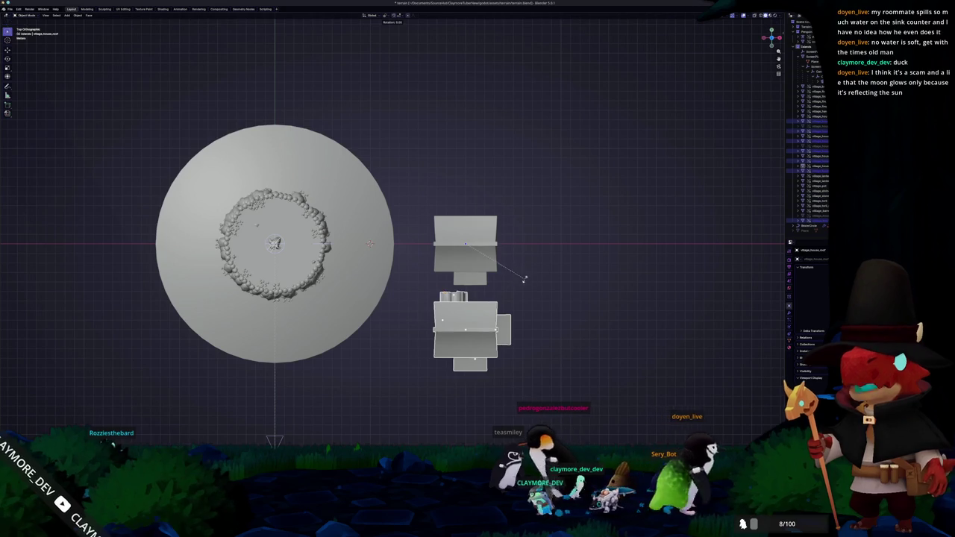
{"action": "key", "text": "Escape"}
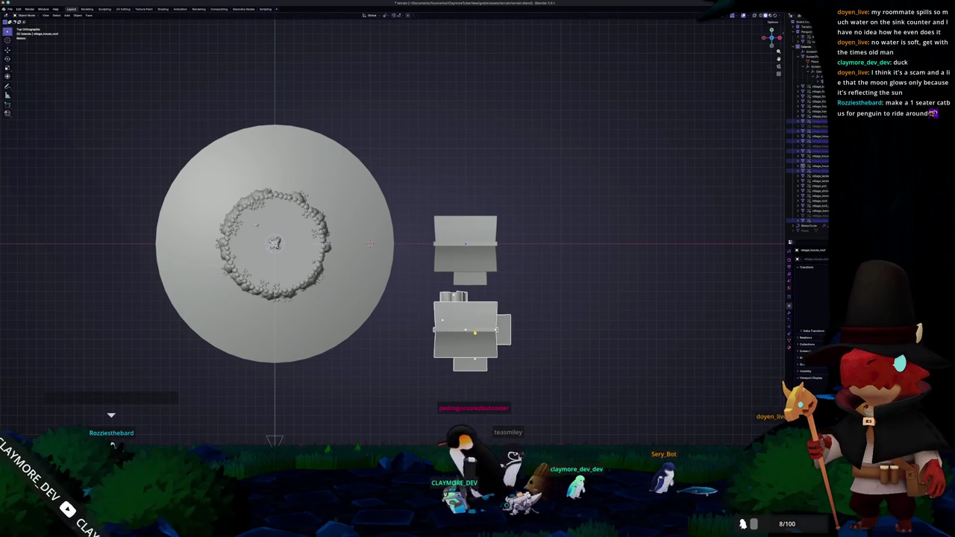
{"action": "key", "text": "r"}
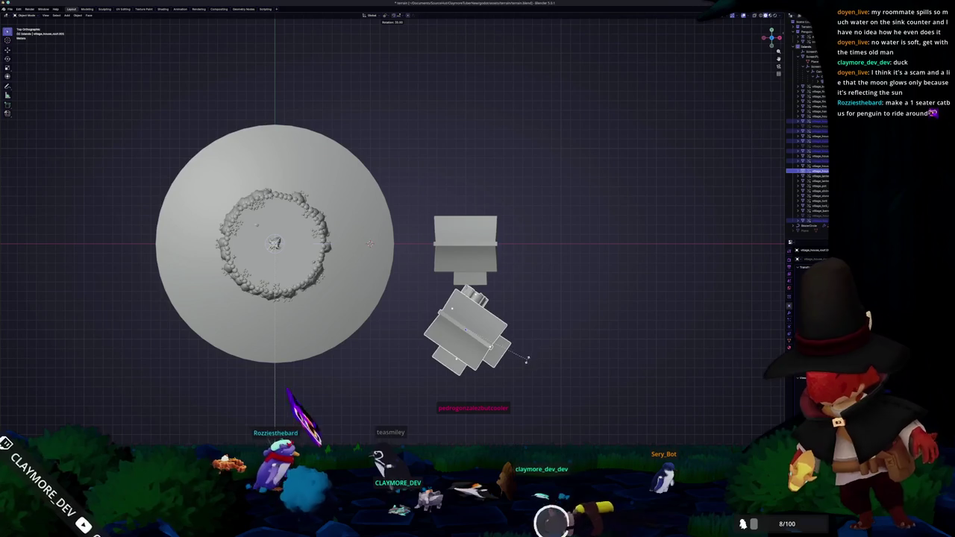
{"action": "left_click", "coordinate": [526, 357]}
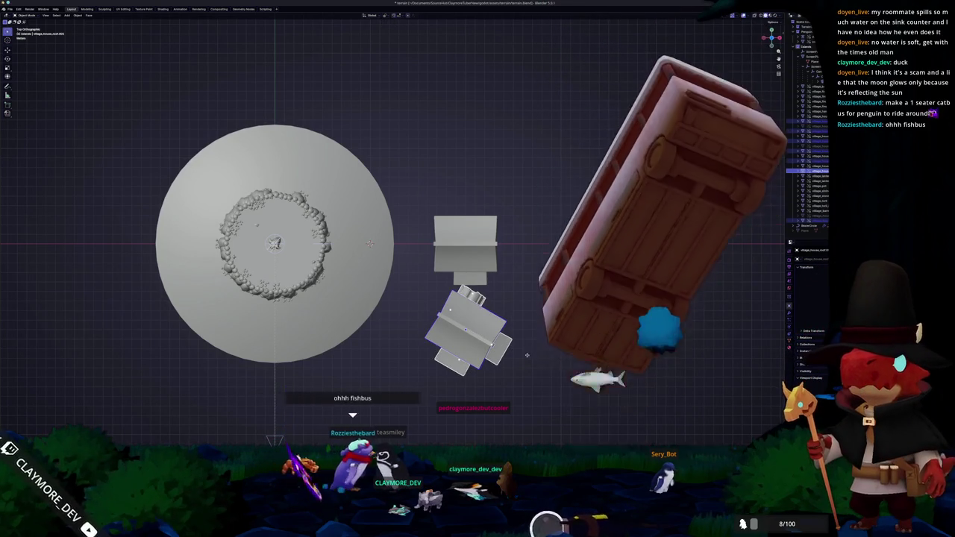
Step: Slide the rotated house along X to fine-tune its position
{"action": "key", "text": "g"}
{"action": "key", "text": "x"}
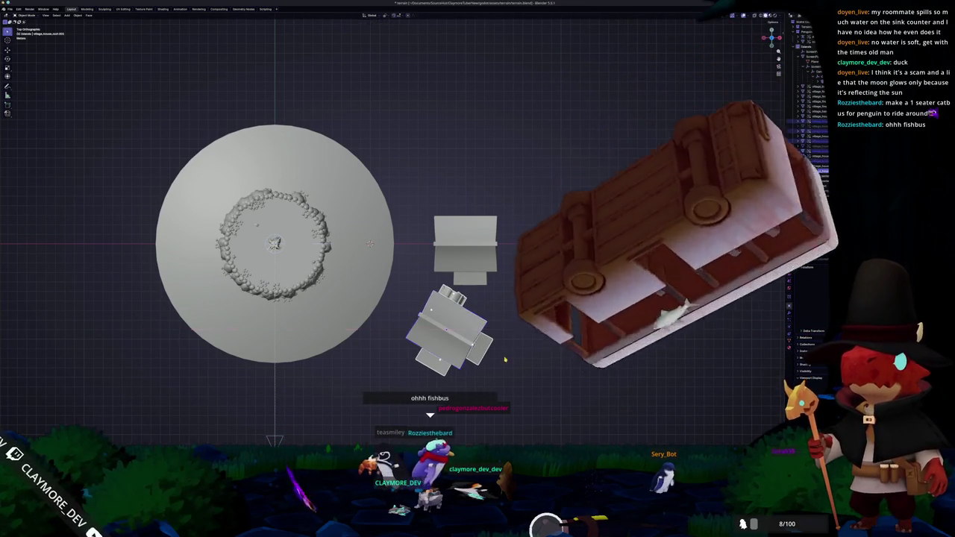
{"action": "key", "text": "x"}
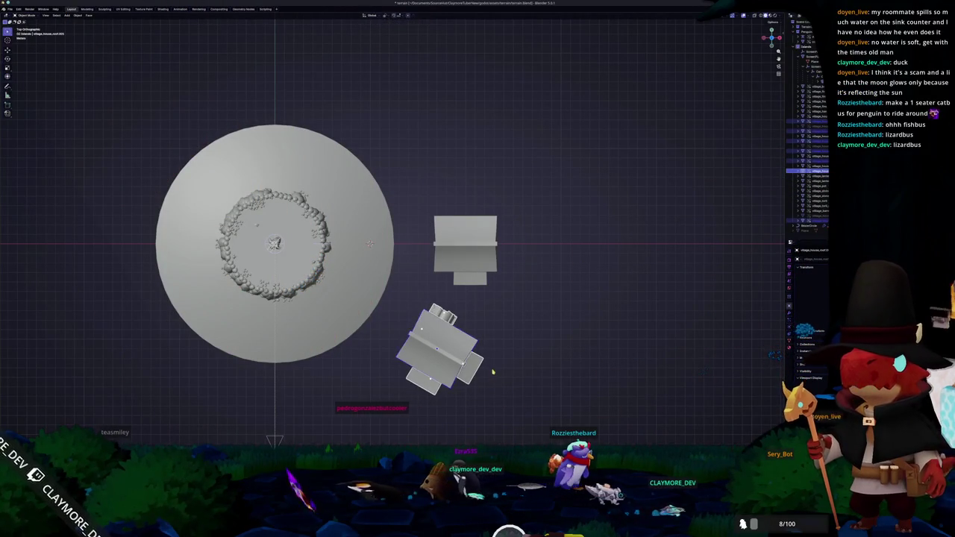
{"action": "scroll", "coordinate": [490, 370], "scroll_direction": "down", "scroll_amount": 1}
{"action": "middle_click_drag", "start_coordinate": [489, 366], "coordinate": [500, 363], "text": "shift"}
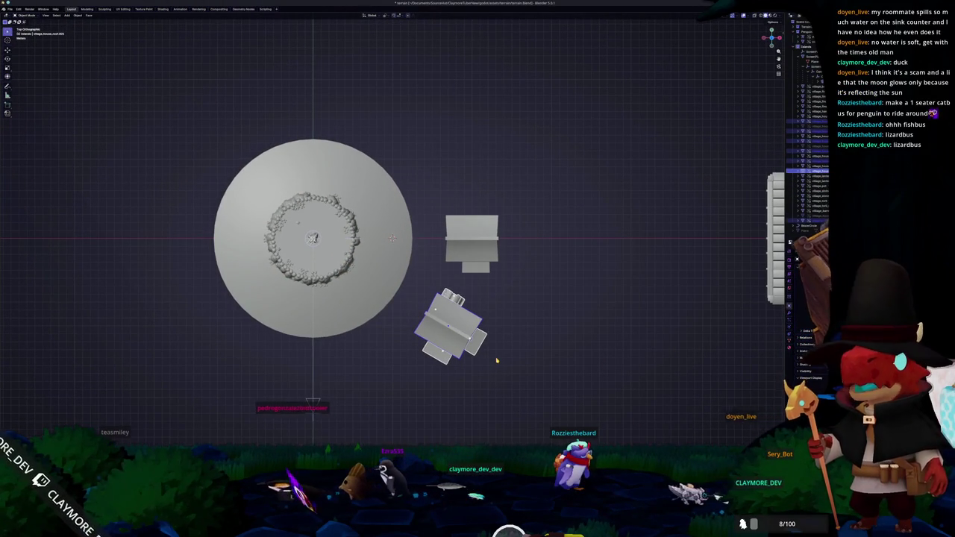
{"action": "scroll", "coordinate": [482, 359], "scroll_direction": "up", "scroll_amount": 2}
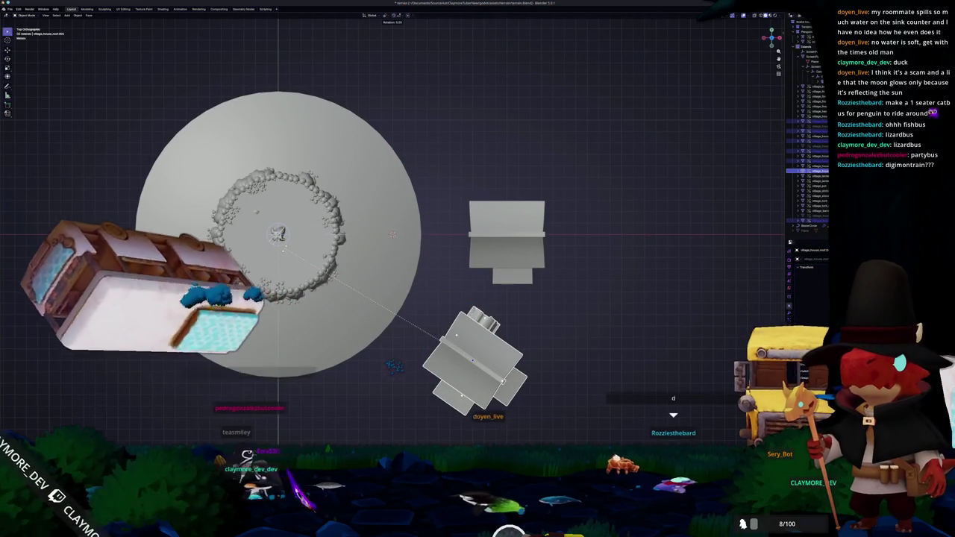
Step: Reset the lower house copy, then rotate it about 40° around the disk's centre
{"action": "left_click", "coordinate": [388, 271]}
{"action": "key", "text": "shift+d"}
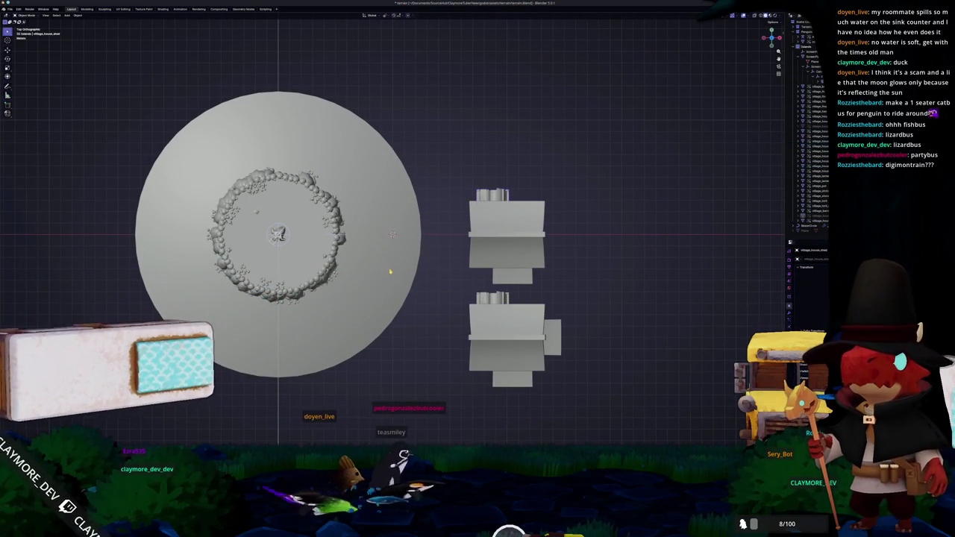
{"action": "key", "text": "Delete"}
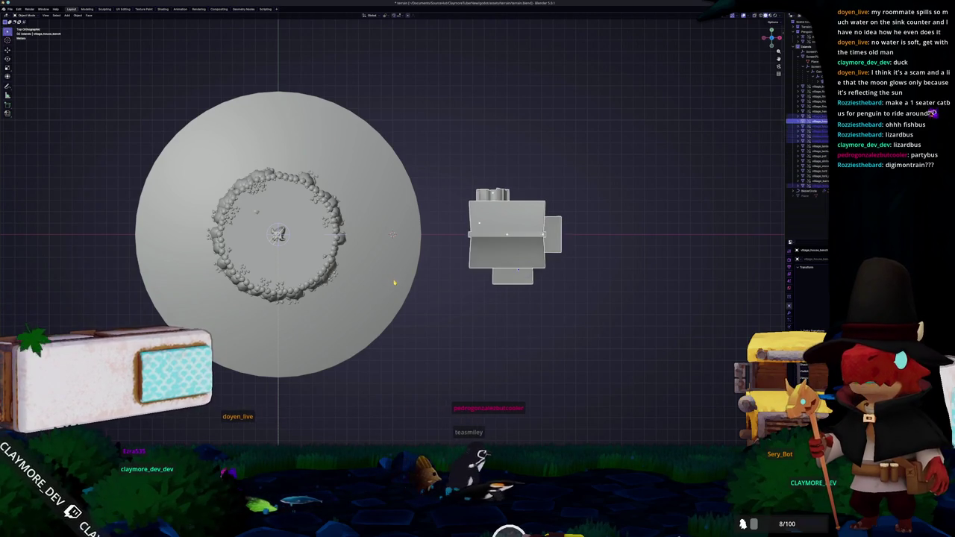
{"action": "key", "text": "ctrl+z"}
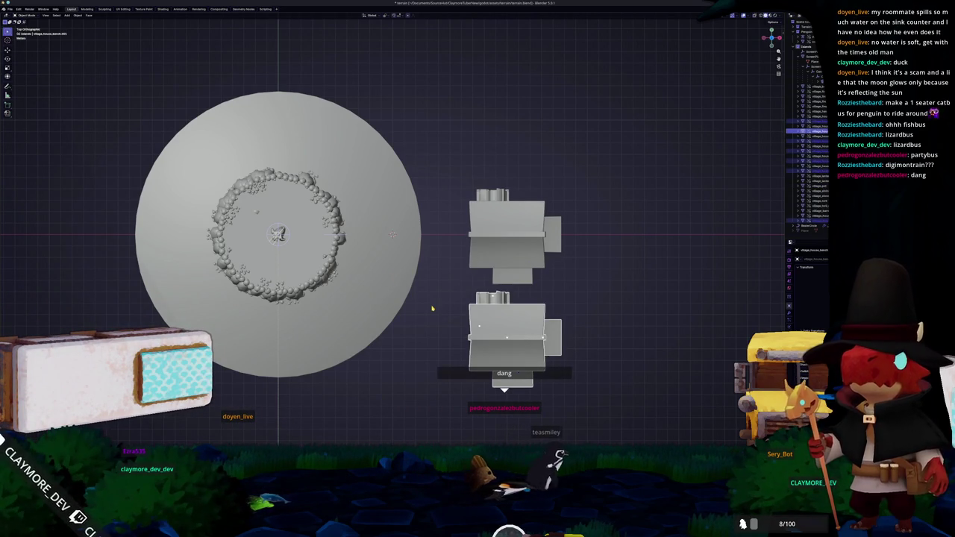
{"action": "key", "text": "r"}
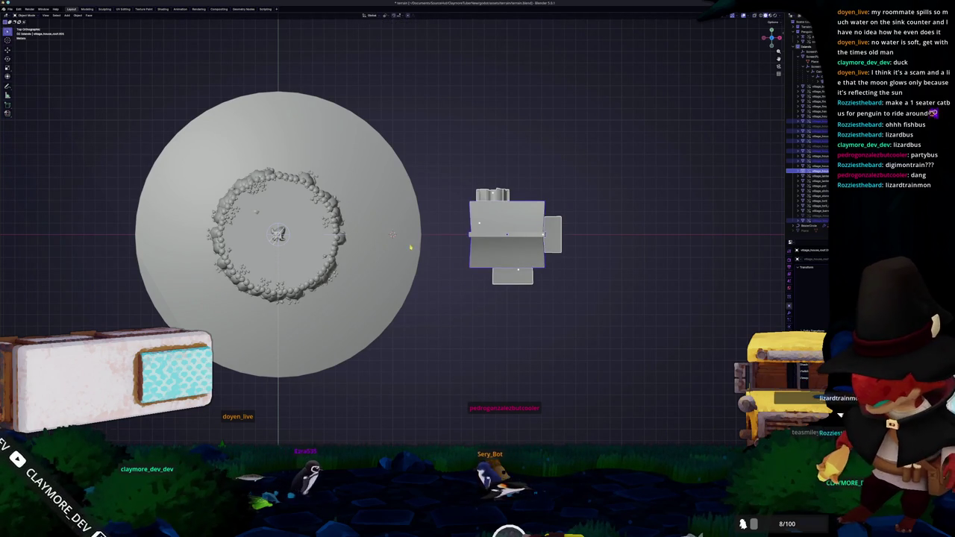
{"action": "key", "text": "r"}
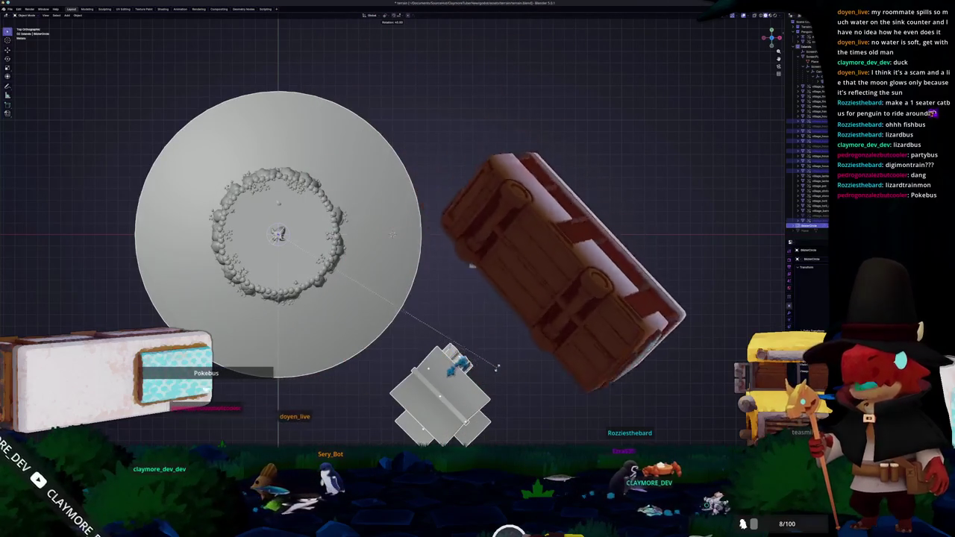
Step: Confirm the house's swing, then rotate the house below the disk around the disk centre
{"action": "left_click", "coordinate": [444, 306]}
{"action": "left_click_drag", "start_coordinate": [444, 365], "coordinate": [544, 433]}
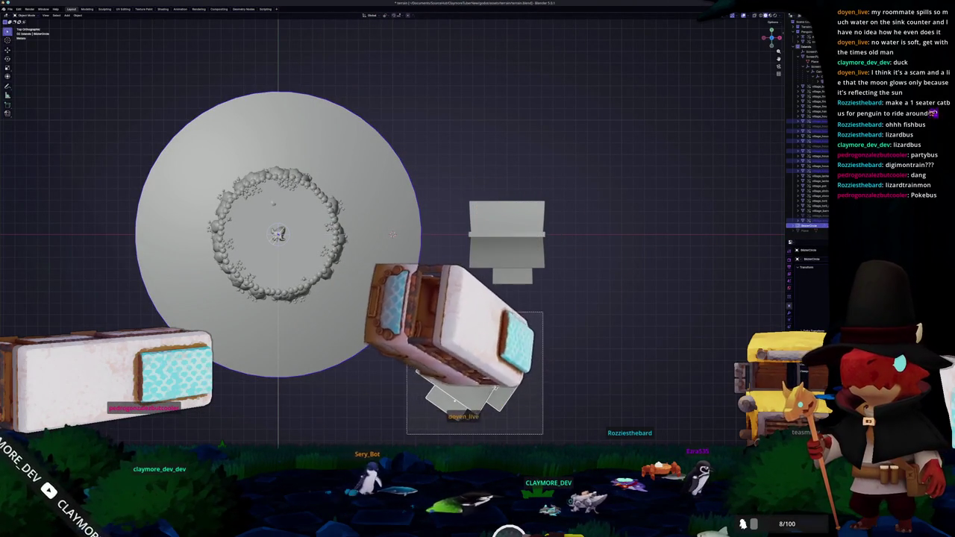
{"action": "key", "text": "g"}
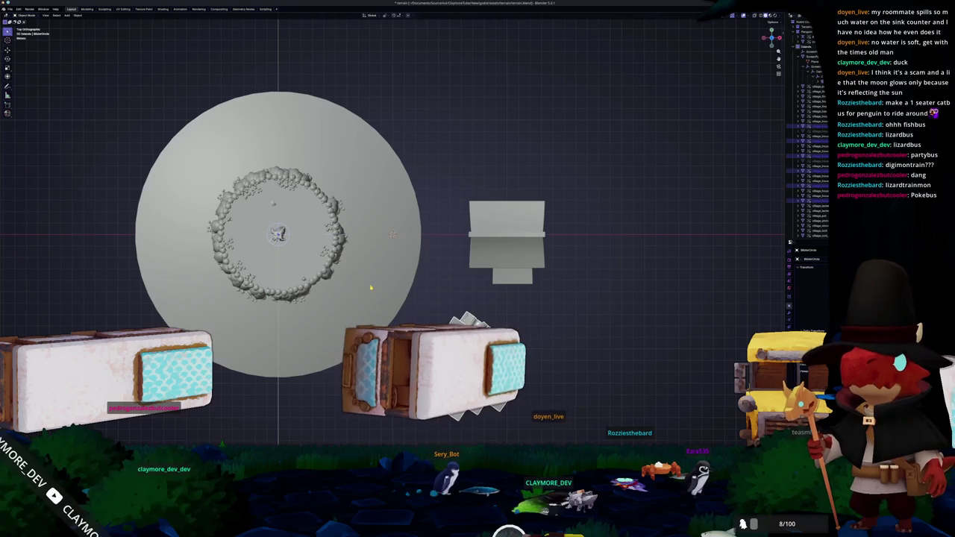
{"action": "key", "text": "r"}
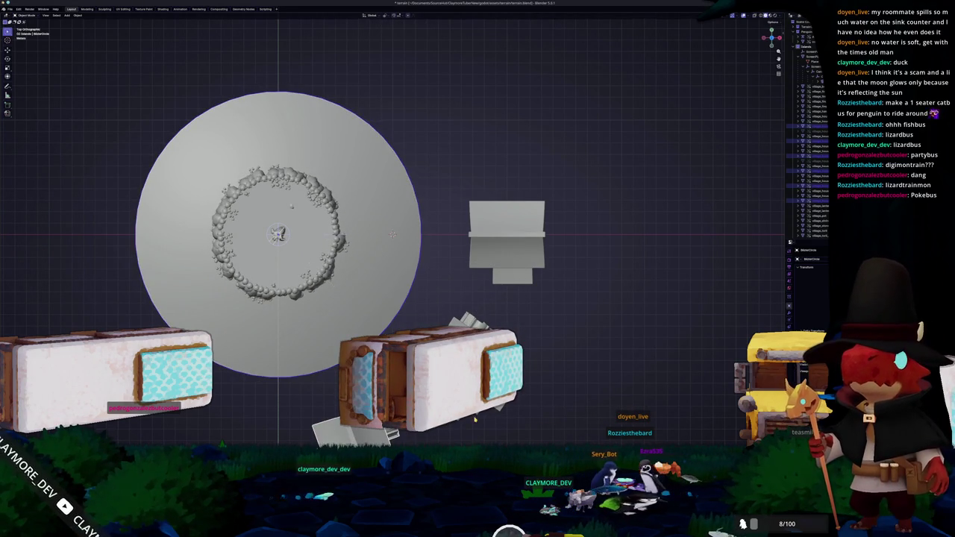
{"action": "mouse_move", "coordinate": [393, 234]}
{"action": "middle_mouse_down"}
{"action": "mouse_move", "coordinate": [445, 164]}
{"action": "mouse_move", "coordinate": [507, 172]}
{"action": "mouse_move", "coordinate": [508, 203]}
{"action": "mouse_move", "coordinate": [387, 153]}
{"action": "mouse_move", "coordinate": [384, 114]}
{"action": "mouse_move", "coordinate": [447, 153]}
{"action": "mouse_move", "coordinate": [432, 175]}
{"action": "middle_mouse_up"}
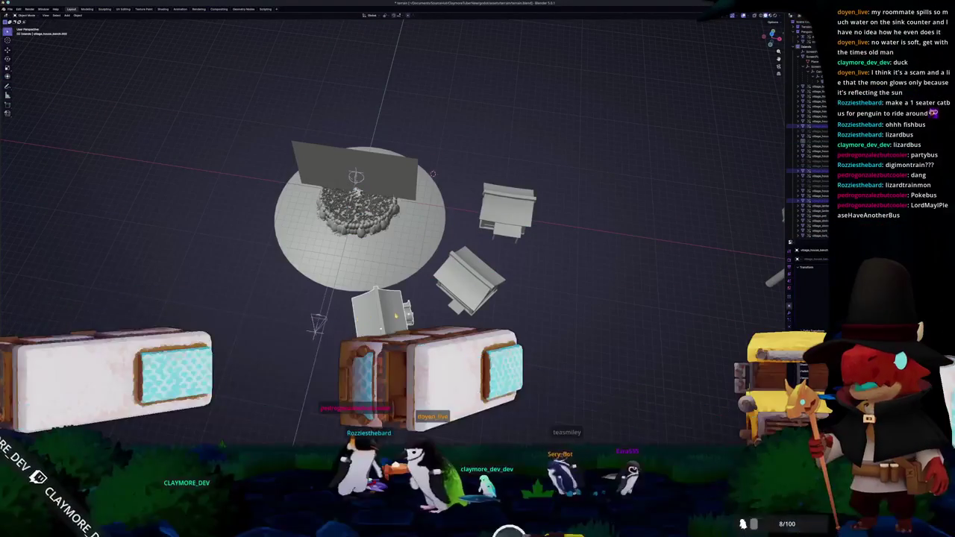
{"action": "key", "text": "KP_7"}
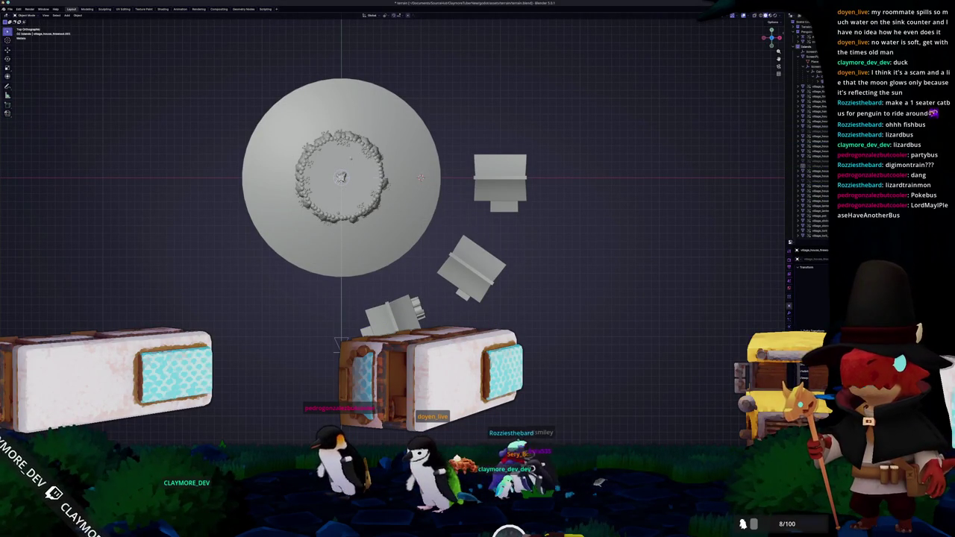
Step: Place a house left of the disk and rotate another into the ring, checking the map sketch
{"action": "scroll", "coordinate": [357, 295], "scroll_direction": "down", "scroll_amount": 2}
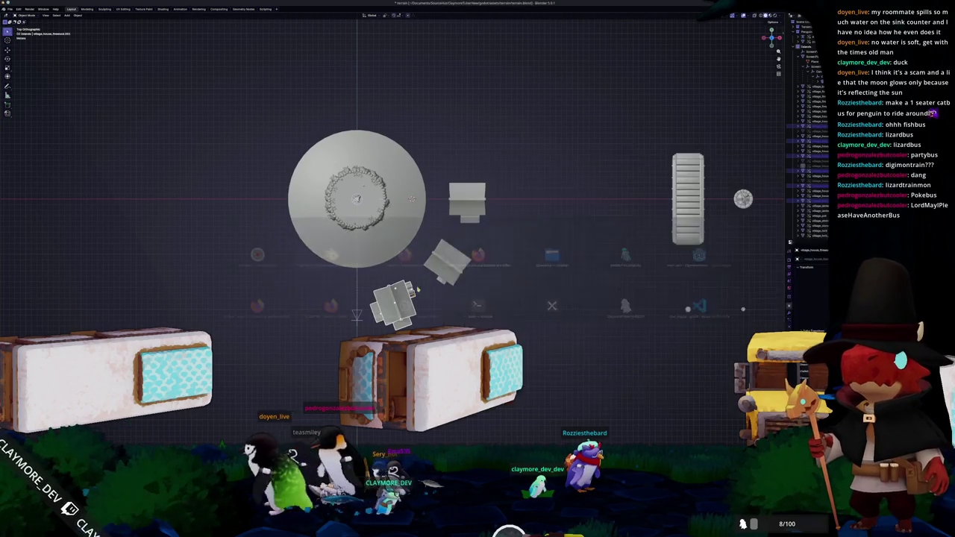
{"action": "left_click", "coordinate": [403, 241]}
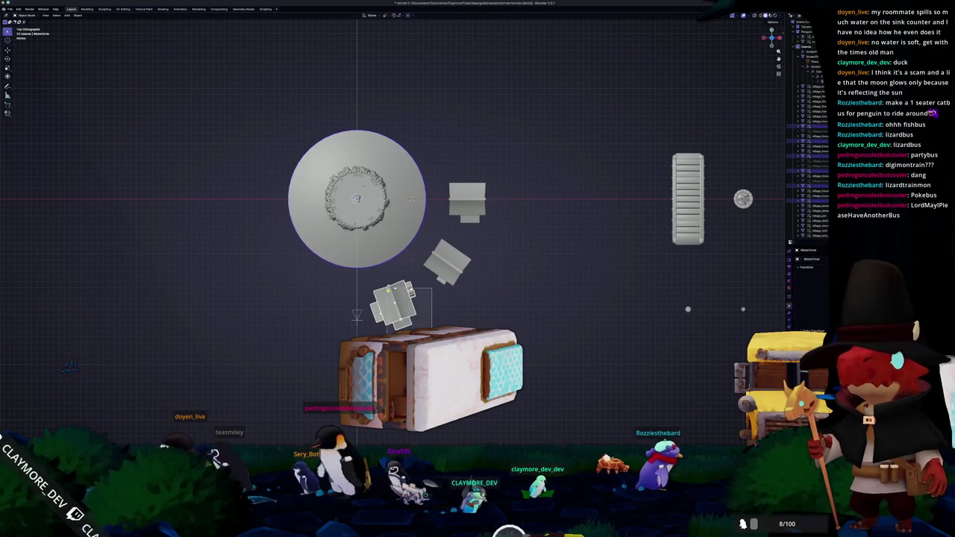
{"action": "left_click", "coordinate": [401, 259]}
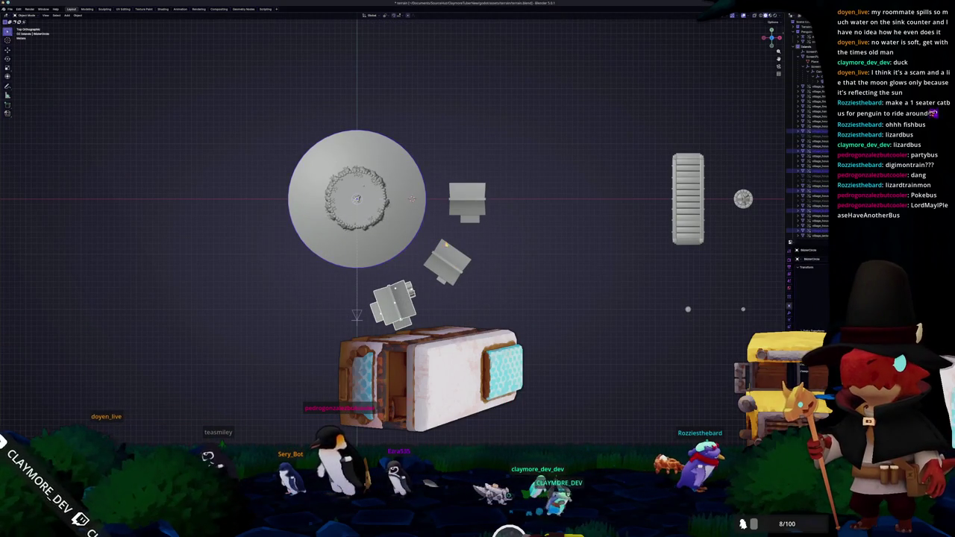
{"action": "left_click", "coordinate": [309, 261]}
{"action": "middle_click_drag", "start_coordinate": [308, 260], "coordinate": [439, 305], "text": "shift"}
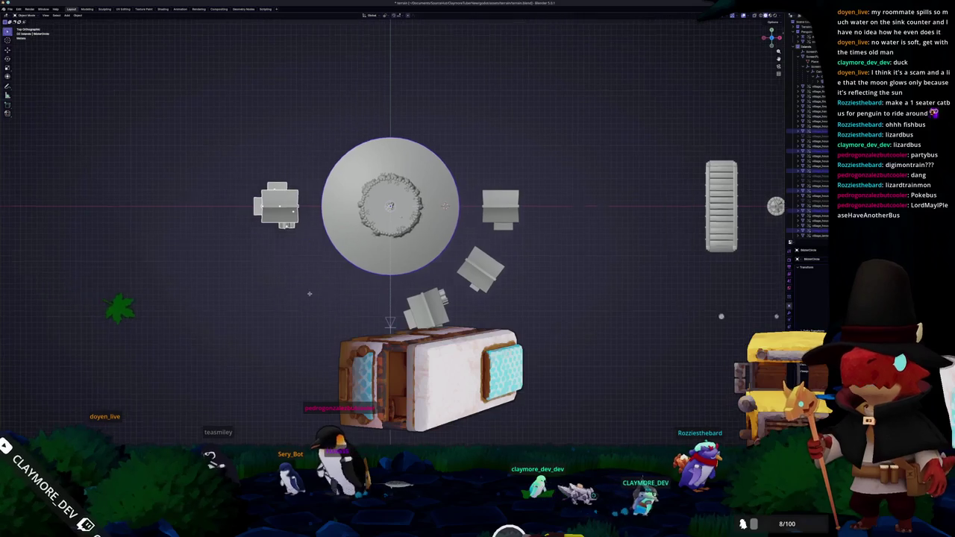
{"action": "key", "text": "alt+Tab"}
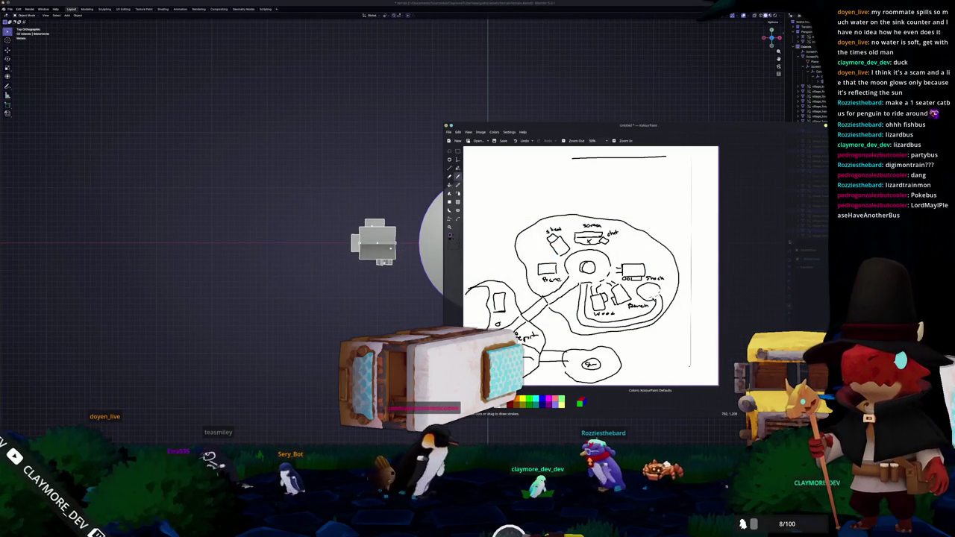
{"action": "key", "text": "alt+Tab"}
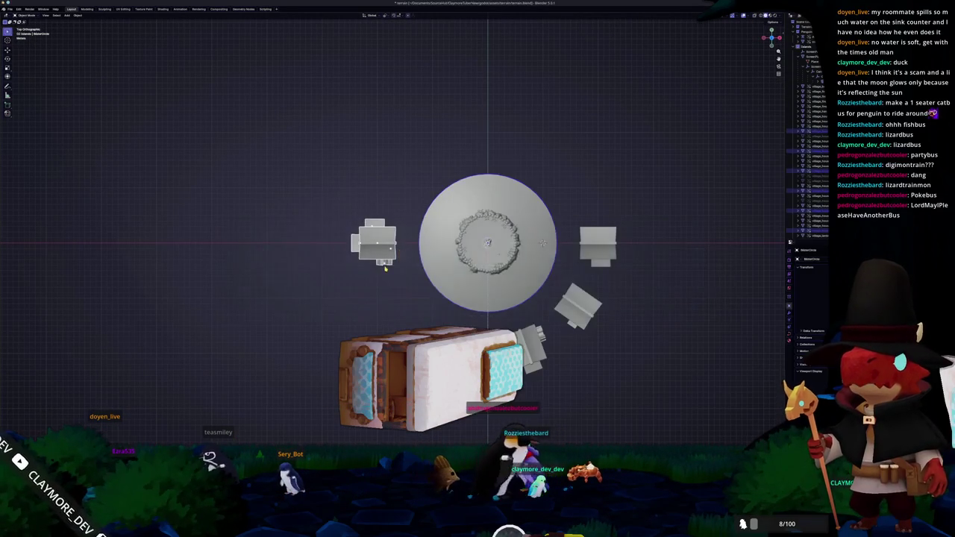
{"action": "key", "text": "alt+Tab"}
{"action": "key", "text": "alt+Tab"}
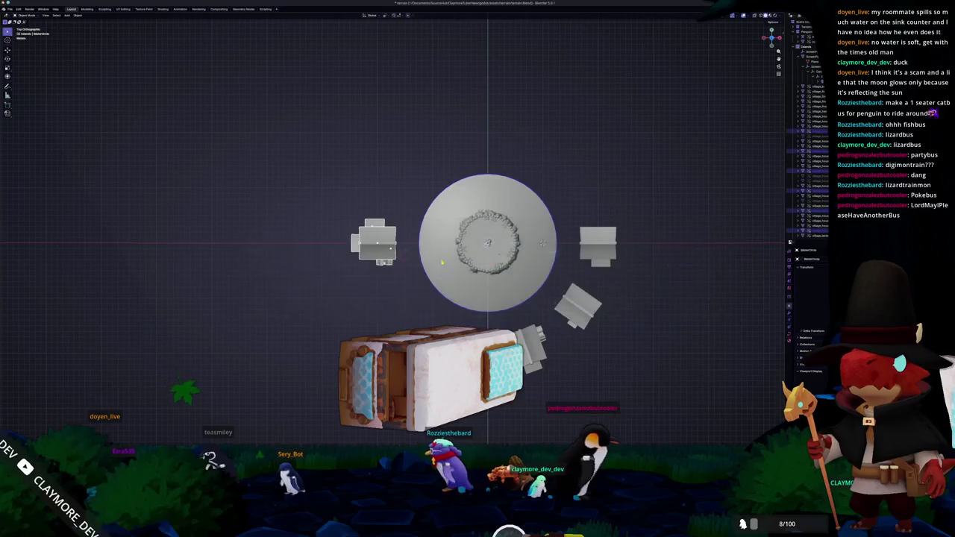
{"action": "key", "text": "r"}
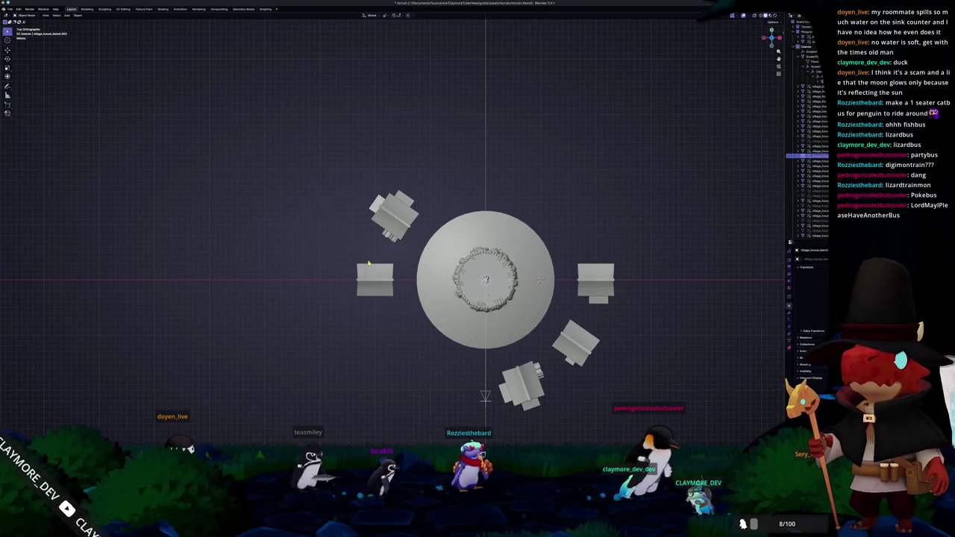
{"action": "scroll", "coordinate": [374, 269], "scroll_direction": "up", "scroll_amount": 2, "text": "shift"}
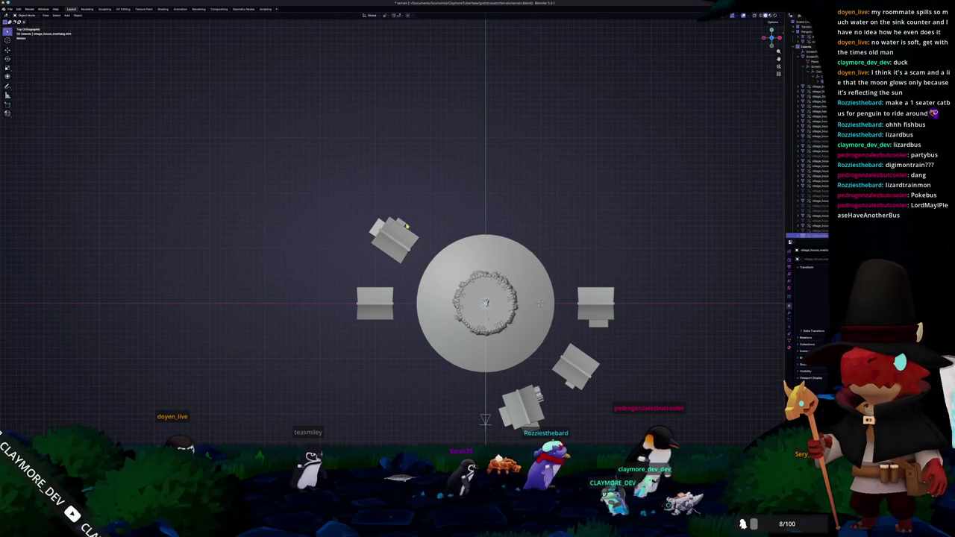
{"action": "middle_click_drag", "start_coordinate": [745, 284], "coordinate": [746, 293], "text": "ctrl"}
{"action": "mouse_move", "coordinate": [408, 254]}
{"action": "middle_mouse_down"}
{"action": "mouse_move", "coordinate": [450, 247]}
{"action": "mouse_move", "coordinate": [452, 235]}
{"action": "mouse_move", "coordinate": [453, 255]}
{"action": "middle_mouse_up"}
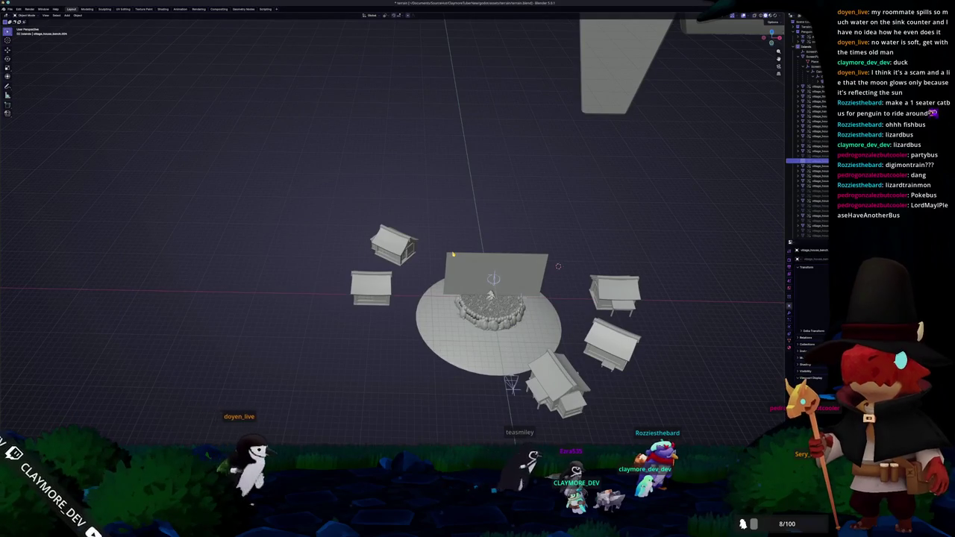
{"action": "middle_click_drag", "start_coordinate": [453, 255], "coordinate": [540, 388]}
{"action": "left_click_drag", "start_coordinate": [541, 388], "coordinate": [469, 230]}
{"action": "scroll", "coordinate": [430, 299], "scroll_direction": "up", "scroll_amount": 1}
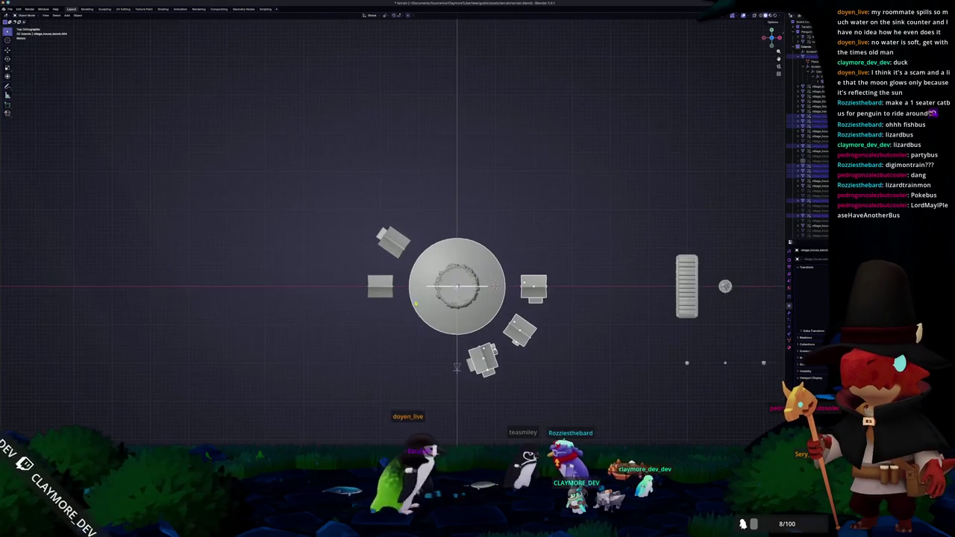
{"action": "middle_click_drag", "start_coordinate": [495, 286], "coordinate": [491, 259]}
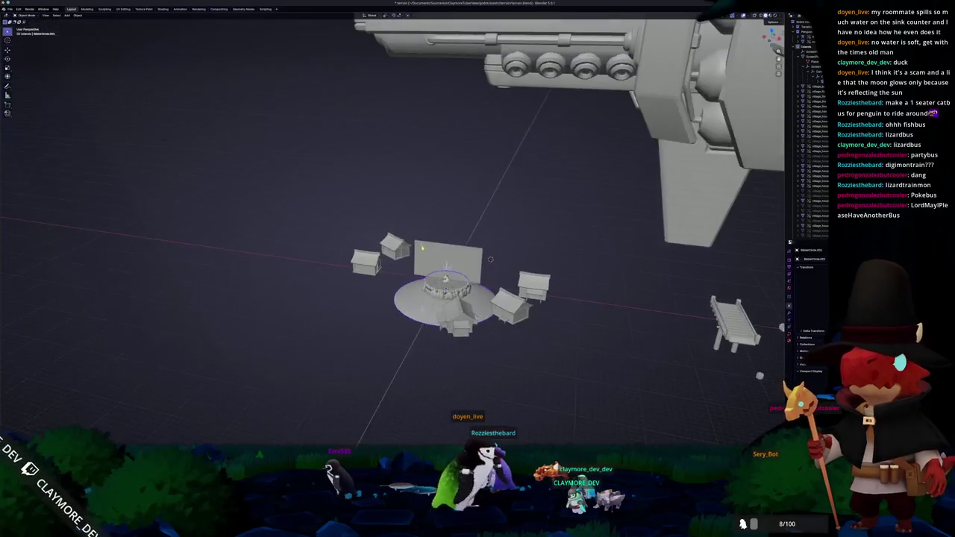
{"action": "scroll", "coordinate": [490, 259], "scroll_direction": "up", "scroll_amount": 2}
{"action": "scroll", "coordinate": [520, 268], "scroll_direction": "up", "scroll_amount": 2}
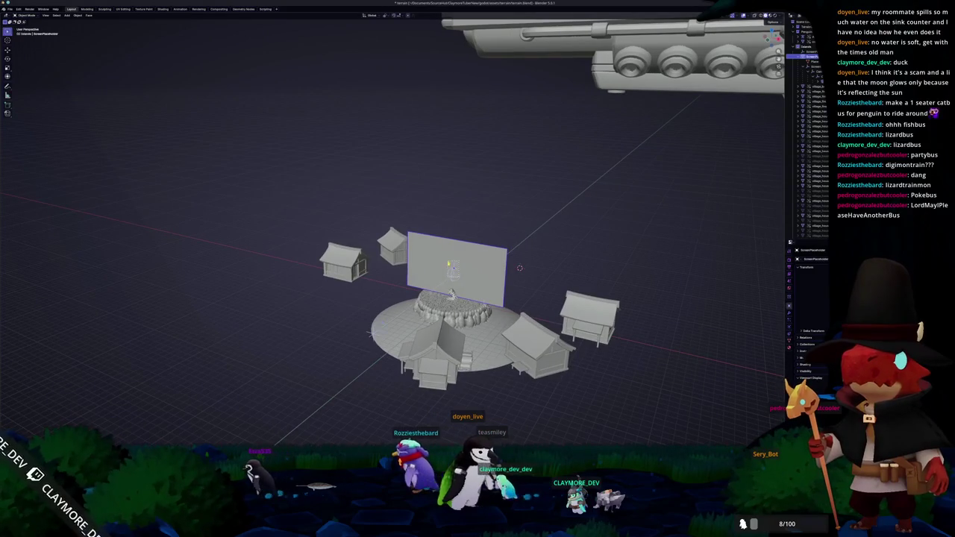
{"action": "middle_click_drag", "start_coordinate": [520, 268], "coordinate": [541, 242]}
{"action": "scroll", "coordinate": [632, 239], "scroll_direction": "up", "scroll_amount": 3}
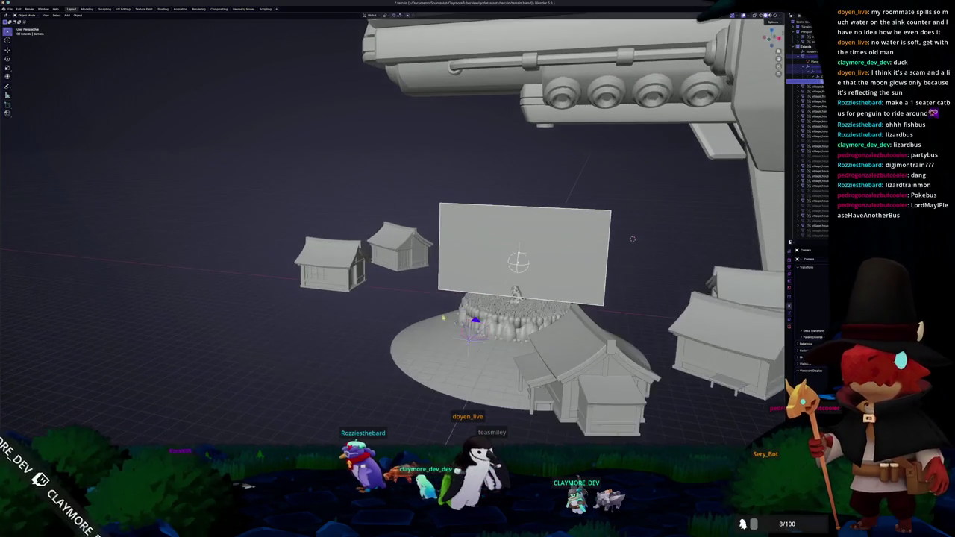
{"action": "mouse_move", "coordinate": [632, 239]}
{"action": "middle_mouse_down"}
{"action": "mouse_move", "coordinate": [626, 207]}
{"action": "mouse_move", "coordinate": [665, 226]}
{"action": "mouse_move", "coordinate": [471, 237]}
{"action": "middle_mouse_up"}
{"action": "key", "text": "KP_7"}
{"action": "scroll", "coordinate": [550, 277], "scroll_direction": "down", "scroll_amount": 2}
Step: Box-select the disk and its houses, move them -15 m along Y, then view through the camera
{"action": "left_click_drag", "start_coordinate": [571, 397], "coordinate": [470, 257]}
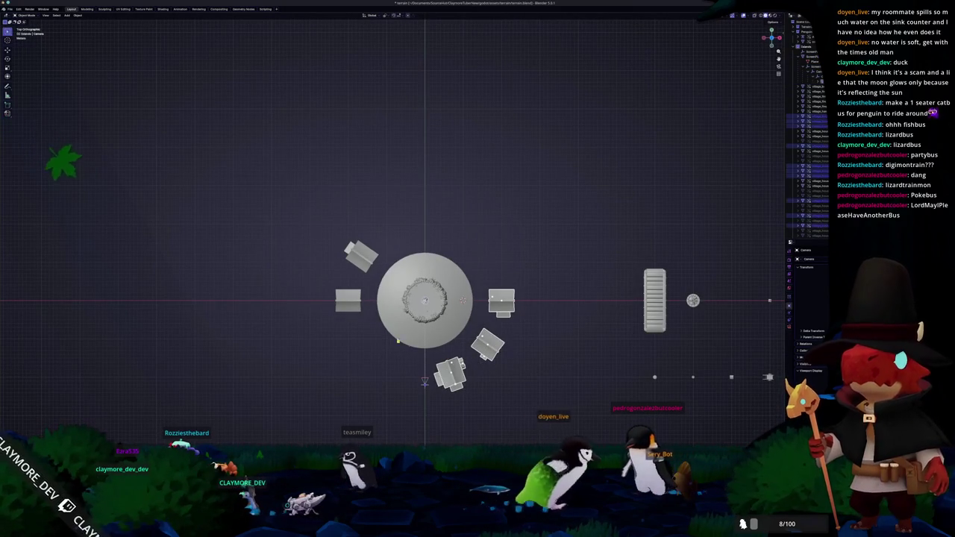
{"action": "left_click_drag", "start_coordinate": [325, 237], "coordinate": [381, 309], "text": "shift"}
{"action": "middle_click_drag", "start_coordinate": [398, 329], "coordinate": [387, 258], "text": "shift"}
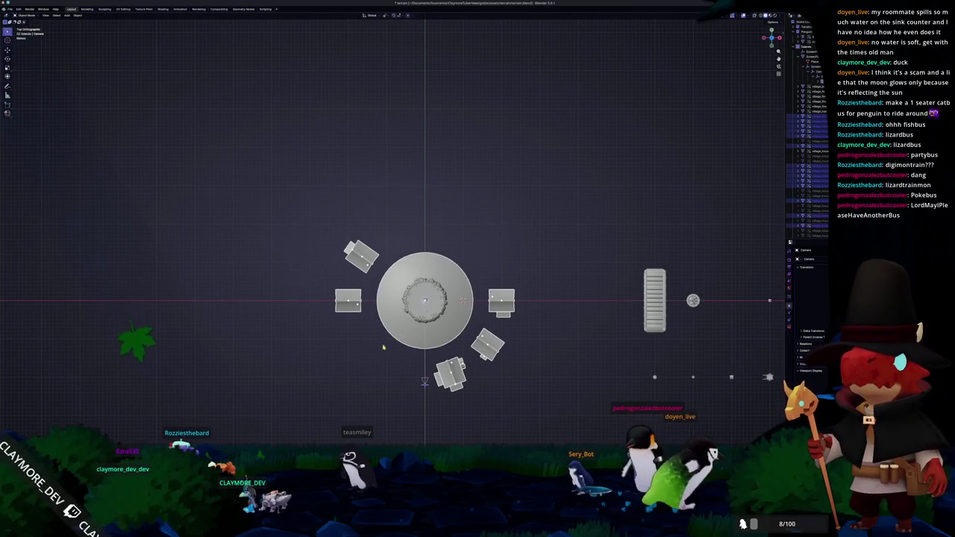
{"action": "key", "text": "g"}
{"action": "key", "text": "y"}
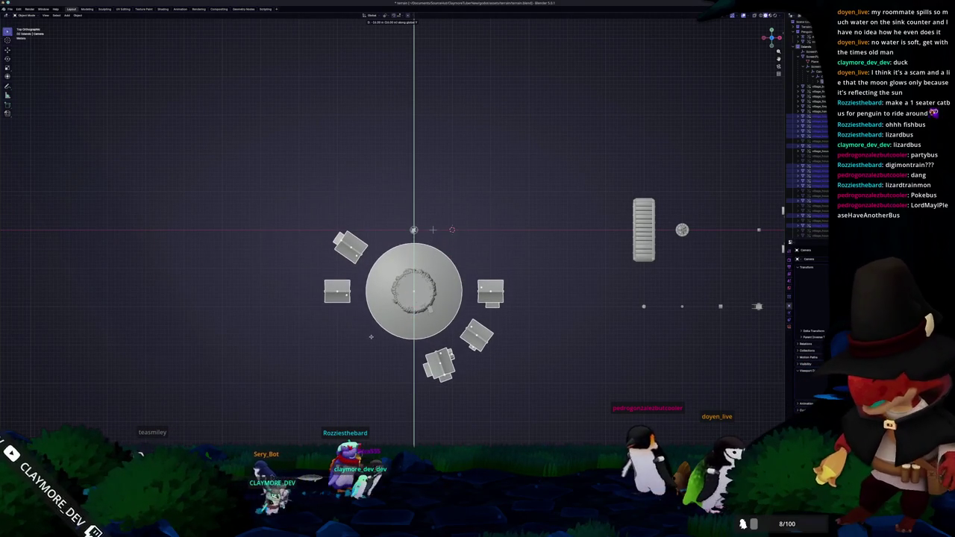
{"action": "left_click", "coordinate": [370, 347]}
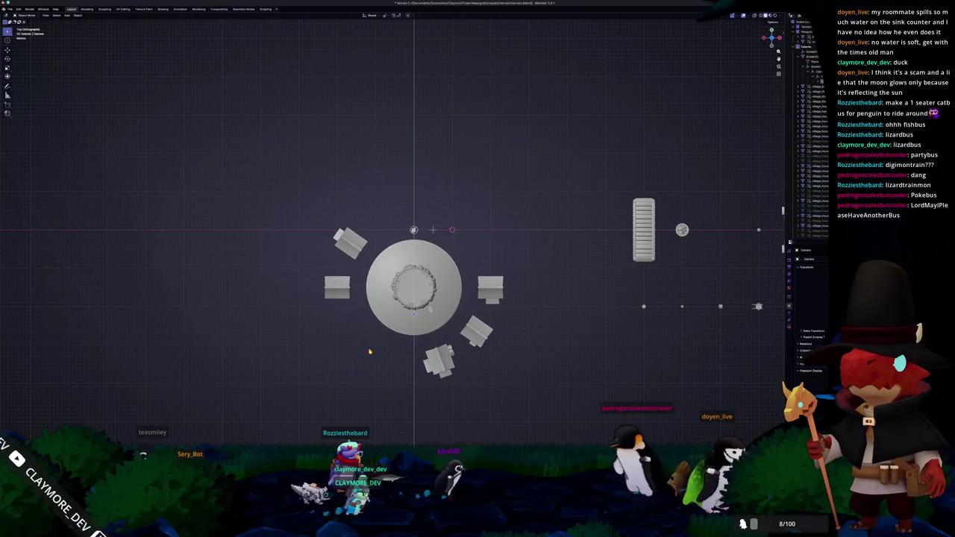
{"action": "middle_click_drag", "start_coordinate": [370, 347], "coordinate": [388, 314]}
{"action": "mouse_move", "coordinate": [441, 253]}
{"action": "middle_mouse_down"}
{"action": "mouse_move", "coordinate": [420, 317]}
{"action": "mouse_move", "coordinate": [367, 306]}
{"action": "mouse_move", "coordinate": [418, 298]}
{"action": "middle_mouse_up"}
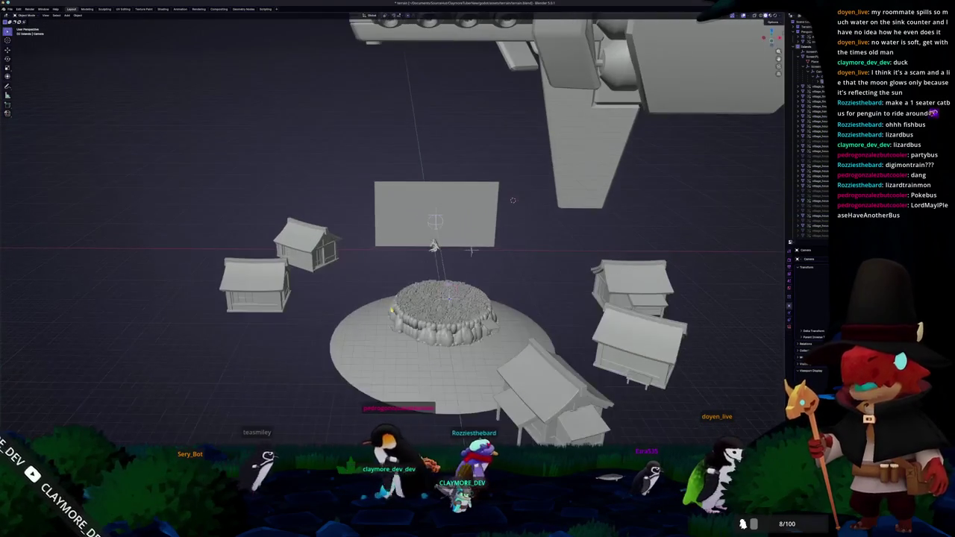
{"action": "key", "text": "KP_0"}
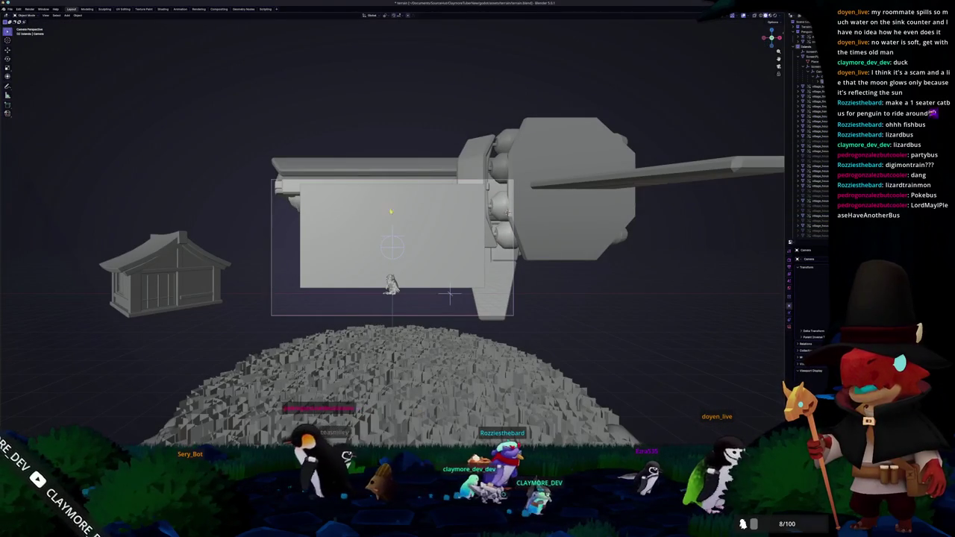
Step: Check the camera framing, then move the spaceship along Y to a new spot
{"action": "mouse_move", "coordinate": [390, 221]}
{"action": "middle_mouse_down"}
{"action": "mouse_move", "coordinate": [403, 278]}
{"action": "mouse_move", "coordinate": [457, 226]}
{"action": "mouse_move", "coordinate": [418, 247]}
{"action": "mouse_move", "coordinate": [455, 225]}
{"action": "middle_mouse_up"}
{"action": "scroll", "coordinate": [403, 277], "scroll_direction": "down", "scroll_amount": 5}
{"action": "scroll", "coordinate": [457, 226], "scroll_direction": "down", "scroll_amount": 3}
{"action": "scroll", "coordinate": [455, 224], "scroll_direction": "up", "scroll_amount": 3}
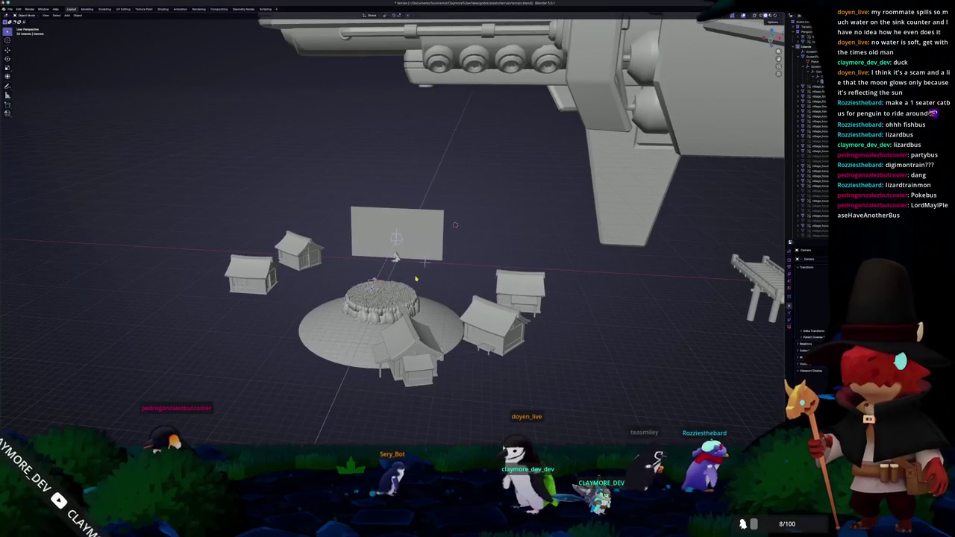
{"action": "key", "text": "KP_0"}
{"action": "scroll", "coordinate": [416, 279], "scroll_direction": "up", "scroll_amount": 1}
{"action": "scroll", "coordinate": [416, 279], "scroll_direction": "up", "scroll_amount": 2}
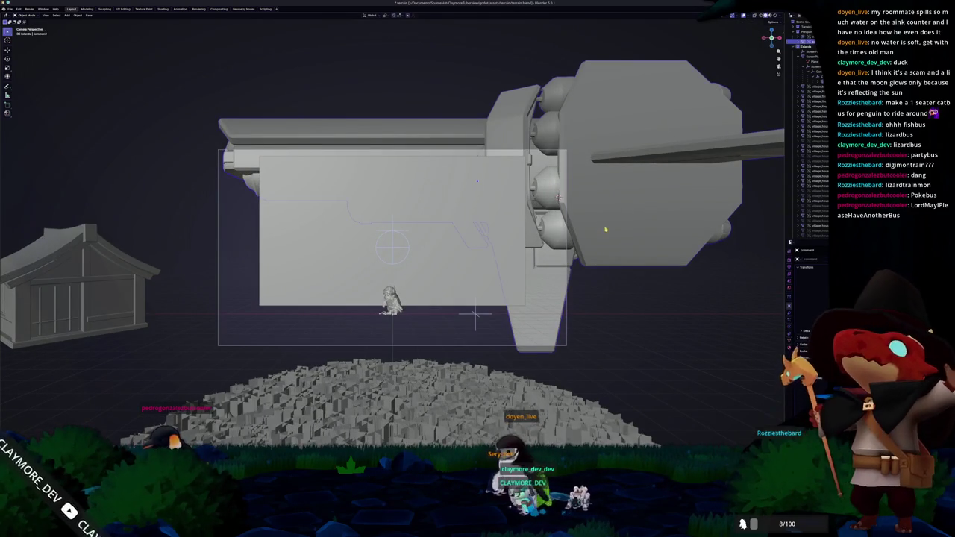
{"action": "left_click", "coordinate": [605, 226]}
{"action": "key", "text": "g"}
{"action": "key", "text": "y"}
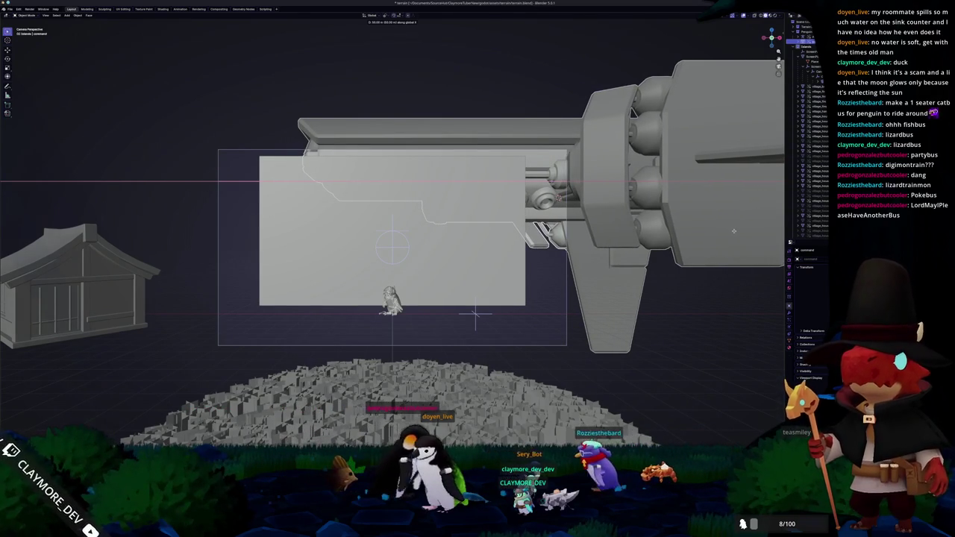
{"action": "left_click", "coordinate": [689, 301]}
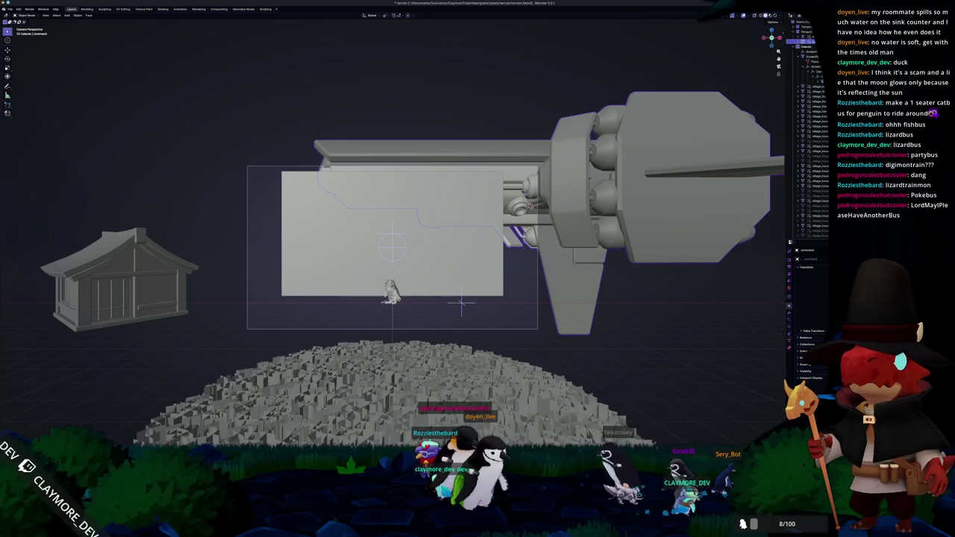
Step: Undo the Y move and shift the spaceship along X instead, then step back slightly
{"action": "key", "text": "ctrl+z"}
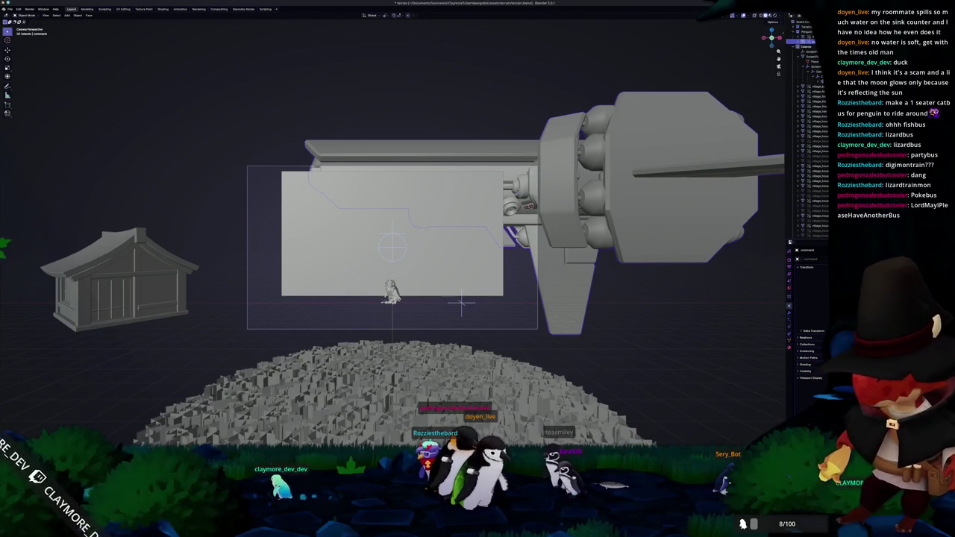
{"action": "key", "text": "ctrl+z"}
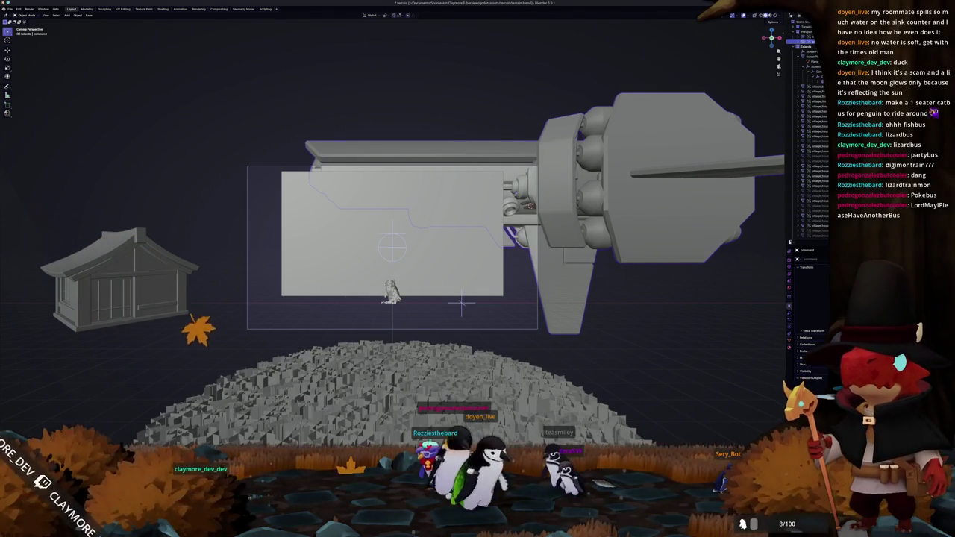
{"action": "key", "text": "ctrl+z"}
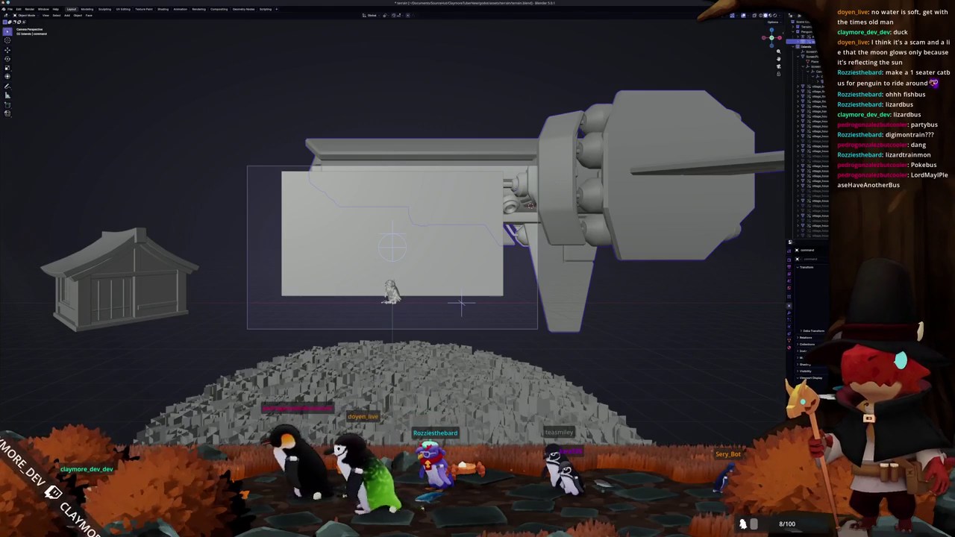
{"action": "key", "text": "ctrl+z"}
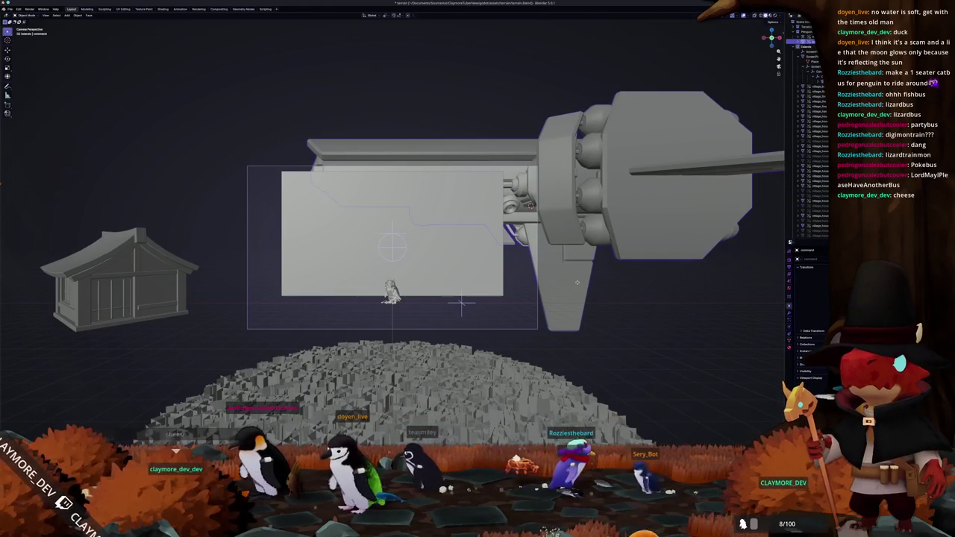
{"action": "key", "text": "g"}
{"action": "key", "text": "y"}
{"action": "key", "text": "x"}
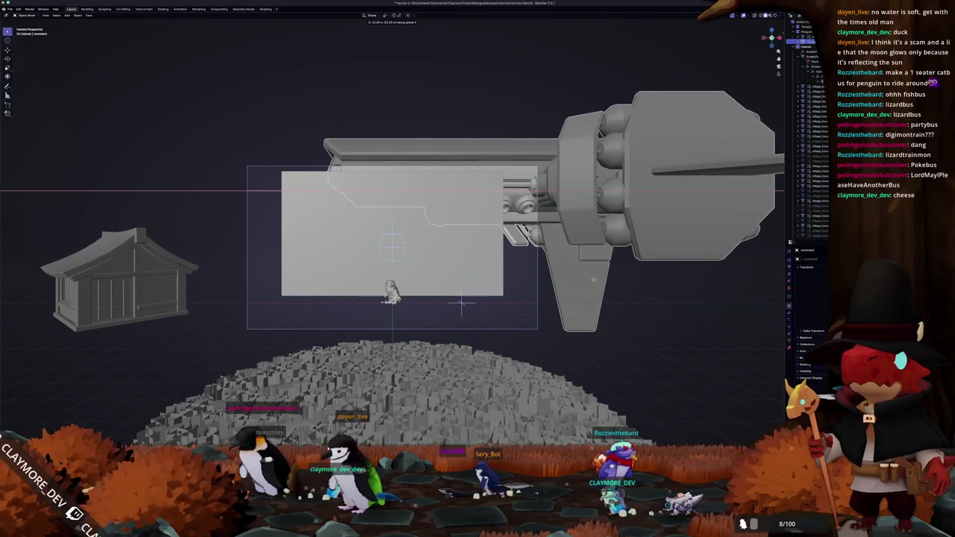
{"action": "left_click", "coordinate": [609, 278]}
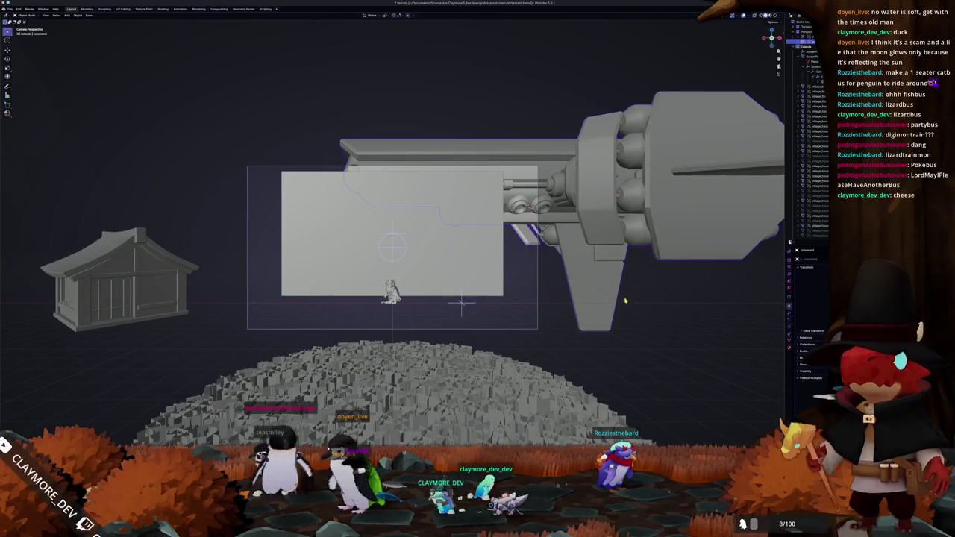
{"action": "key", "text": "ctrl+z"}
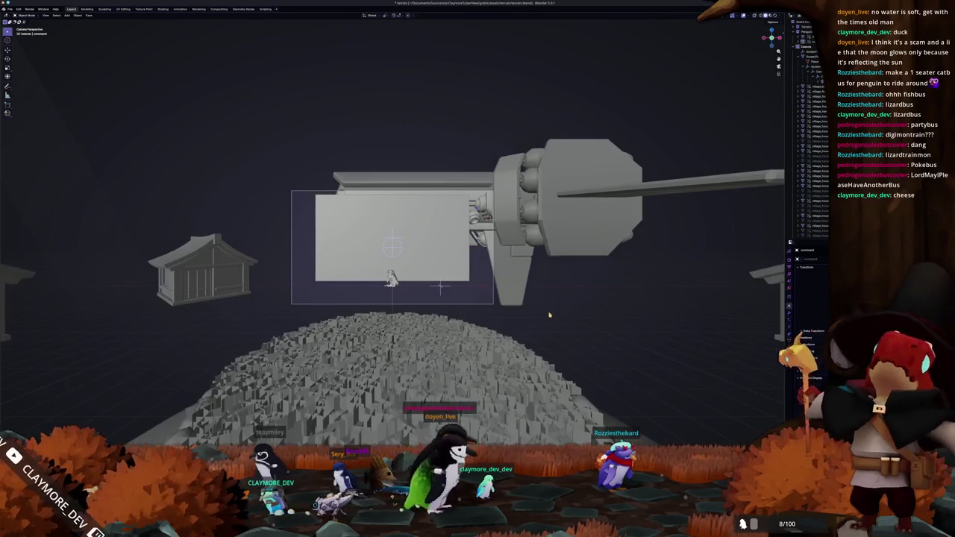
{"action": "scroll", "coordinate": [641, 300], "scroll_direction": "up", "scroll_amount": 3}
Step: Orbit and zoom the viewport away from the camera framing to survey the plaza
{"action": "mouse_move", "coordinate": [641, 300]}
{"action": "middle_mouse_down"}
{"action": "mouse_move", "coordinate": [563, 318]}
{"action": "mouse_move", "coordinate": [495, 318]}
{"action": "mouse_move", "coordinate": [451, 211]}
{"action": "mouse_move", "coordinate": [456, 202]}
{"action": "mouse_move", "coordinate": [492, 319]}
{"action": "mouse_move", "coordinate": [393, 302]}
{"action": "middle_mouse_up"}
{"action": "scroll", "coordinate": [563, 318], "scroll_direction": "down", "scroll_amount": 4}
{"action": "scroll", "coordinate": [495, 318], "scroll_direction": "up", "scroll_amount": 2}
{"action": "scroll", "coordinate": [494, 317], "scroll_direction": "down", "scroll_amount": 2}
{"action": "scroll", "coordinate": [451, 212], "scroll_direction": "up", "scroll_amount": 2}
{"action": "scroll", "coordinate": [450, 212], "scroll_direction": "down", "scroll_amount": 2}
{"action": "scroll", "coordinate": [456, 202], "scroll_direction": "up", "scroll_amount": 2}
{"action": "scroll", "coordinate": [456, 202], "scroll_direction": "down", "scroll_amount": 2}
{"action": "scroll", "coordinate": [456, 202], "scroll_direction": "down", "scroll_amount": 2}
{"action": "scroll", "coordinate": [492, 319], "scroll_direction": "down", "scroll_amount": 2}
{"action": "scroll", "coordinate": [392, 301], "scroll_direction": "up", "scroll_amount": 2}
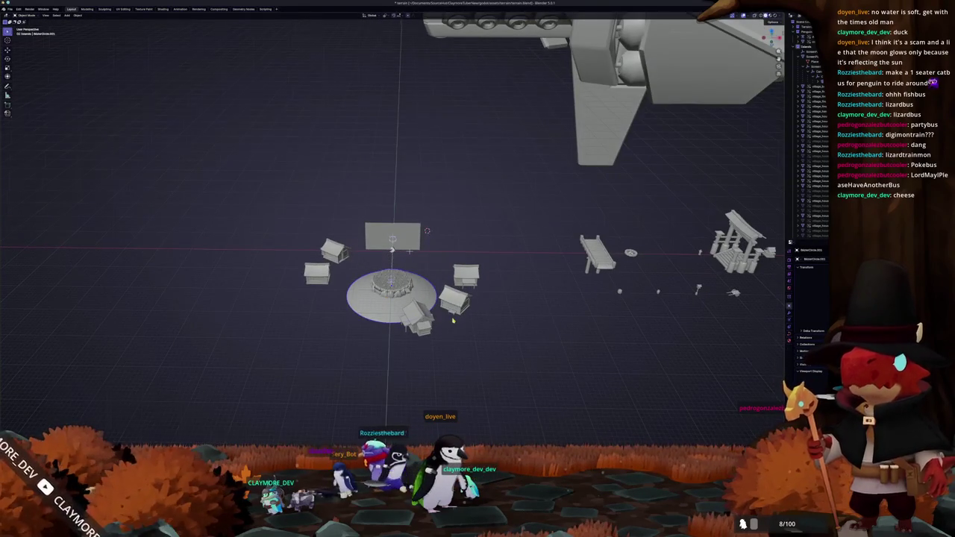
Step: In Top view Edit Mode, scale the wall ring and ground disk up about 5.2 times
{"action": "key", "text": "Tab"}
{"action": "key", "text": "KP_7"}
{"action": "scroll", "coordinate": [390, 246], "scroll_direction": "up", "scroll_amount": 1}
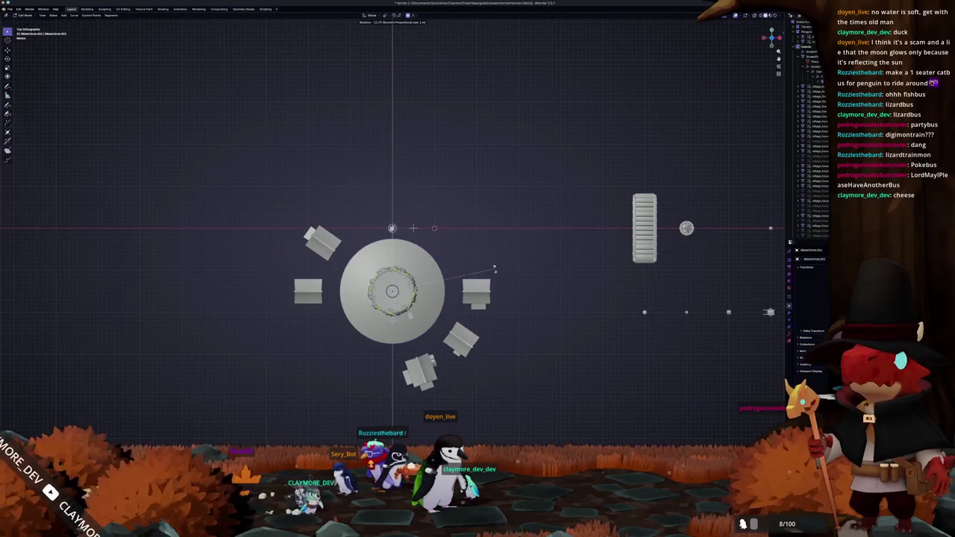
{"action": "key", "text": "s"}
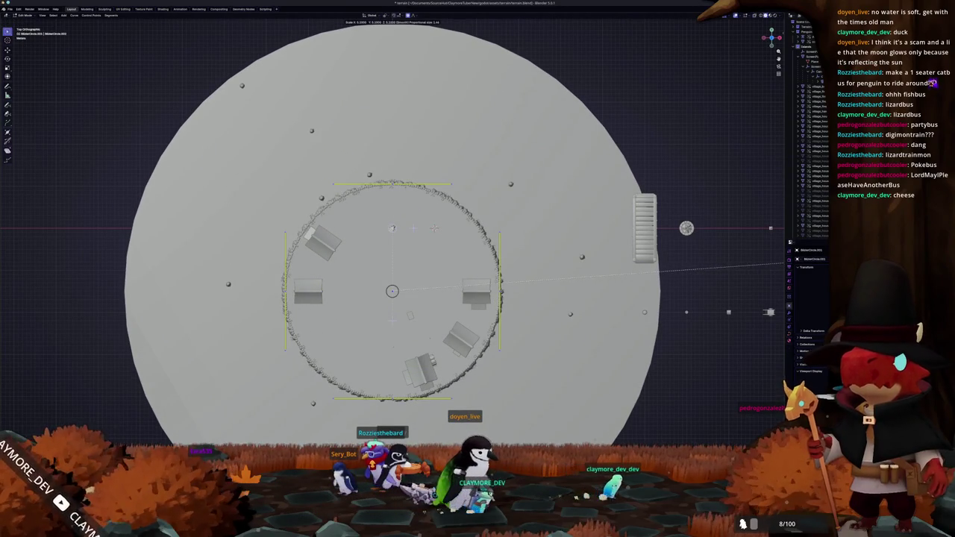
{"action": "middle_click_drag", "start_coordinate": [434, 227], "coordinate": [425, 239]}
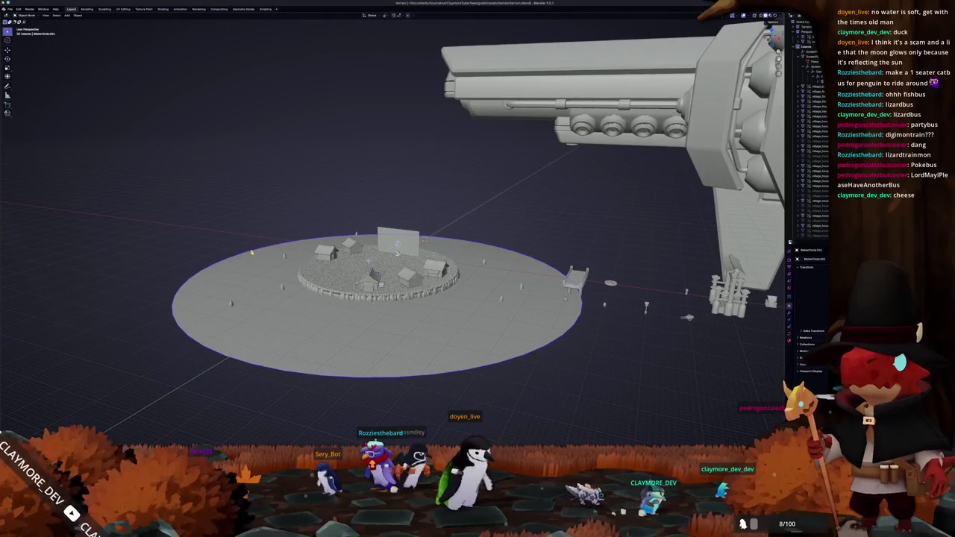
Step: Switch to the Geometry Nodes workspace and enable X-ray to see down onto the scatter disk
{"action": "left_click", "coordinate": [243, 9]}
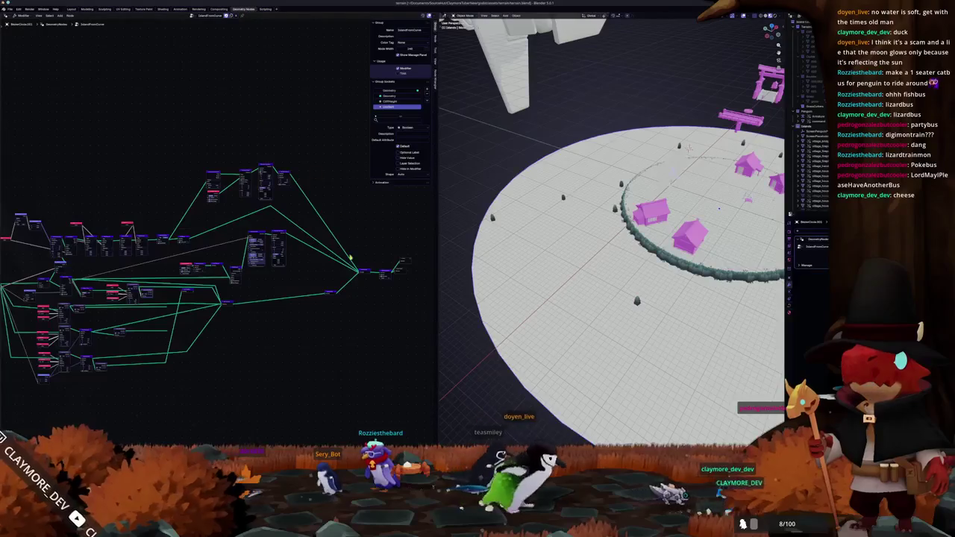
{"action": "scroll", "coordinate": [348, 251], "scroll_direction": "up", "scroll_amount": 2}
{"action": "scroll", "coordinate": [348, 251], "scroll_direction": "up", "scroll_amount": 2}
{"action": "scroll", "coordinate": [347, 252], "scroll_direction": "up", "scroll_amount": 2}
{"action": "scroll", "coordinate": [348, 251], "scroll_direction": "up", "scroll_amount": 1}
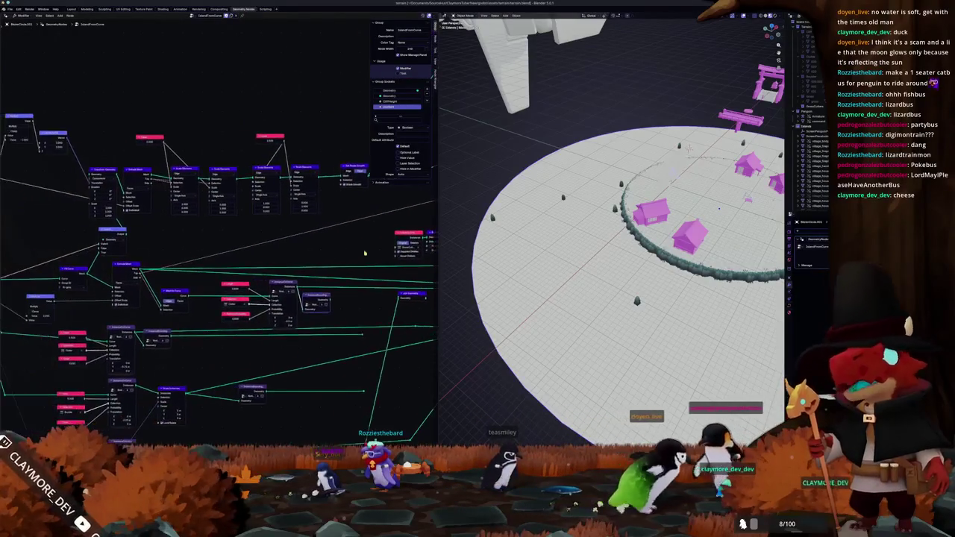
{"action": "middle_click_drag", "start_coordinate": [597, 224], "coordinate": [720, 27]}
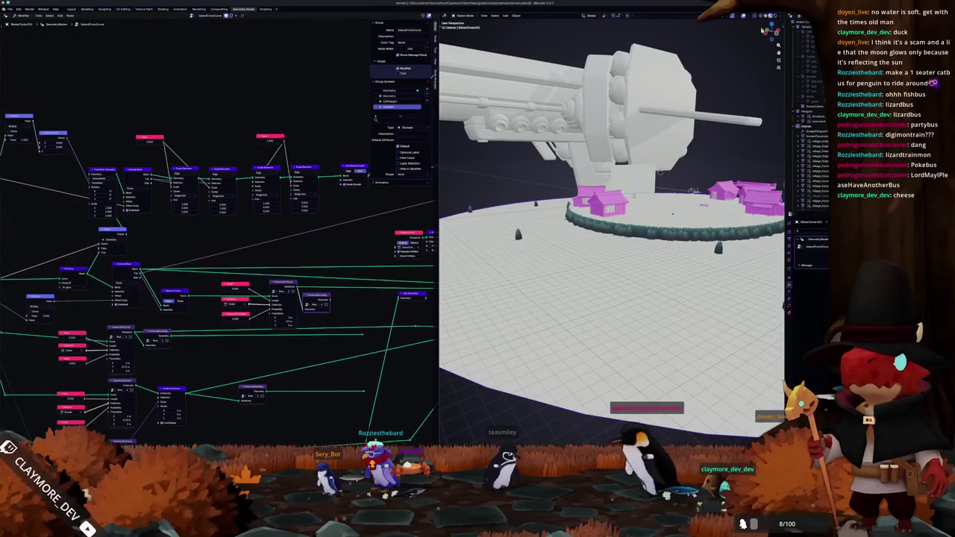
{"action": "key", "text": "alt+z"}
{"action": "middle_click_drag", "start_coordinate": [567, 149], "coordinate": [529, 260]}
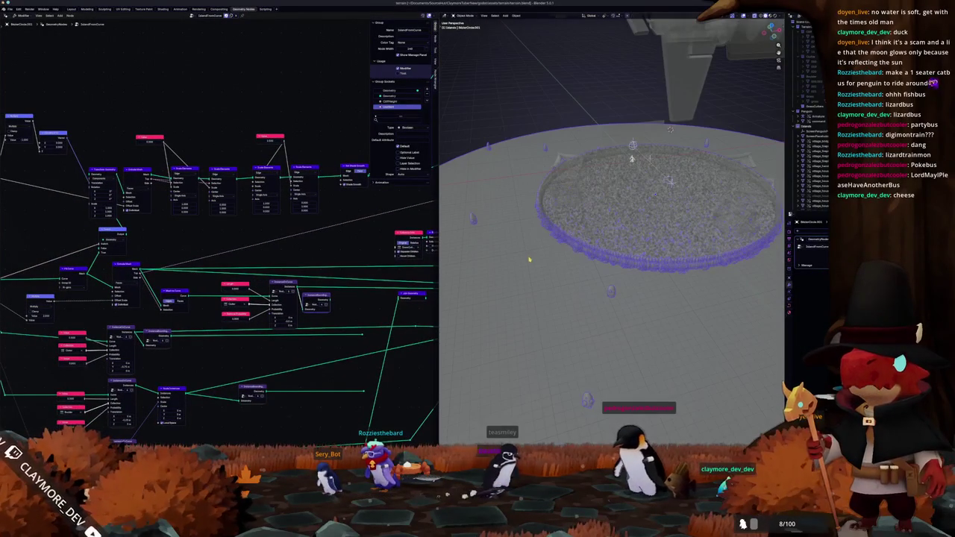
Step: Change the Value node feeding Scale Elements from 2.500 to 2.000
{"action": "middle_click_drag", "start_coordinate": [26, 228], "coordinate": [135, 288]}
{"action": "scroll", "coordinate": [135, 288], "scroll_direction": "up", "scroll_amount": 1}
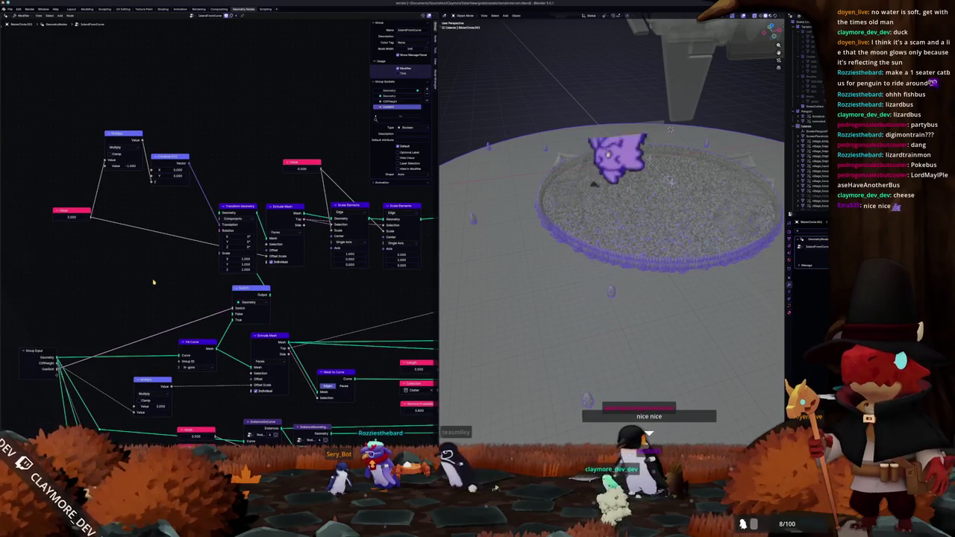
{"action": "scroll", "coordinate": [154, 282], "scroll_direction": "up", "scroll_amount": 1}
{"action": "scroll", "coordinate": [146, 294], "scroll_direction": "up", "scroll_amount": 1}
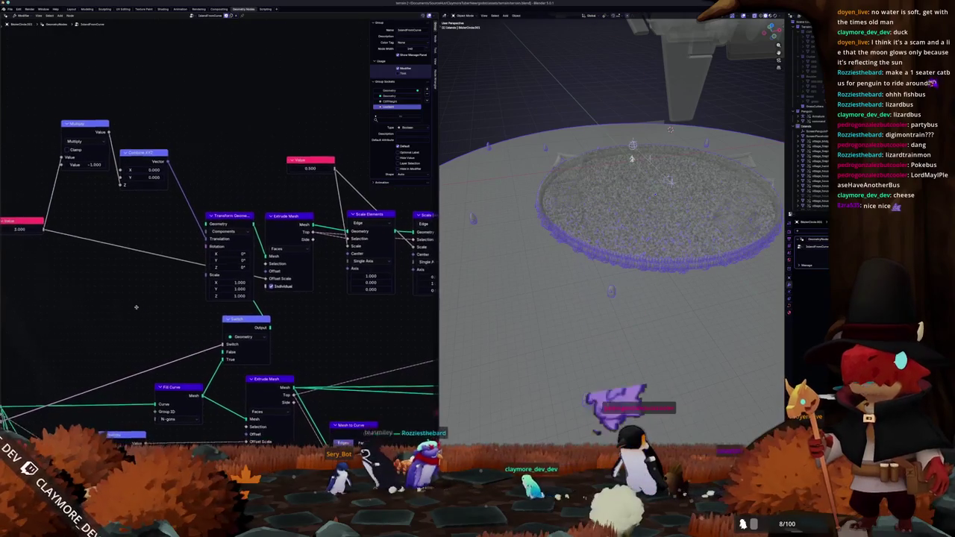
{"action": "scroll", "coordinate": [139, 303], "scroll_direction": "down", "scroll_amount": 1}
{"action": "middle_click_drag", "start_coordinate": [149, 295], "coordinate": [179, 264]}
{"action": "scroll", "coordinate": [192, 265], "scroll_direction": "up", "scroll_amount": 1, "text": "shift"}
{"action": "left_click_drag", "start_coordinate": [241, 231], "coordinate": [241, 230]}
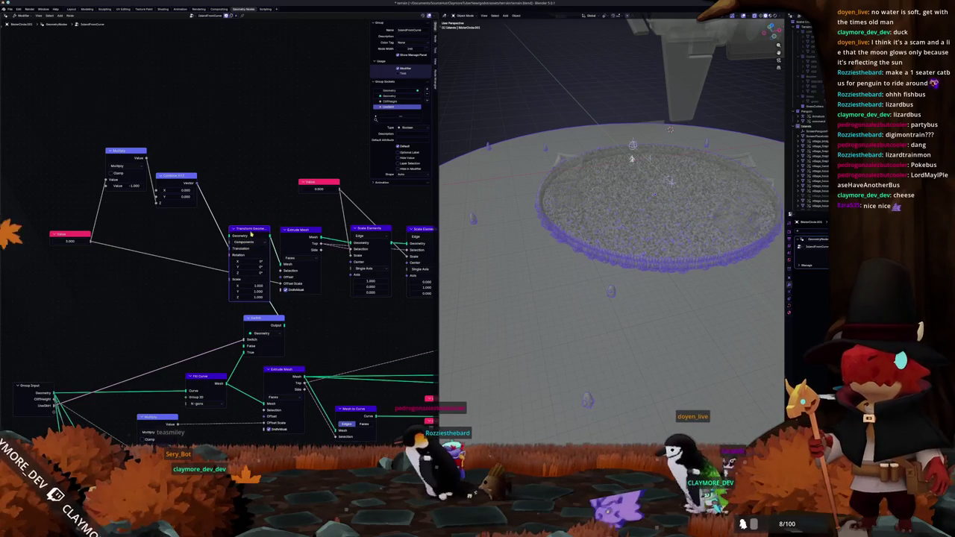
{"action": "middle_click_drag", "start_coordinate": [251, 226], "coordinate": [49, 234]}
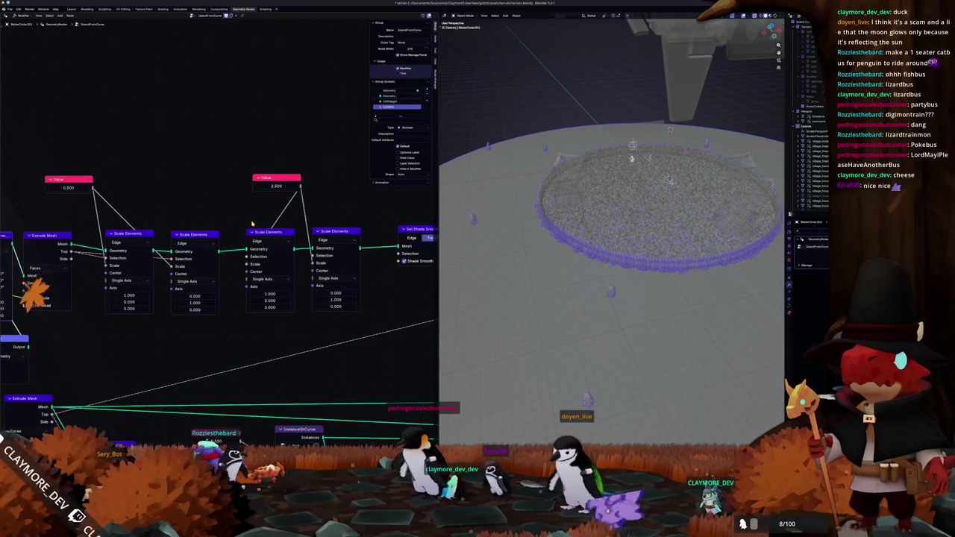
{"action": "scroll", "coordinate": [571, 262], "scroll_direction": "down", "scroll_amount": 3}
{"action": "mouse_move", "coordinate": [538, 277]}
{"action": "middle_mouse_down"}
{"action": "mouse_move", "coordinate": [526, 247]}
{"action": "mouse_move", "coordinate": [520, 254]}
{"action": "middle_mouse_up"}
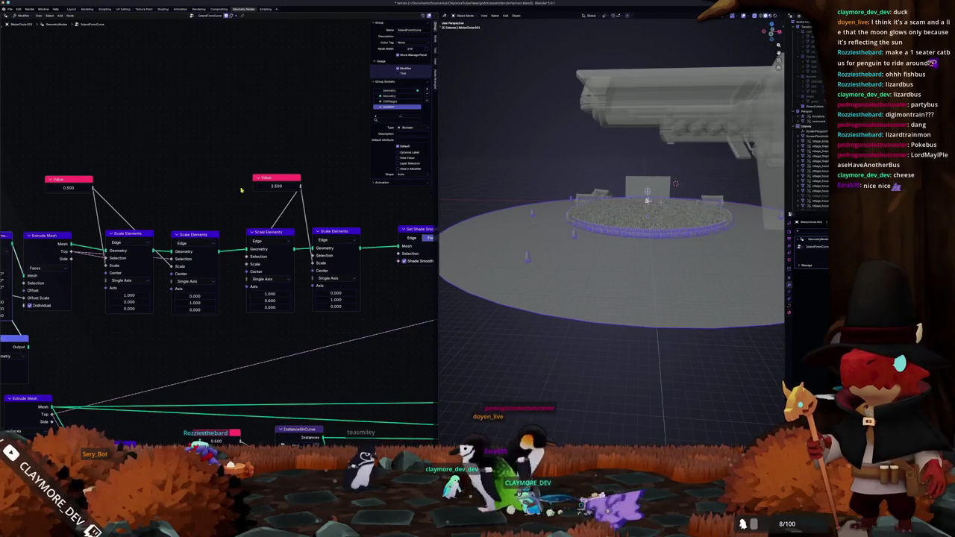
{"action": "key", "text": "Return"}
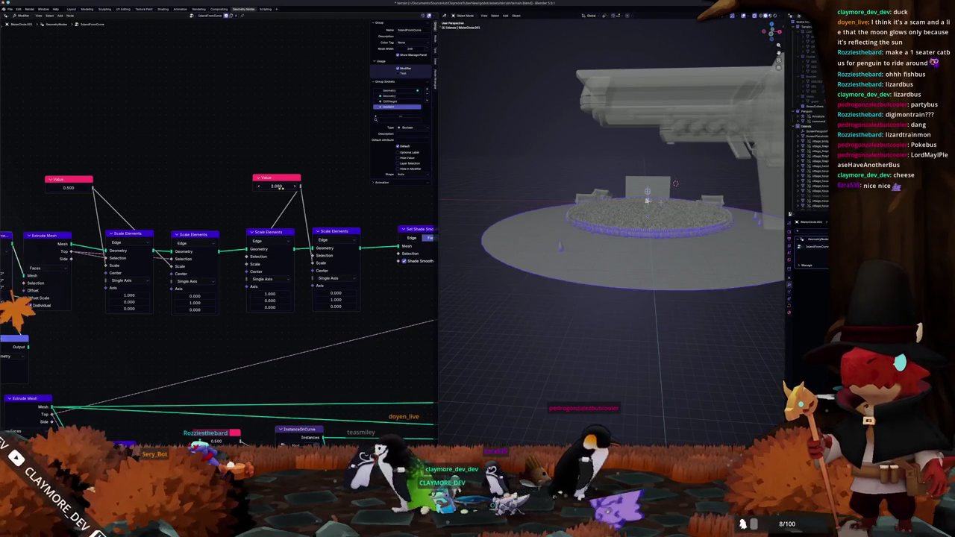
{"action": "scroll", "coordinate": [675, 183], "scroll_direction": "up", "scroll_amount": 3}
{"action": "mouse_move", "coordinate": [676, 184]}
{"action": "middle_mouse_down"}
{"action": "mouse_move", "coordinate": [482, 219]}
{"action": "mouse_move", "coordinate": [486, 202]}
{"action": "middle_mouse_up"}
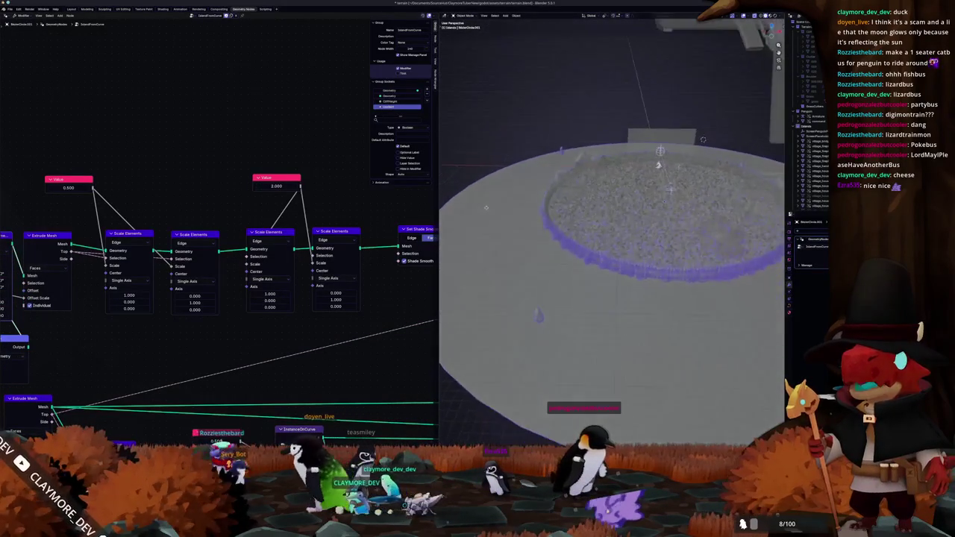
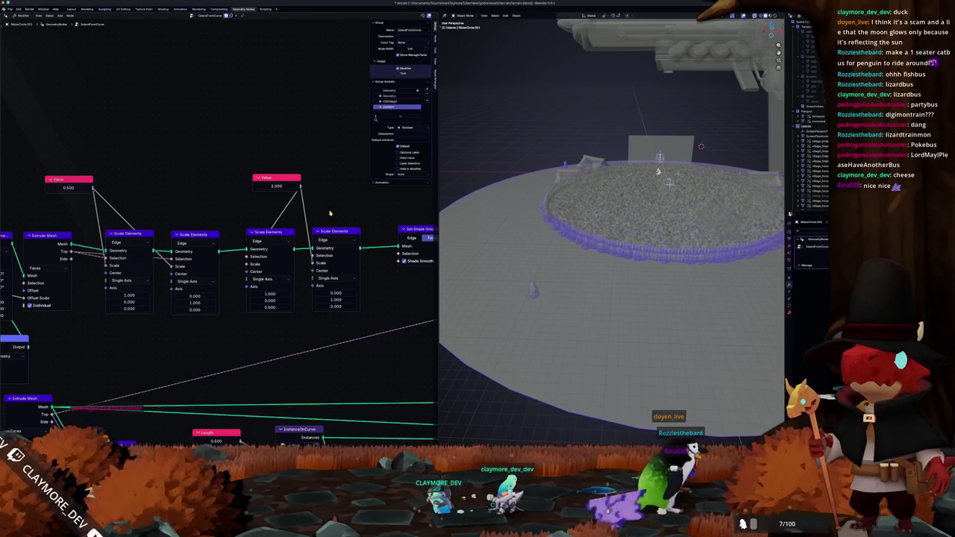
Step: Apply the object's scale with Ctrl+A > Scale
{"action": "key", "text": "ctrl+a"}
{"action": "left_click", "coordinate": [538, 247]}
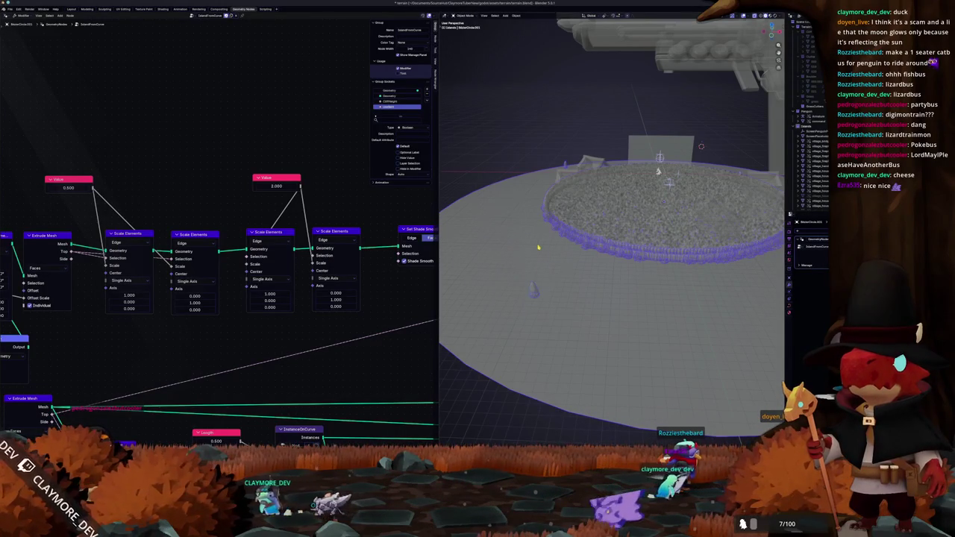
{"action": "middle_click_drag", "start_coordinate": [537, 250], "coordinate": [536, 261]}
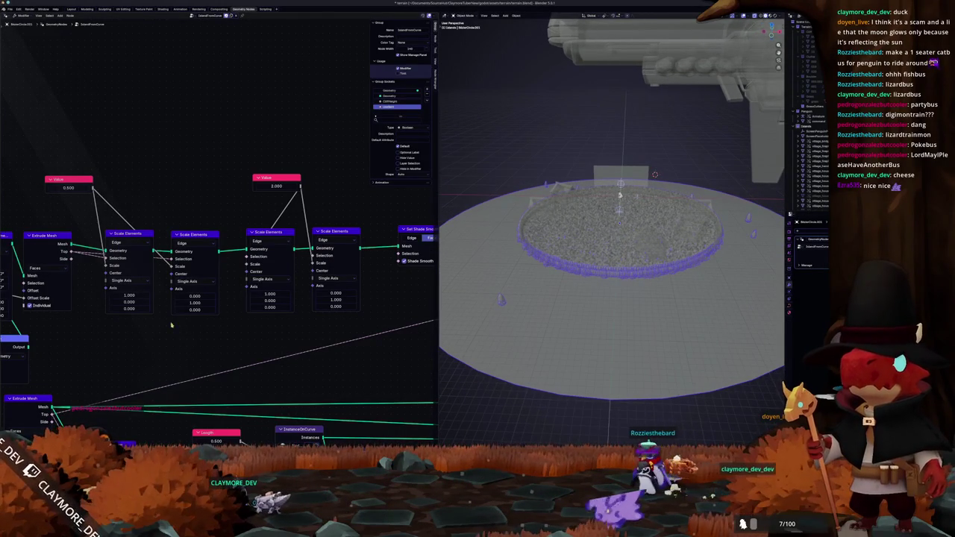
{"action": "middle_click_drag", "start_coordinate": [173, 322], "coordinate": [178, 328]}
Step: Search 'sc' and add a Vector Math Scale node beside the Scale Elements nodes
{"action": "left_click", "coordinate": [135, 243]}
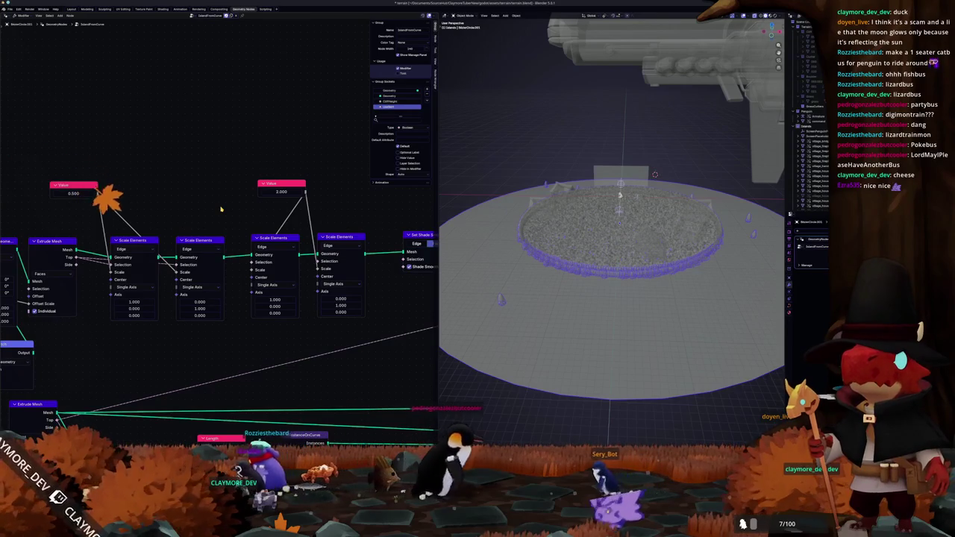
{"action": "key", "text": "shift+a"}
{"action": "type", "text": "ins"}
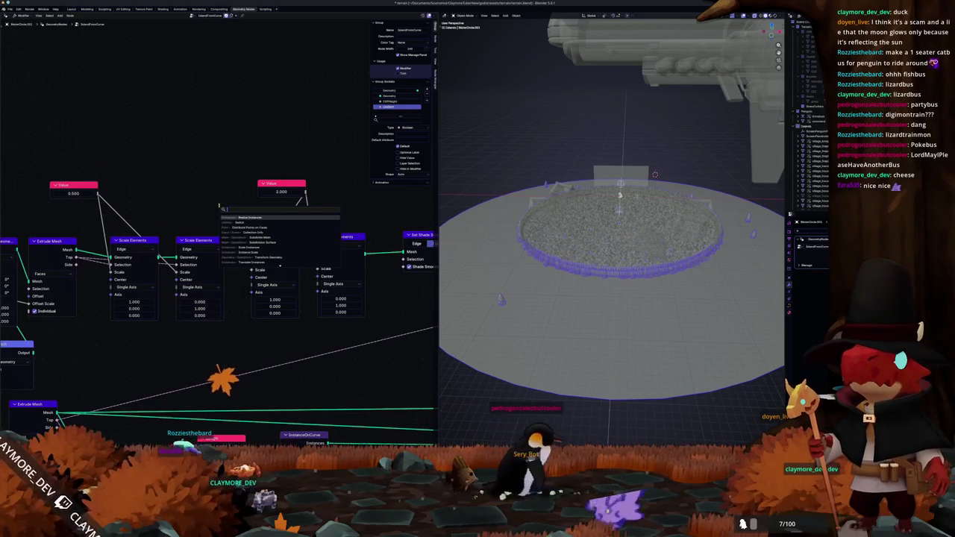
{"action": "key", "text": "BackSpace"}
{"action": "key", "text": "BackSpace"}
{"action": "key", "text": "BackSpace"}
{"action": "type", "text": "g"}
{"action": "key", "text": "BackSpace"}
{"action": "type", "text": "sca"}
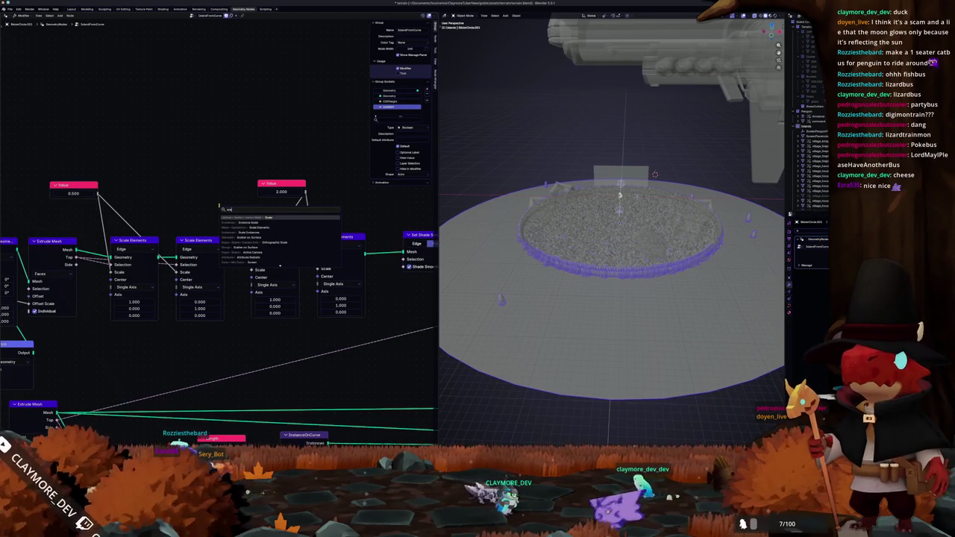
{"action": "key", "text": "Return"}
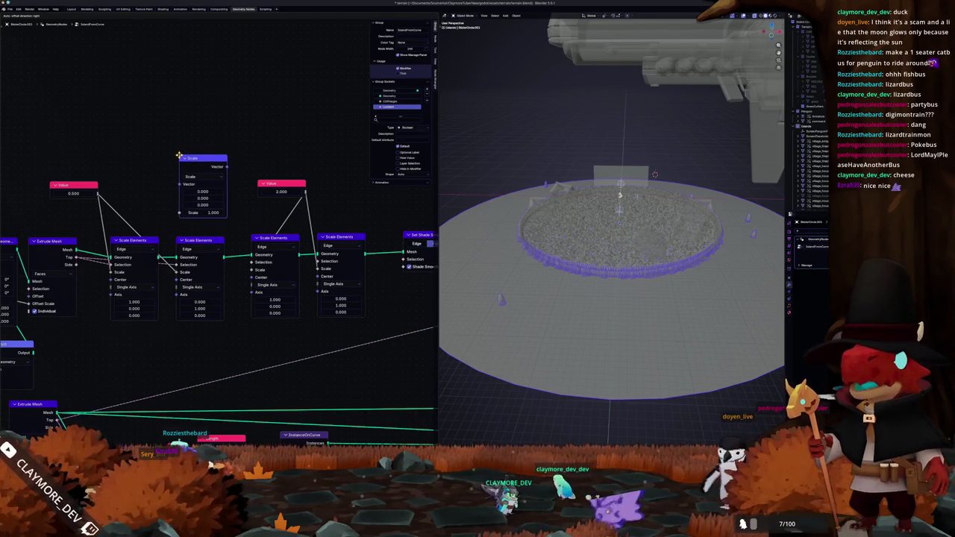
{"action": "left_click", "coordinate": [179, 155]}
Step: Switch the new Vector Math node's operation to Add and move it above the Scale Elements chain
{"action": "left_click", "coordinate": [203, 176]}
{"action": "left_click", "coordinate": [206, 154]}
{"action": "left_click_drag", "start_coordinate": [206, 154], "coordinate": [200, 126]}
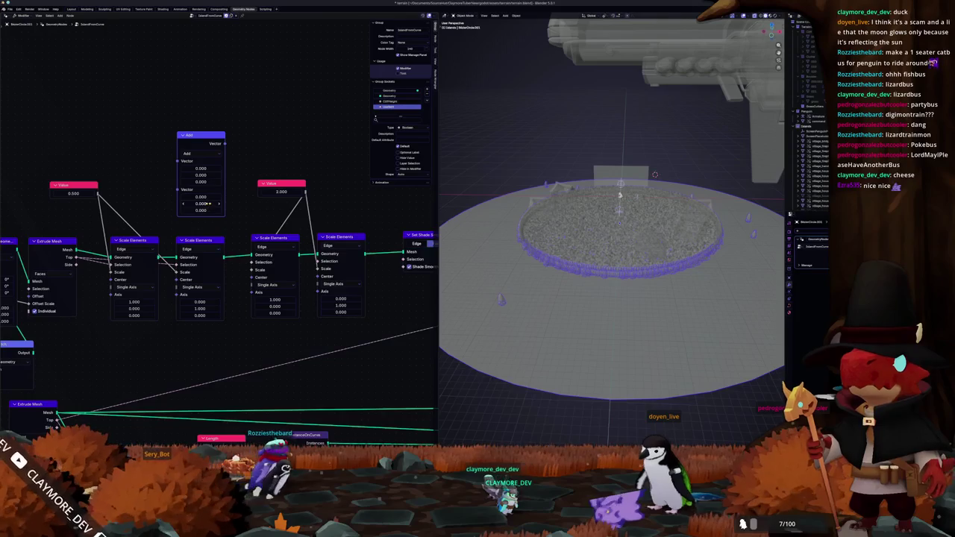
{"action": "middle_click_drag", "start_coordinate": [208, 203], "coordinate": [276, 207]}
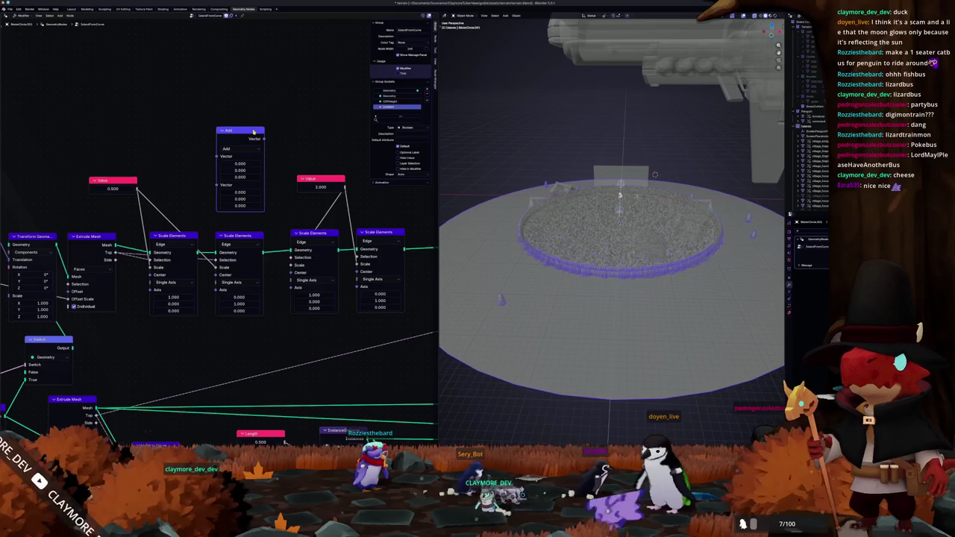
{"action": "key", "text": "shift+a"}
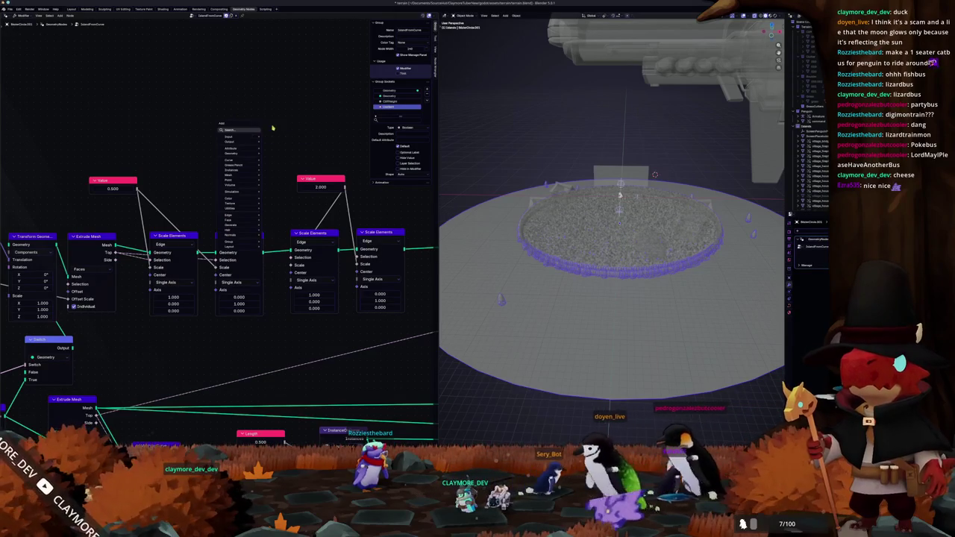
{"action": "key", "text": "alt+Tab"}
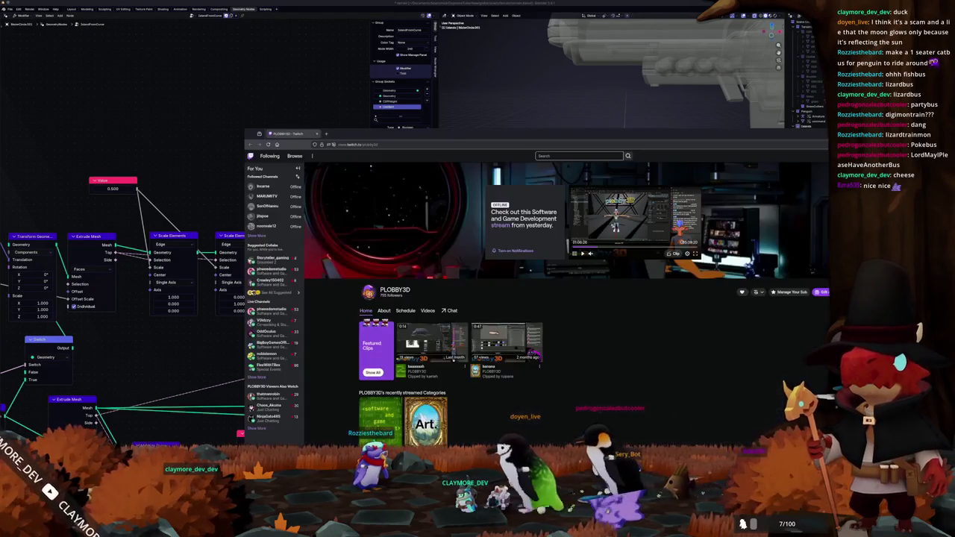
Step: In a new tab, search Google for 'blender geometry nodes how to scale something by a fixed amount'
{"action": "left_click", "coordinate": [325, 133]}
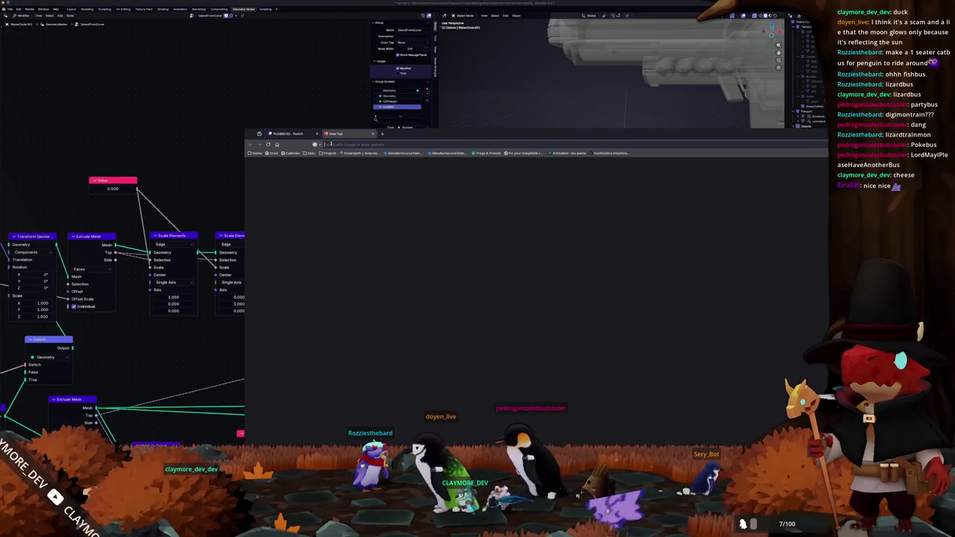
{"action": "type", "text": "blender geometry"}
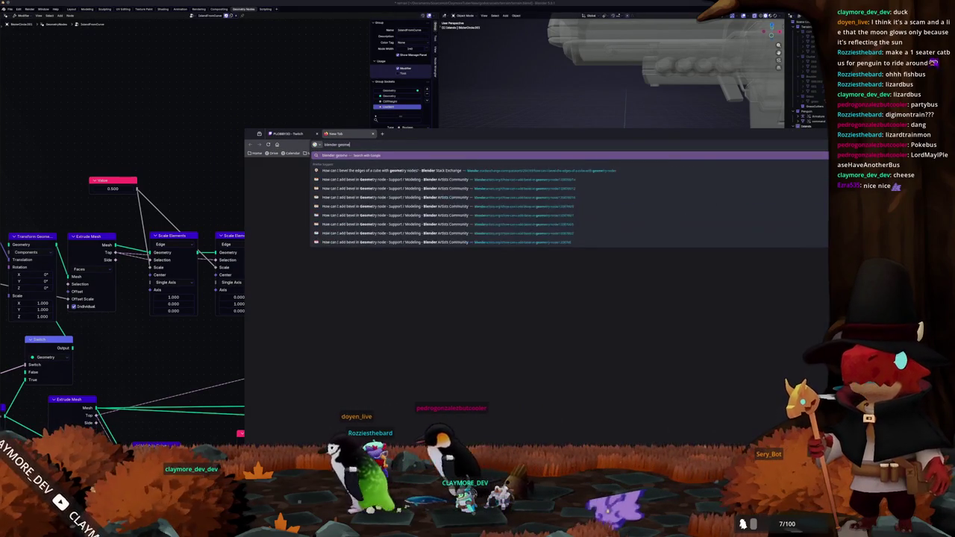
{"action": "type", "text": " nodes how"}
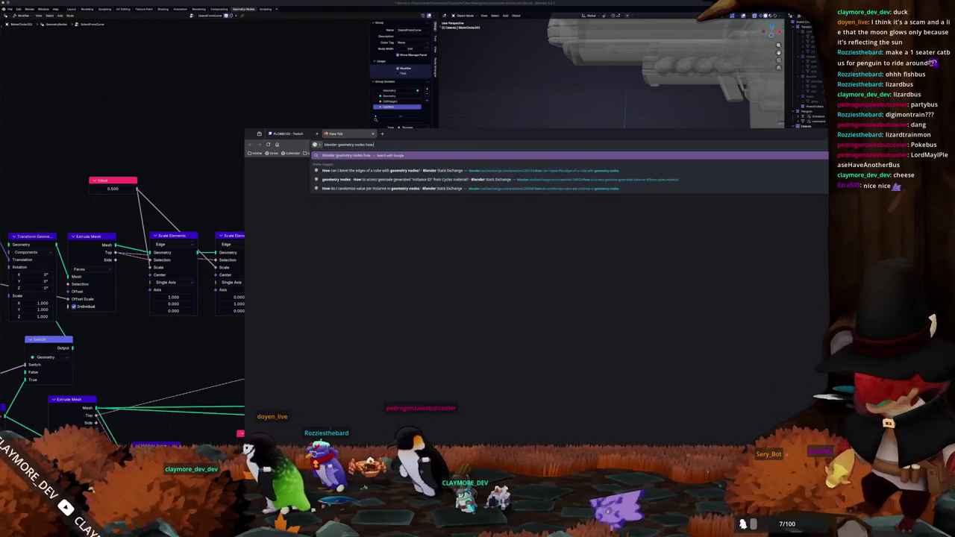
{"action": "type", "text": " to scale something"}
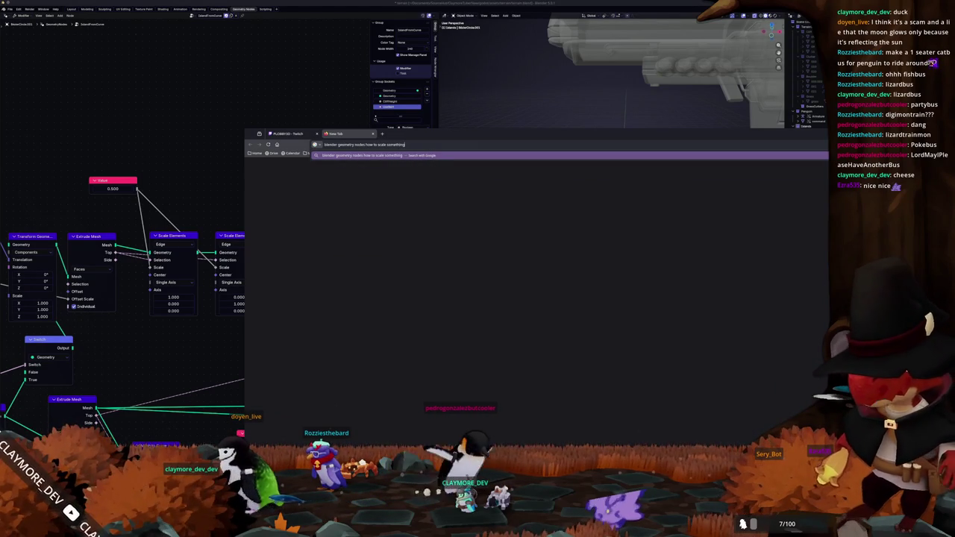
{"action": "type", "text": " by a fixed amount"}
{"action": "key", "text": "Return"}
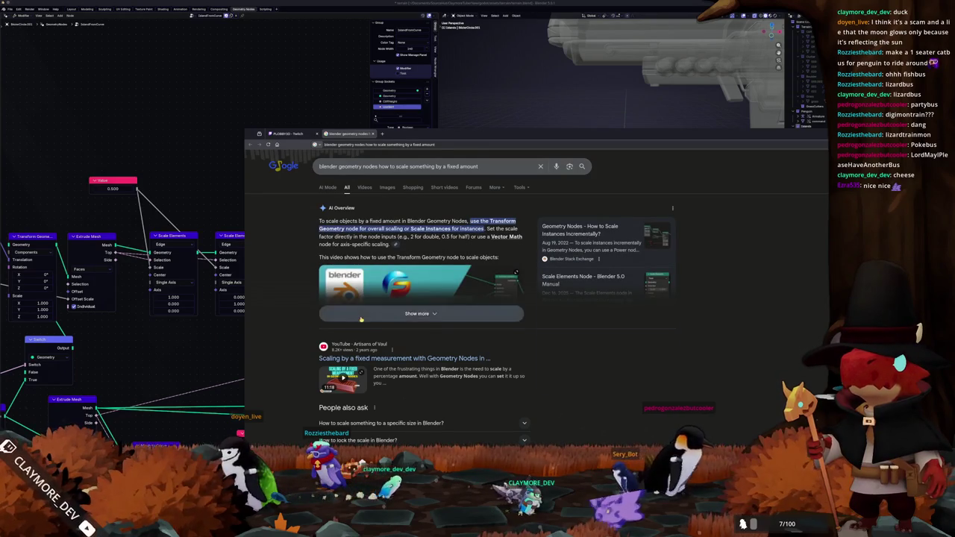
Step: Expand the AI overview, scroll through the answer and results, then select the query
{"action": "left_click", "coordinate": [351, 314]}
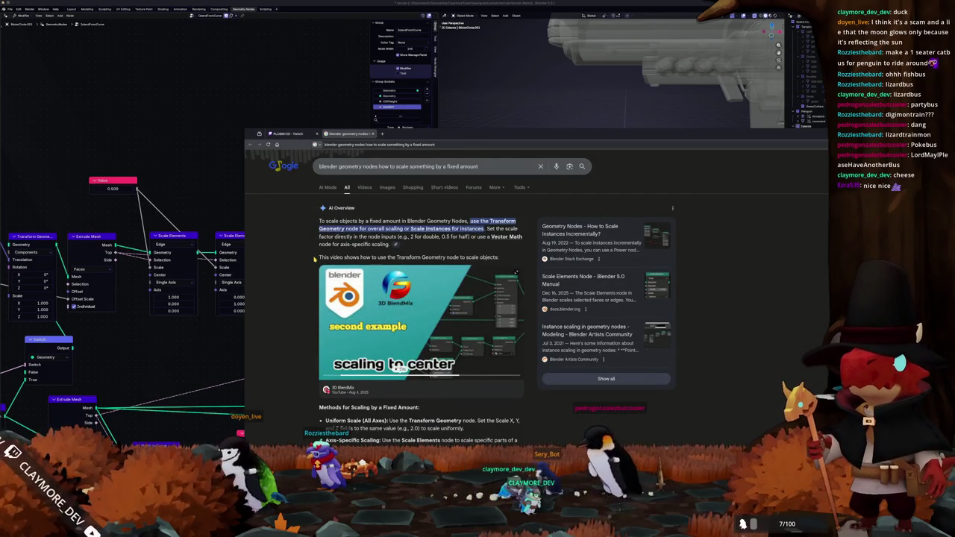
{"action": "scroll", "coordinate": [315, 259], "scroll_direction": "down", "scroll_amount": 2}
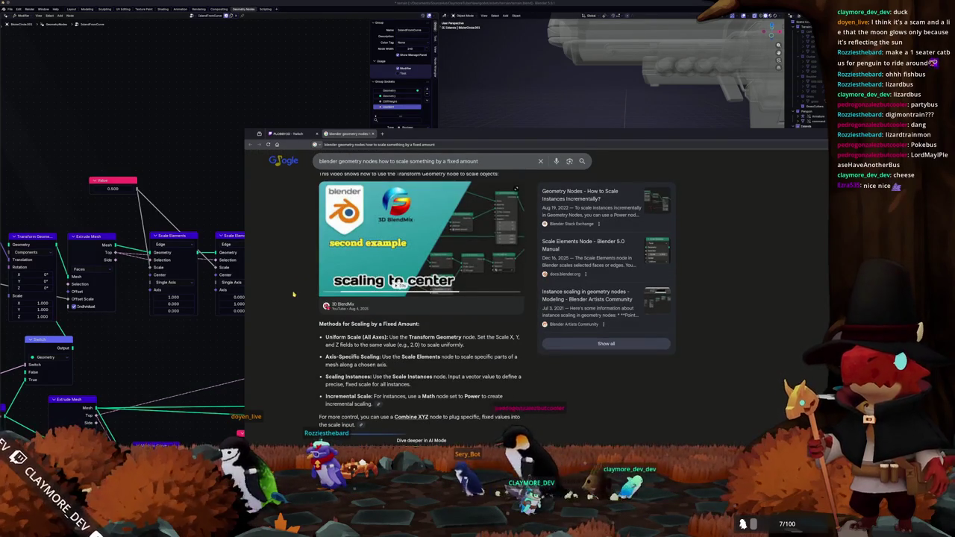
{"action": "scroll", "coordinate": [299, 293], "scroll_direction": "down", "scroll_amount": 1}
{"action": "scroll", "coordinate": [301, 291], "scroll_direction": "down", "scroll_amount": 1}
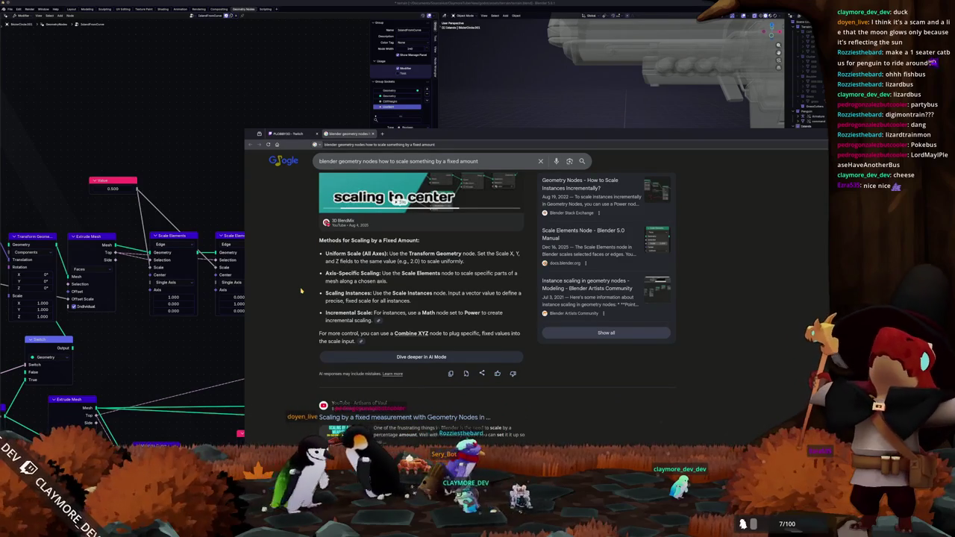
{"action": "scroll", "coordinate": [301, 291], "scroll_direction": "down", "scroll_amount": 1}
{"action": "scroll", "coordinate": [301, 291], "scroll_direction": "down", "scroll_amount": 2}
{"action": "scroll", "coordinate": [301, 291], "scroll_direction": "down", "scroll_amount": 2}
{"action": "scroll", "coordinate": [301, 291], "scroll_direction": "down", "scroll_amount": 2}
{"action": "scroll", "coordinate": [302, 291], "scroll_direction": "down", "scroll_amount": 1}
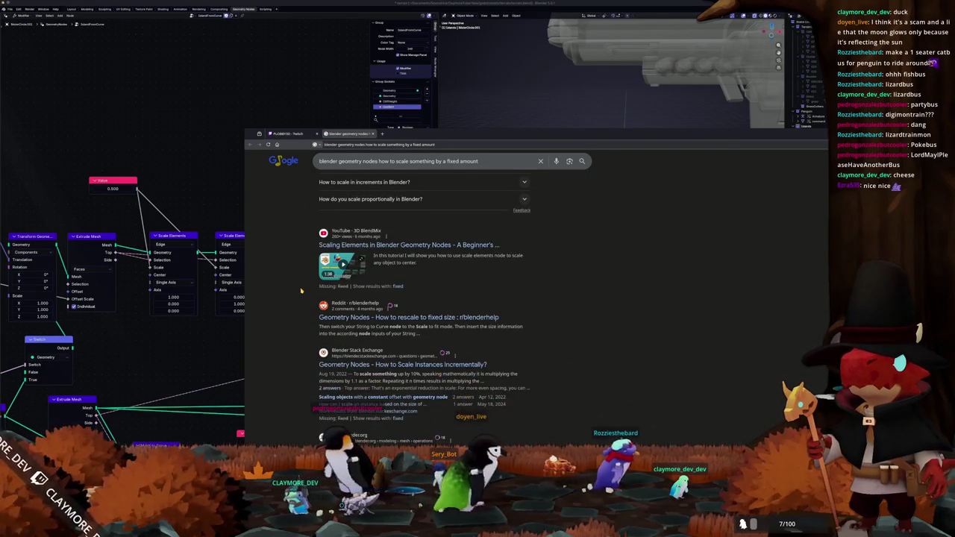
{"action": "scroll", "coordinate": [299, 317], "scroll_direction": "down", "scroll_amount": 1}
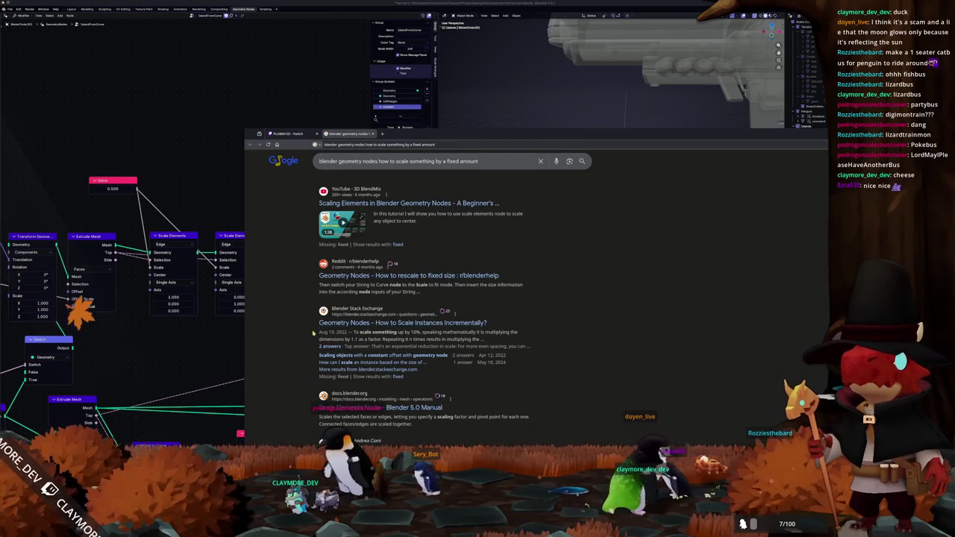
{"action": "scroll", "coordinate": [309, 331], "scroll_direction": "down", "scroll_amount": 1}
{"action": "scroll", "coordinate": [307, 333], "scroll_direction": "down", "scroll_amount": 1}
{"action": "scroll", "coordinate": [307, 334], "scroll_direction": "down", "scroll_amount": 1}
{"action": "scroll", "coordinate": [306, 336], "scroll_direction": "down", "scroll_amount": 1}
{"action": "scroll", "coordinate": [306, 337], "scroll_direction": "down", "scroll_amount": 2}
{"action": "scroll", "coordinate": [306, 337], "scroll_direction": "down", "scroll_amount": 1}
{"action": "scroll", "coordinate": [304, 336], "scroll_direction": "up", "scroll_amount": 4}
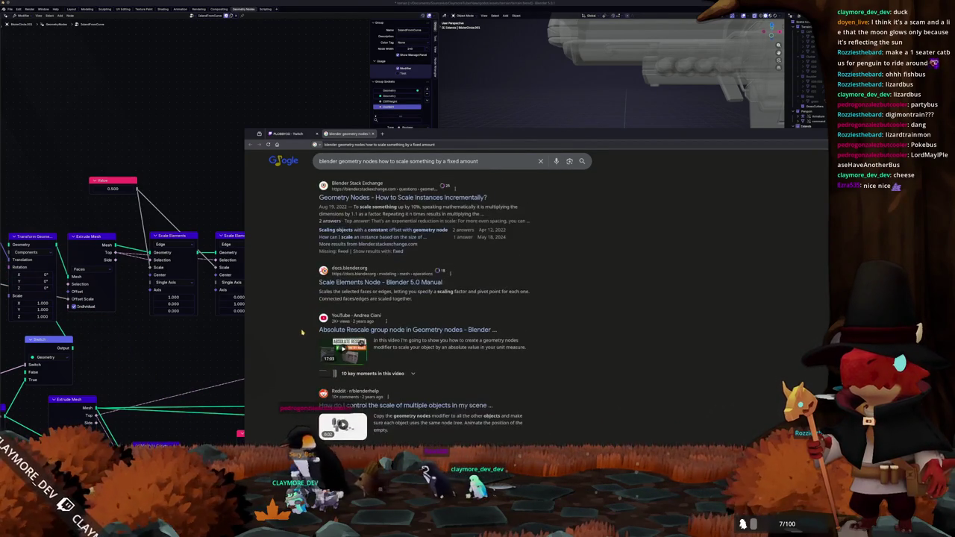
{"action": "left_click", "coordinate": [480, 161]}
{"action": "key", "text": "ctrl+a"}
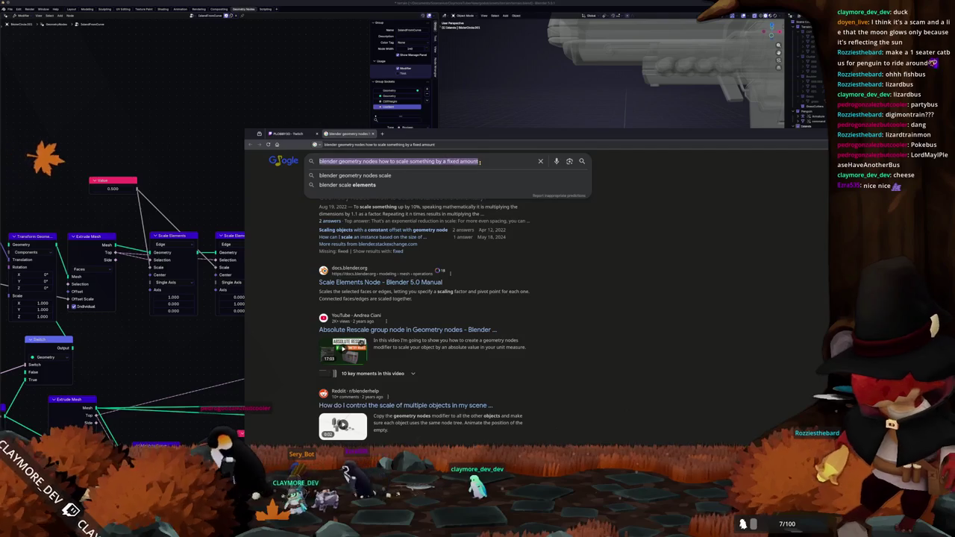
Step: Search for 'blender geometry nodes scale by distance' and scroll through the results
{"action": "type", "text": "pexels k"}
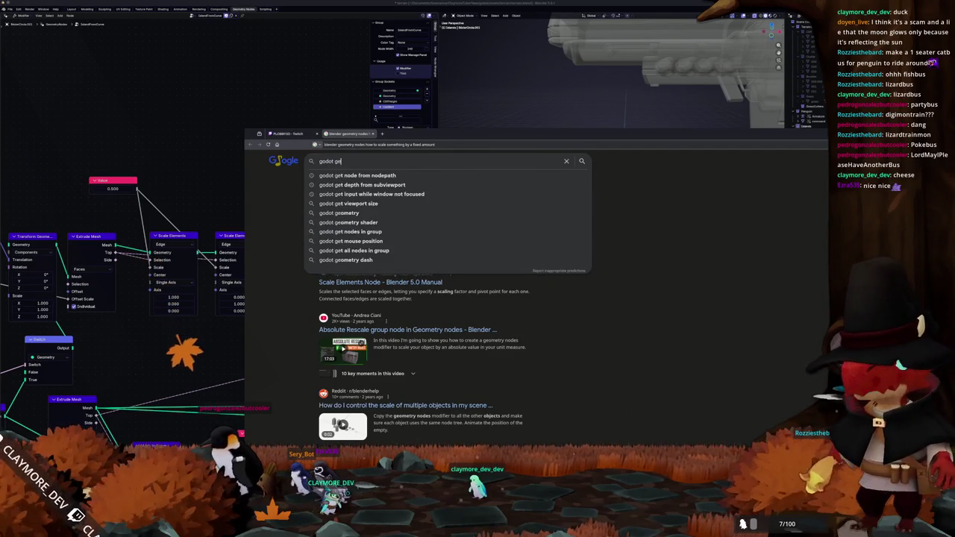
{"action": "key", "text": "ctrl+a"}
{"action": "key", "text": "BackSpace"}
{"action": "type", "text": "lender geometry nodes scale b"}
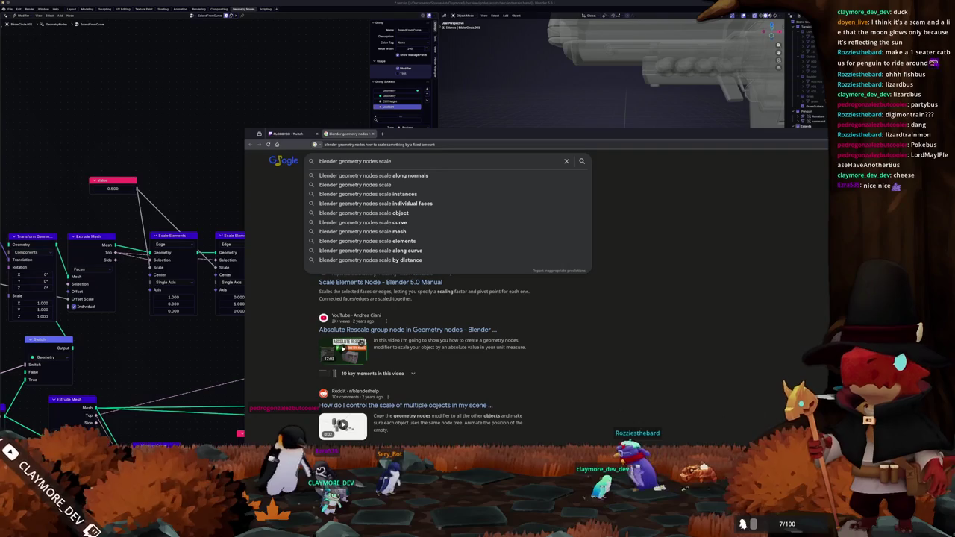
{"action": "type", "text": "y distance"}
{"action": "key", "text": "Return"}
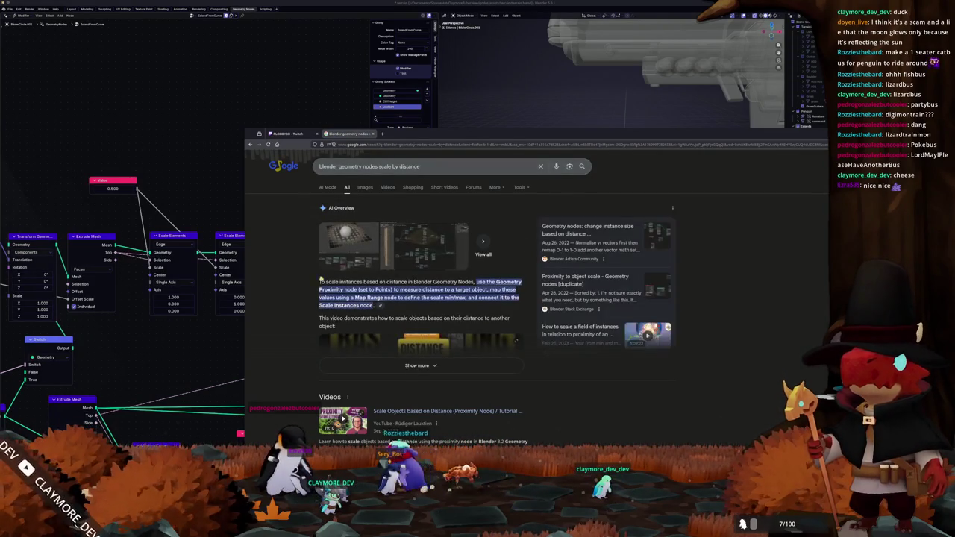
{"action": "scroll", "coordinate": [343, 371], "scroll_direction": "down", "scroll_amount": 3}
{"action": "scroll", "coordinate": [336, 369], "scroll_direction": "down", "scroll_amount": 2}
{"action": "scroll", "coordinate": [320, 367], "scroll_direction": "up", "scroll_amount": 2}
{"action": "scroll", "coordinate": [306, 363], "scroll_direction": "down", "scroll_amount": 3}
{"action": "scroll", "coordinate": [306, 364], "scroll_direction": "down", "scroll_amount": 3}
{"action": "scroll", "coordinate": [308, 364], "scroll_direction": "down", "scroll_amount": 2}
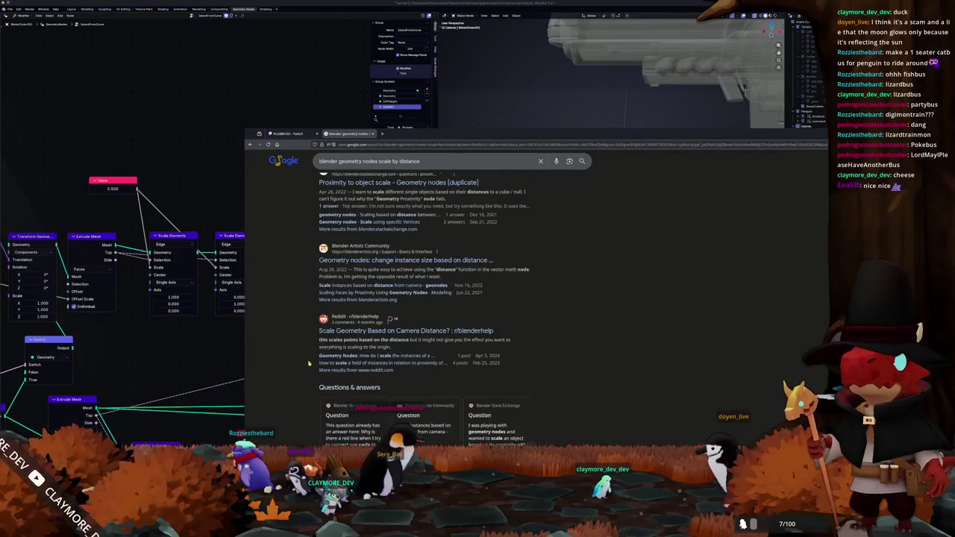
{"action": "scroll", "coordinate": [298, 374], "scroll_direction": "up", "scroll_amount": 1}
{"action": "scroll", "coordinate": [299, 367], "scroll_direction": "up", "scroll_amount": 1}
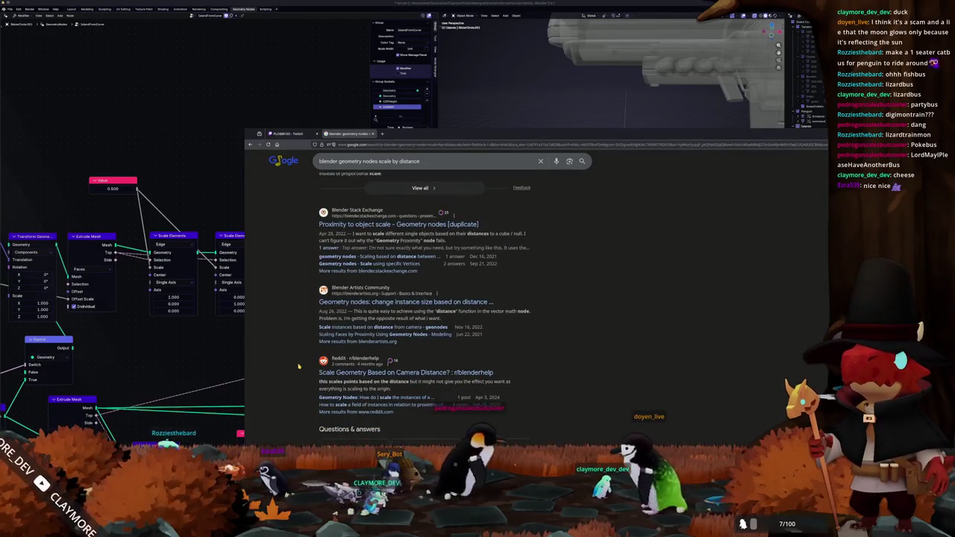
{"action": "scroll", "coordinate": [298, 366], "scroll_direction": "up", "scroll_amount": 1}
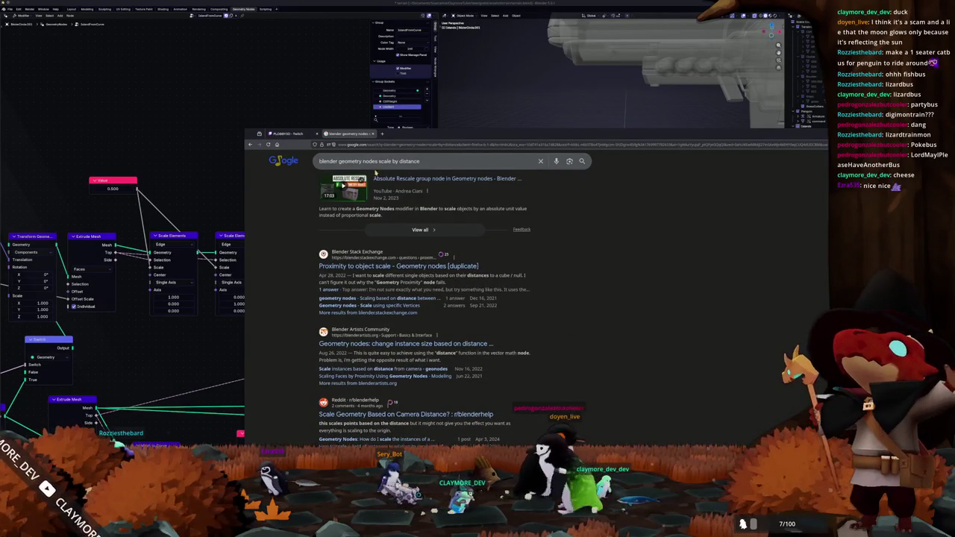
Step: Replace 'distance' with 'fixed amount' in the query and rerun the search
{"action": "double_click", "coordinate": [406, 161]}
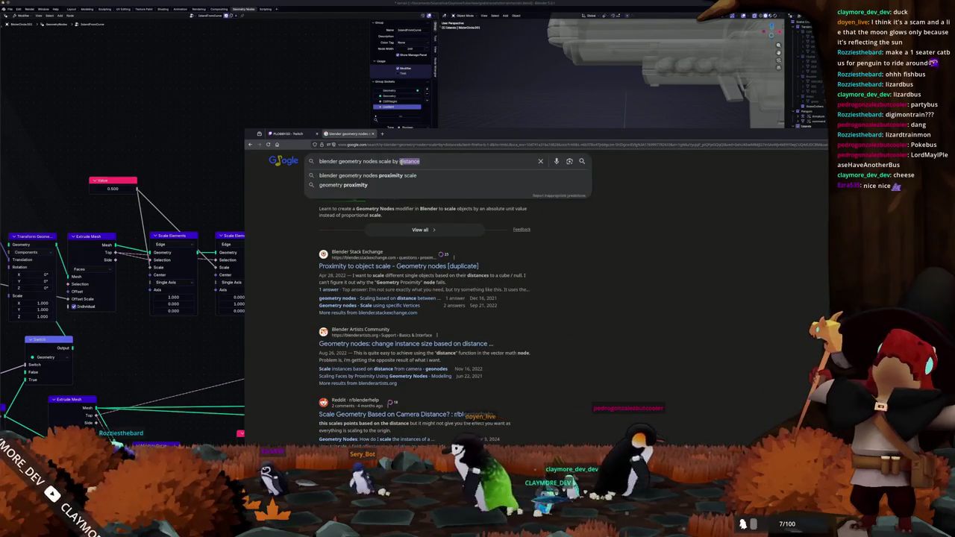
{"action": "type", "text": "fixed"}
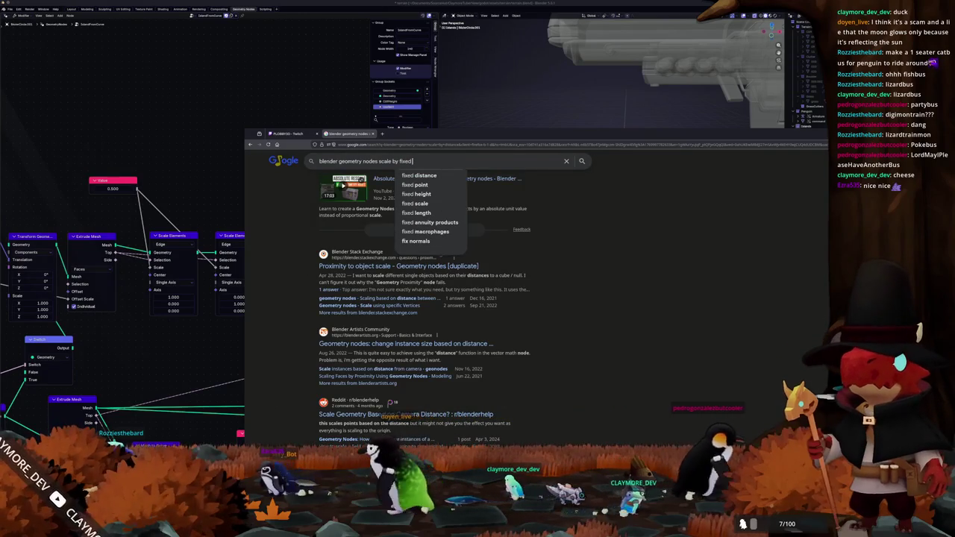
{"action": "type", "text": " amount"}
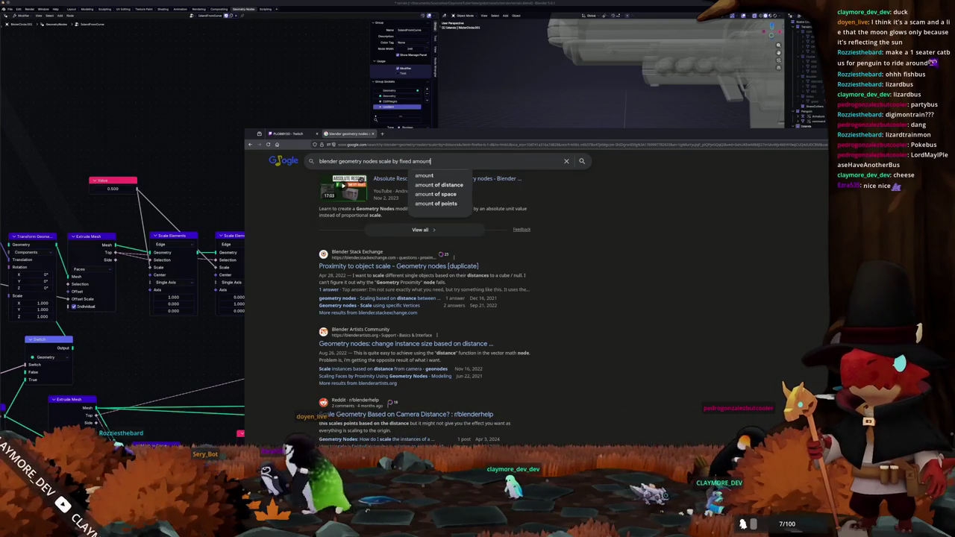
{"action": "key", "text": "Return"}
{"action": "scroll", "coordinate": [434, 243], "scroll_direction": "down", "scroll_amount": 3}
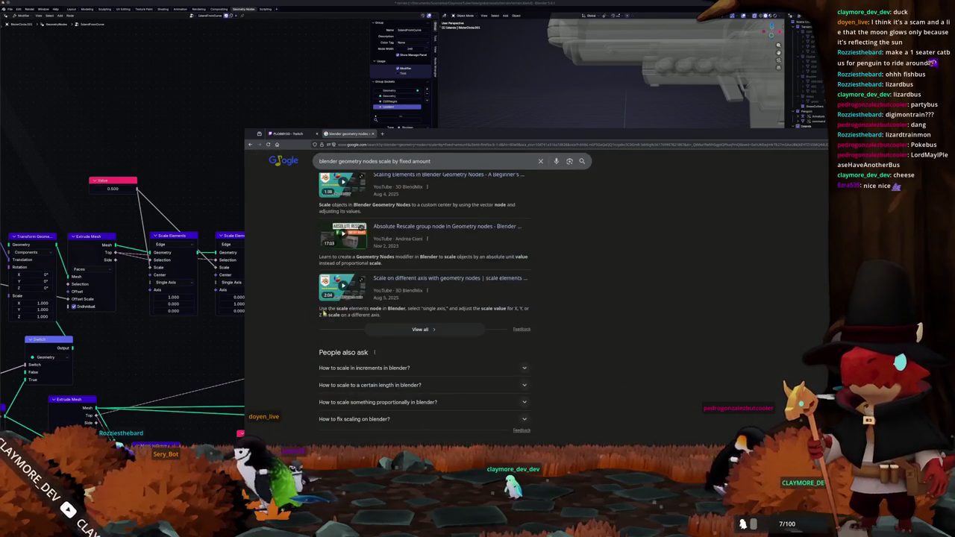
{"action": "scroll", "coordinate": [433, 244], "scroll_direction": "up", "scroll_amount": 1}
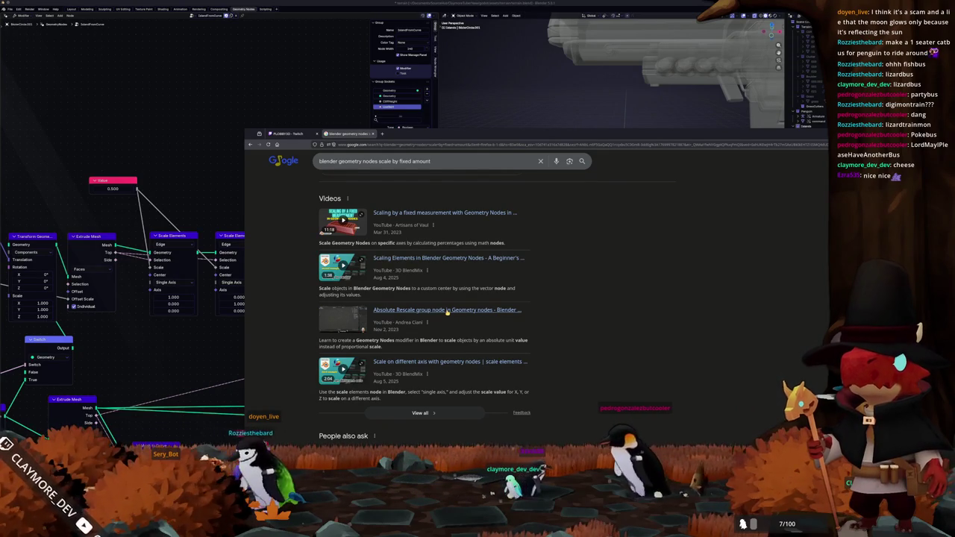
{"action": "mouse_move", "coordinate": [342, 267]}
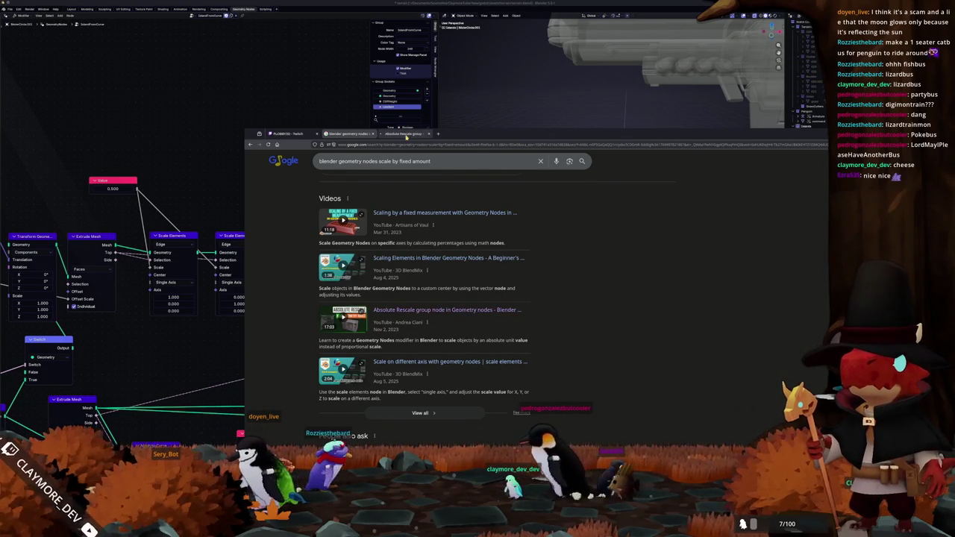
Step: Open the Absolute Rescale video, skip ahead, and pause on its Bounding Box node setup
{"action": "left_click", "coordinate": [407, 134]}
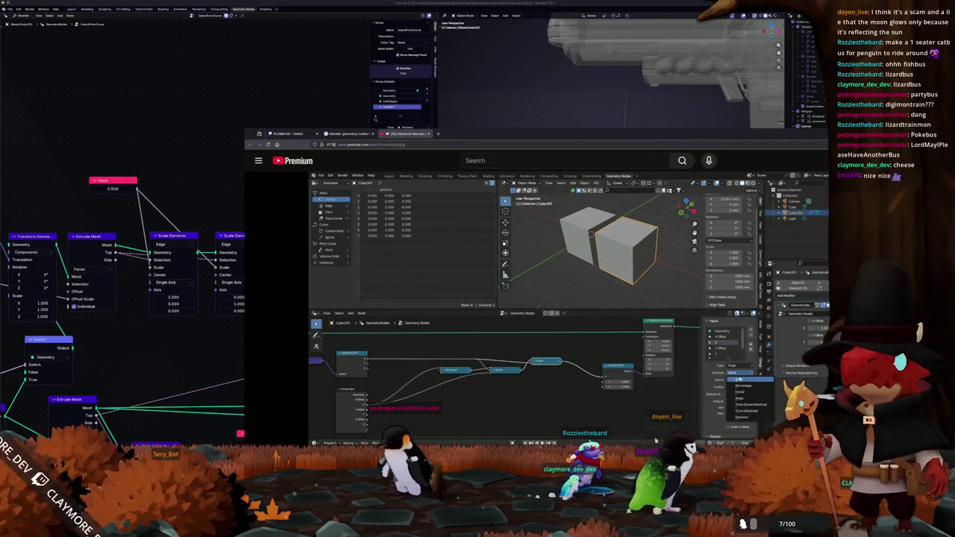
{"action": "left_click_drag", "start_coordinate": [648, 442], "coordinate": [659, 443]}
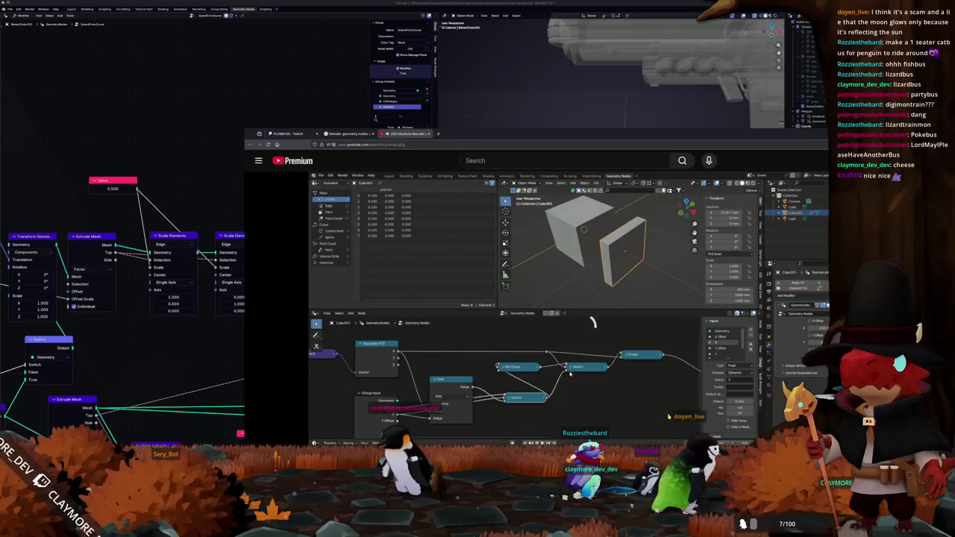
{"action": "left_click", "coordinate": [721, 442]}
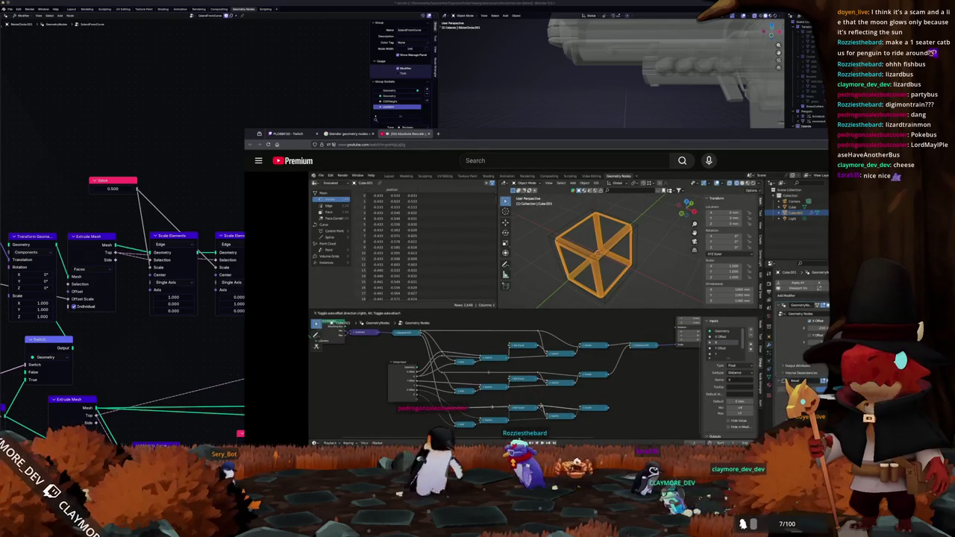
{"action": "left_click", "coordinate": [556, 420]}
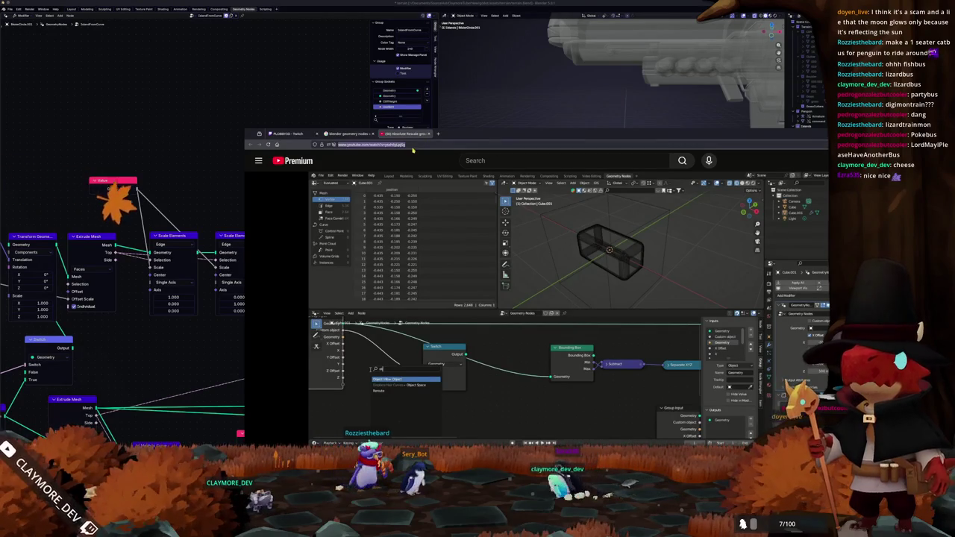
Step: Search 'blender geometry nodes access object size' and read the expanded AI overview
{"action": "type", "text": "blender ge"}
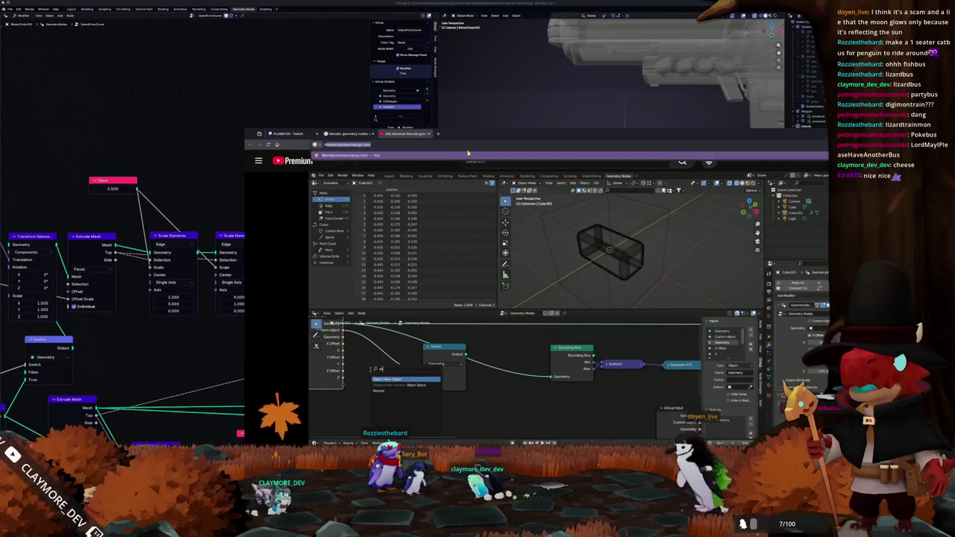
{"action": "type", "text": "ometry nodes access o"}
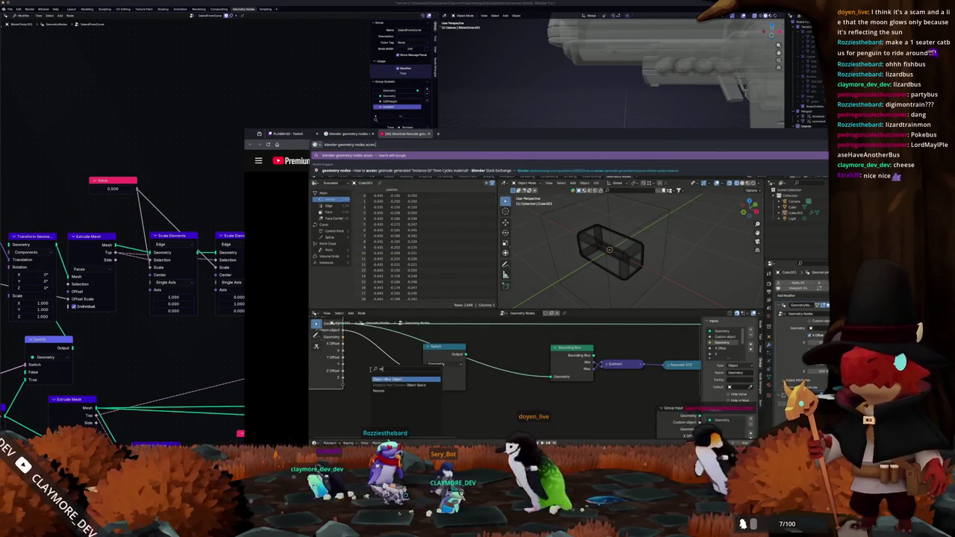
{"action": "type", "text": "bject size"}
{"action": "key", "text": "Return"}
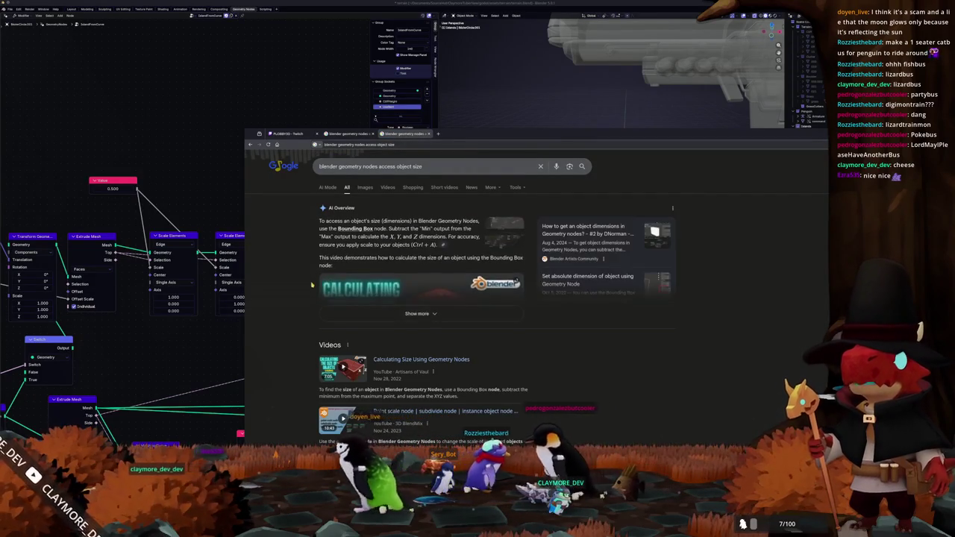
{"action": "left_click", "coordinate": [355, 315]}
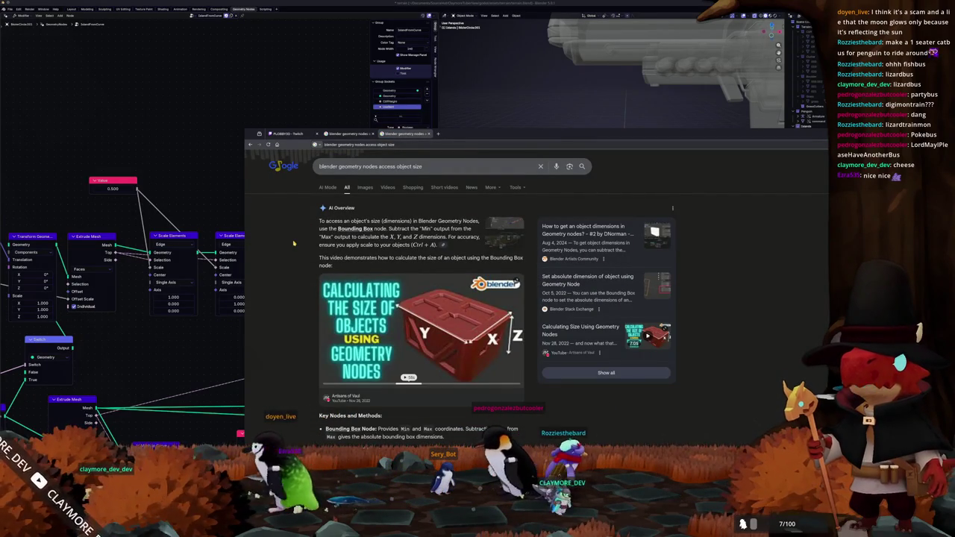
{"action": "scroll", "coordinate": [293, 243], "scroll_direction": "down", "scroll_amount": 1}
{"action": "scroll", "coordinate": [293, 242], "scroll_direction": "down", "scroll_amount": 1}
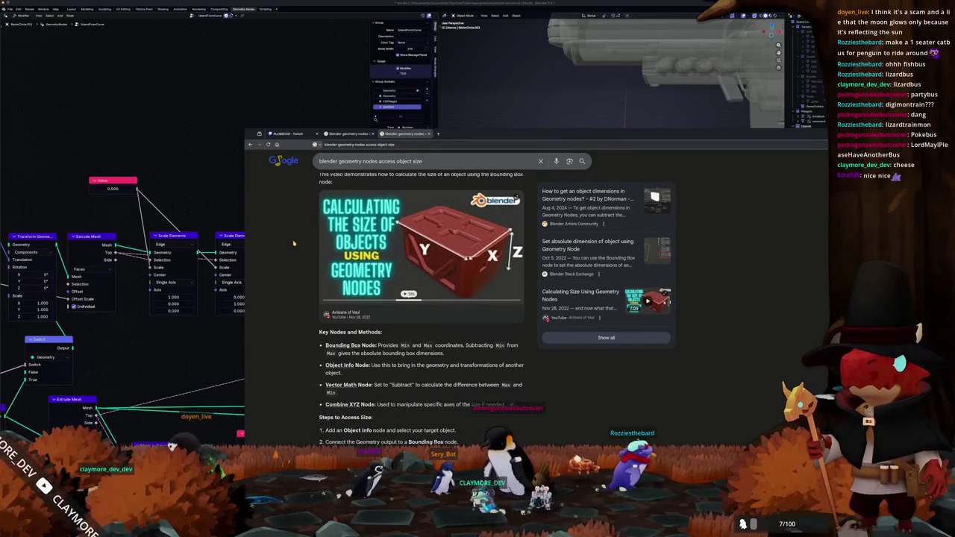
{"action": "scroll", "coordinate": [293, 242], "scroll_direction": "down", "scroll_amount": 1}
{"action": "scroll", "coordinate": [293, 243], "scroll_direction": "down", "scroll_amount": 1}
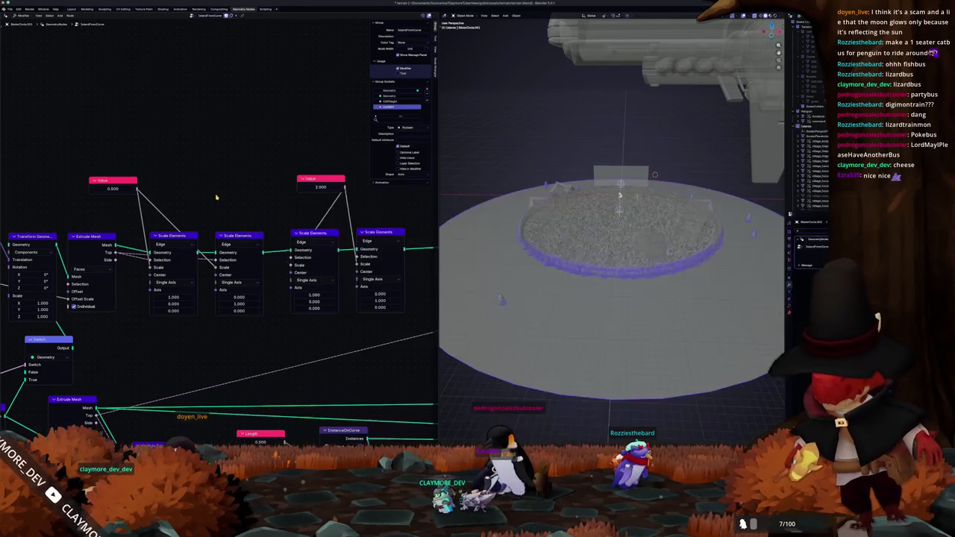
Step: Return to Blender and pan the node editor to the Value 2.000 node
{"action": "left_click", "coordinate": [218, 220]}
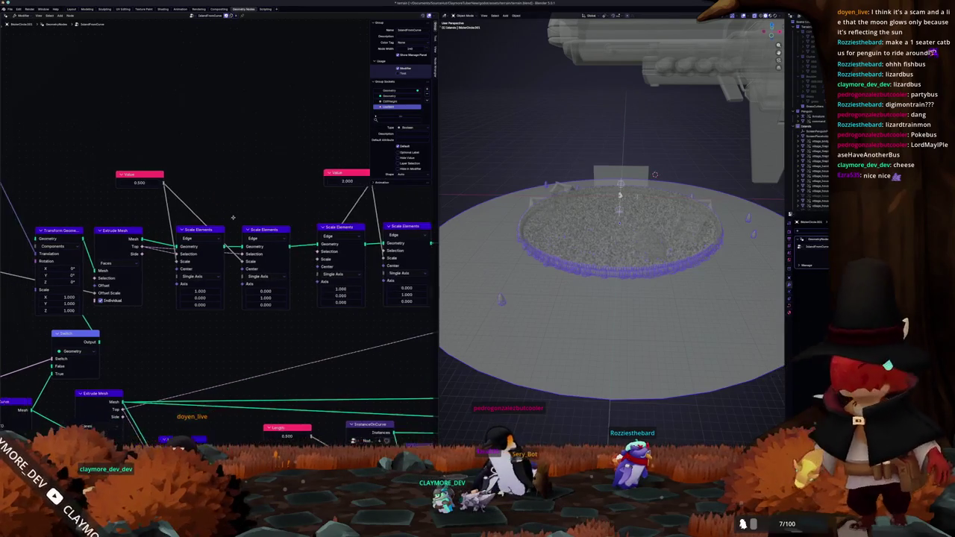
{"action": "middle_click_drag", "start_coordinate": [217, 220], "coordinate": [323, 214]}
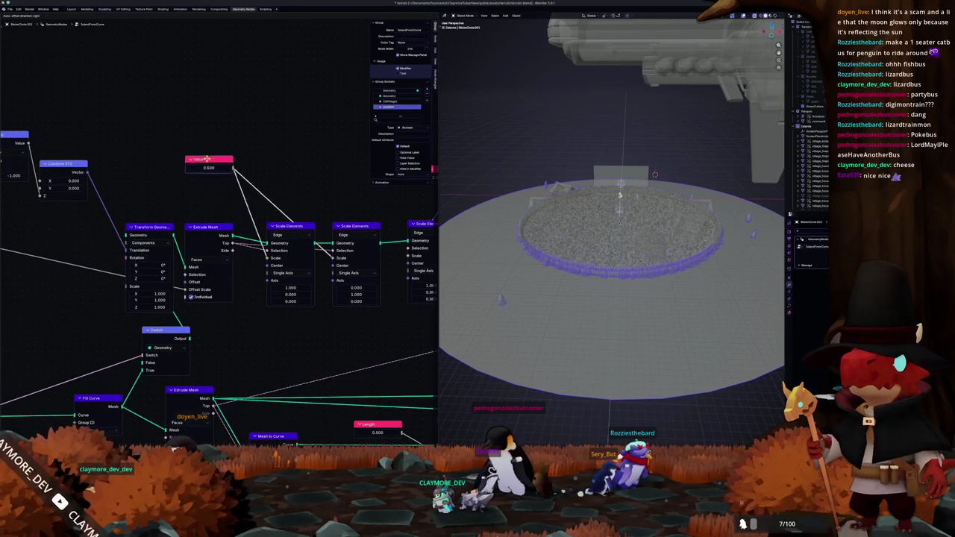
{"action": "middle_click_drag", "start_coordinate": [278, 167], "coordinate": [181, 228]}
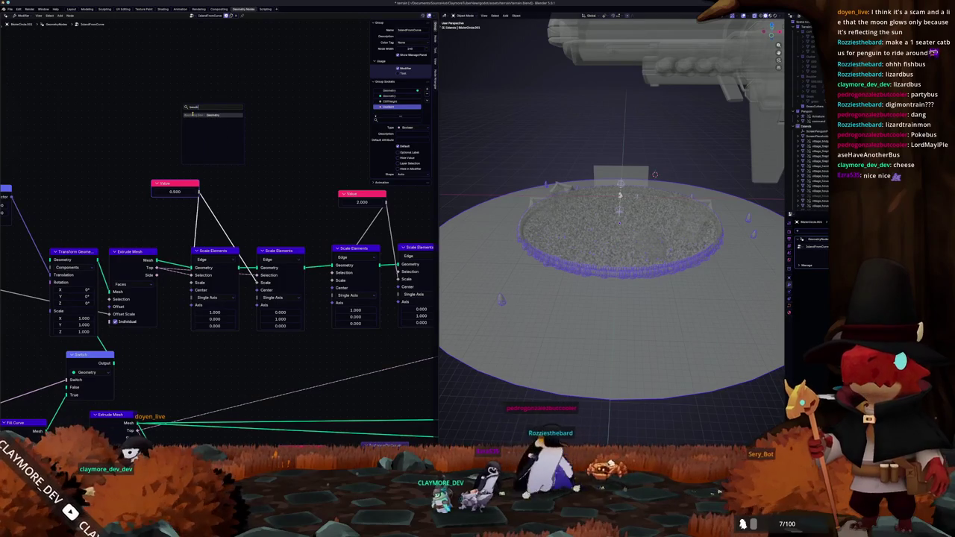
Step: Add a Bounding Box node to the node tree and position it
{"action": "left_click", "coordinate": [196, 114]}
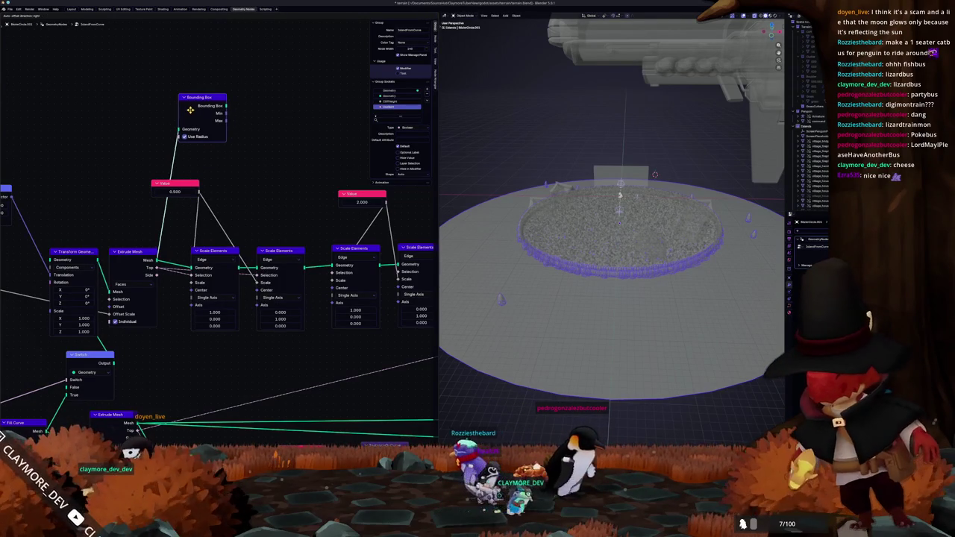
{"action": "scroll", "coordinate": [246, 152], "scroll_direction": "down", "scroll_amount": 2}
{"action": "scroll", "coordinate": [235, 223], "scroll_direction": "up", "scroll_amount": 4}
{"action": "middle_click_drag", "start_coordinate": [234, 224], "coordinate": [217, 237]}
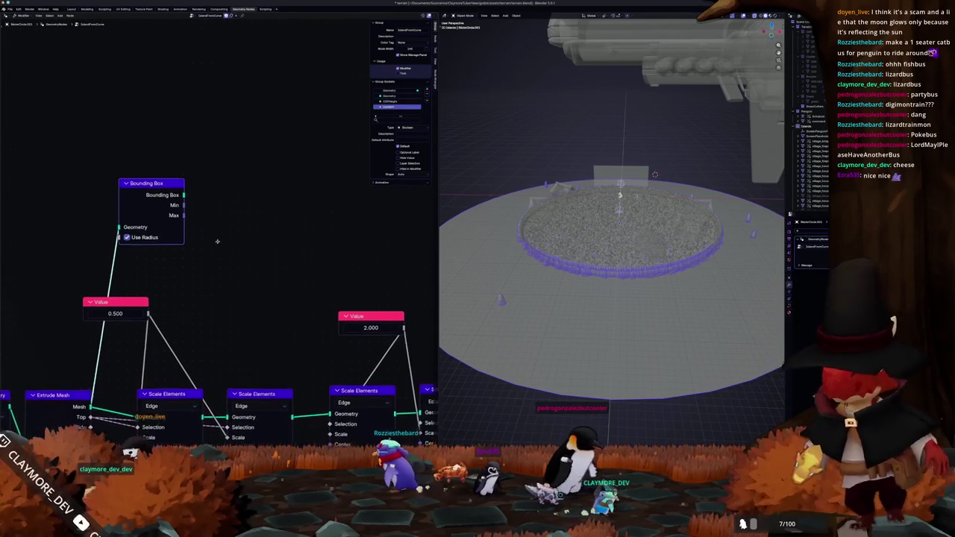
{"action": "left_click_drag", "start_coordinate": [174, 202], "coordinate": [201, 202]}
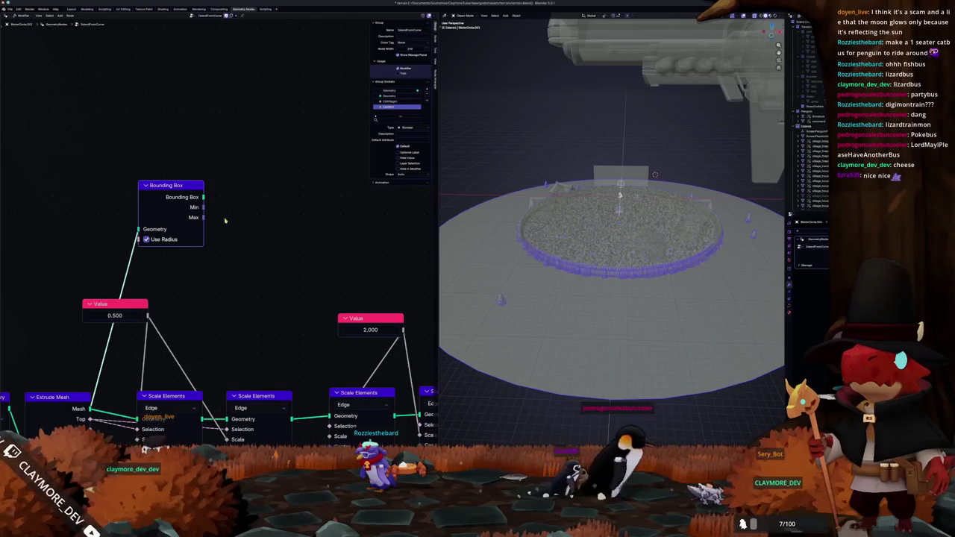
{"action": "middle_click_drag", "start_coordinate": [221, 221], "coordinate": [197, 247]}
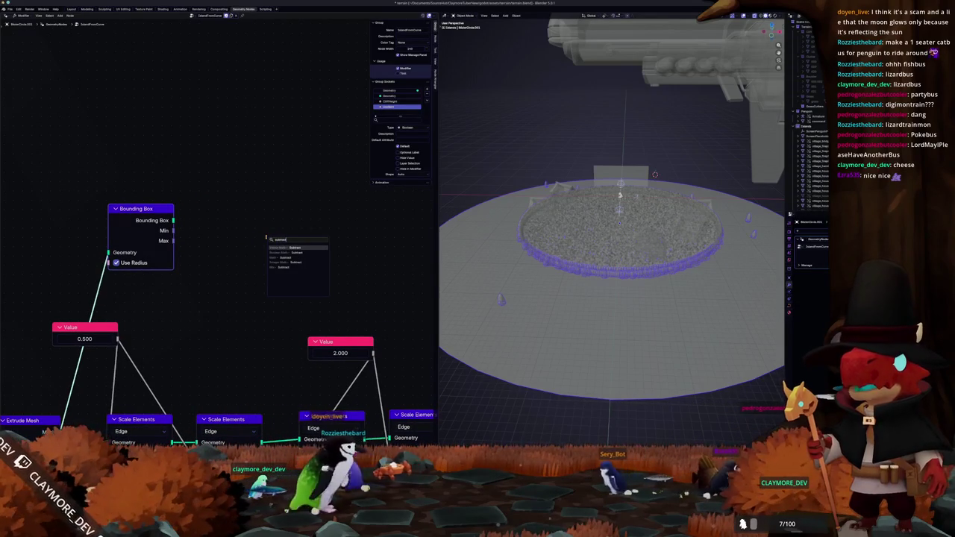
Step: Add a Vector Math Subtract node computing Bounding Box Max minus Min
{"action": "key", "text": "Return"}
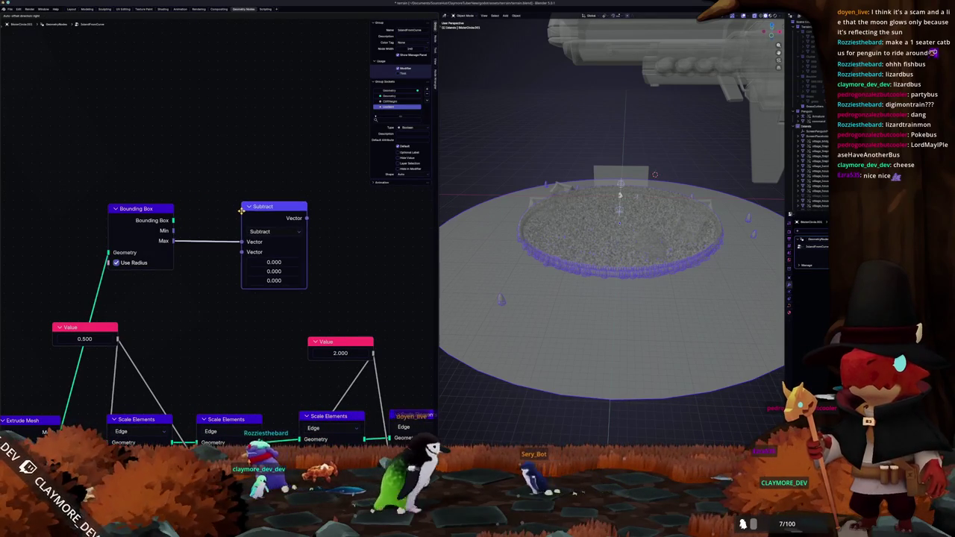
{"action": "left_click", "coordinate": [244, 214]}
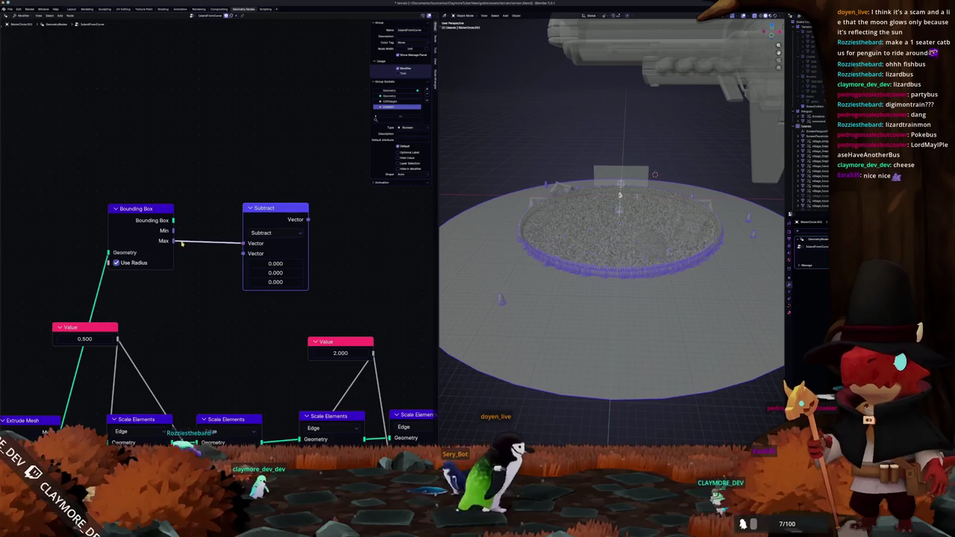
{"action": "left_click_drag", "start_coordinate": [173, 231], "coordinate": [236, 254]}
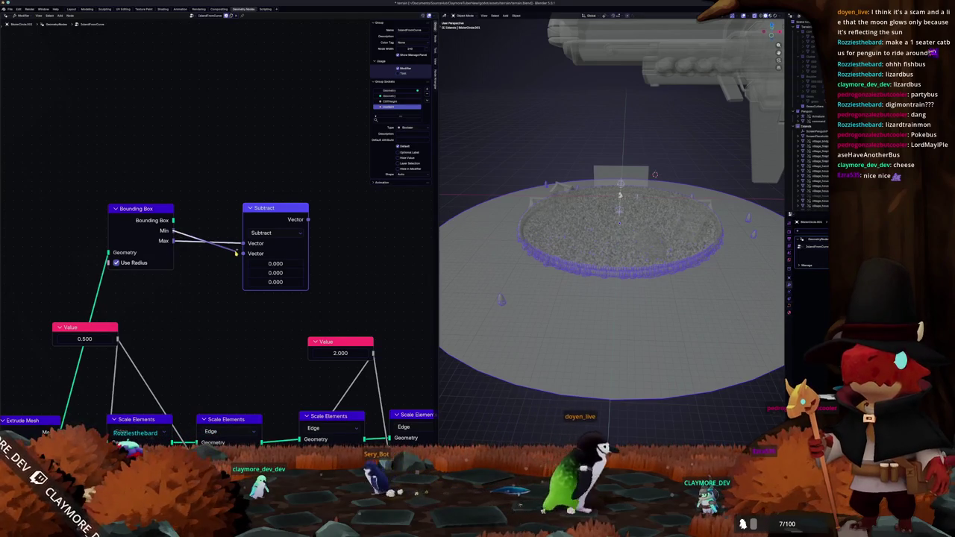
{"action": "middle_click_drag", "start_coordinate": [305, 264], "coordinate": [254, 269]}
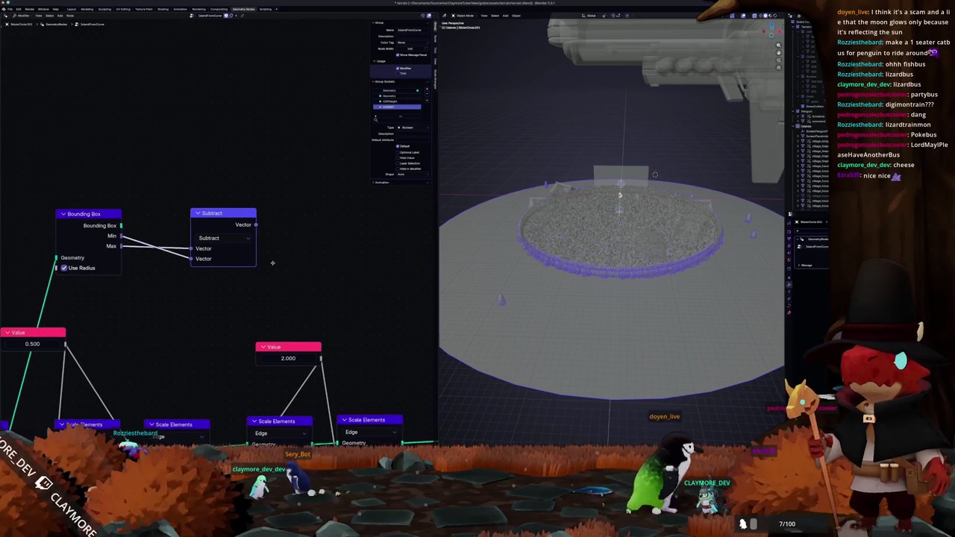
{"action": "key", "text": "alt+Tab"}
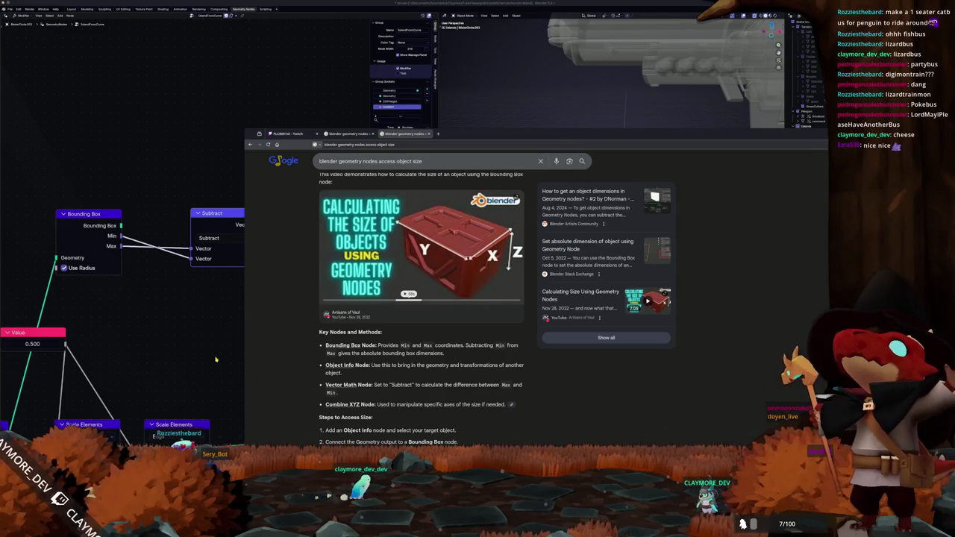
{"action": "key", "text": "alt+Tab"}
{"action": "middle_click_drag", "start_coordinate": [270, 327], "coordinate": [253, 355]}
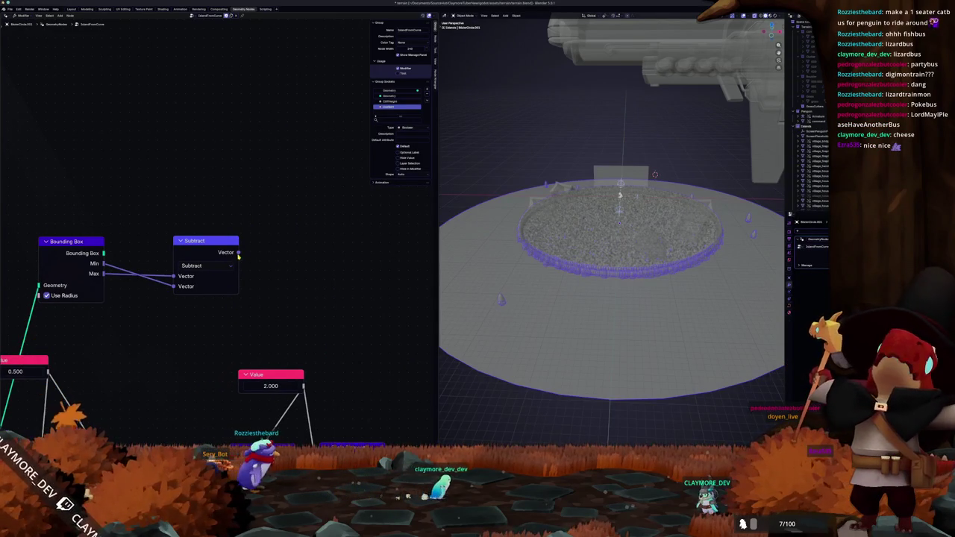
{"action": "middle_click_drag", "start_coordinate": [280, 291], "coordinate": [277, 299]}
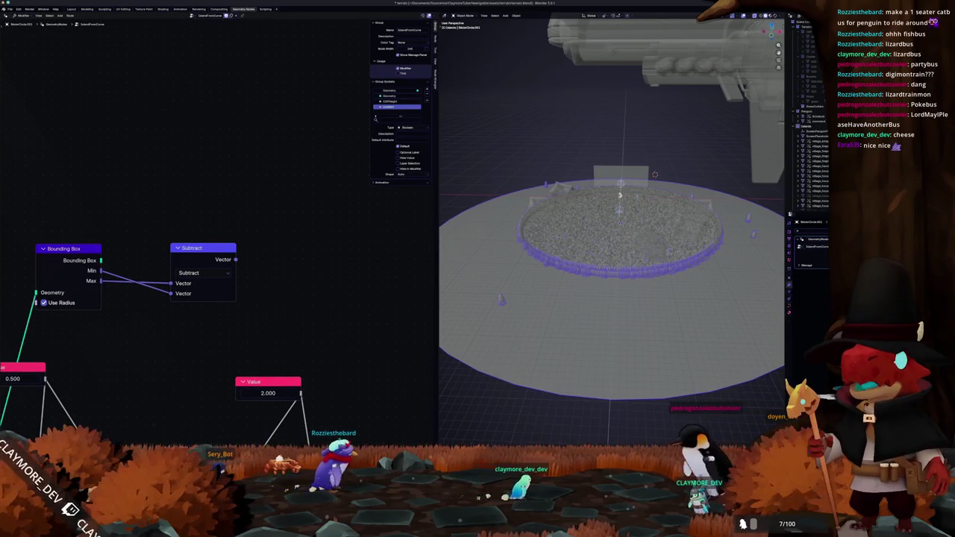
{"action": "key", "text": "alt+Tab"}
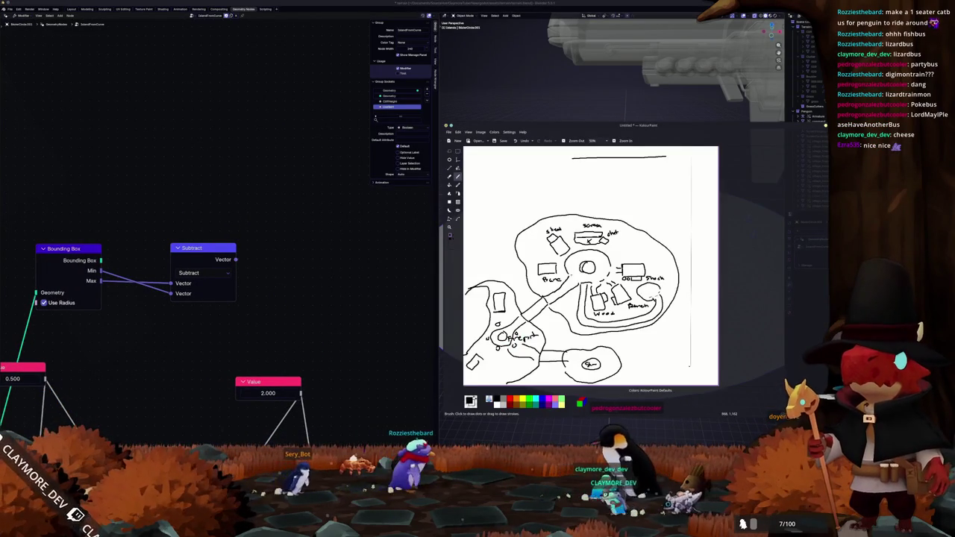
Step: Create a new Untitled KolourPaint image beside the map sketch with Ctrl+N
{"action": "scroll", "coordinate": [499, 201], "scroll_direction": "up", "scroll_amount": 1}
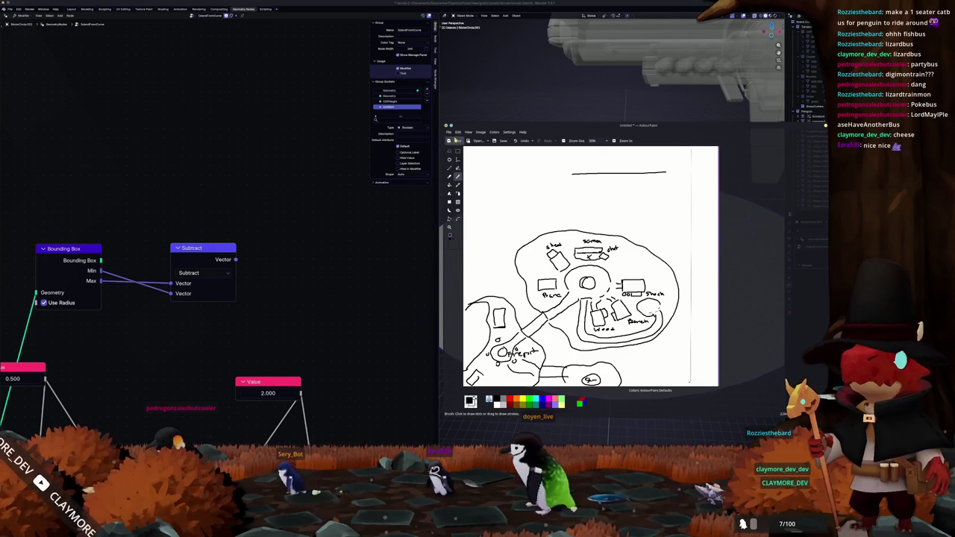
{"action": "key", "text": "ctrl+n"}
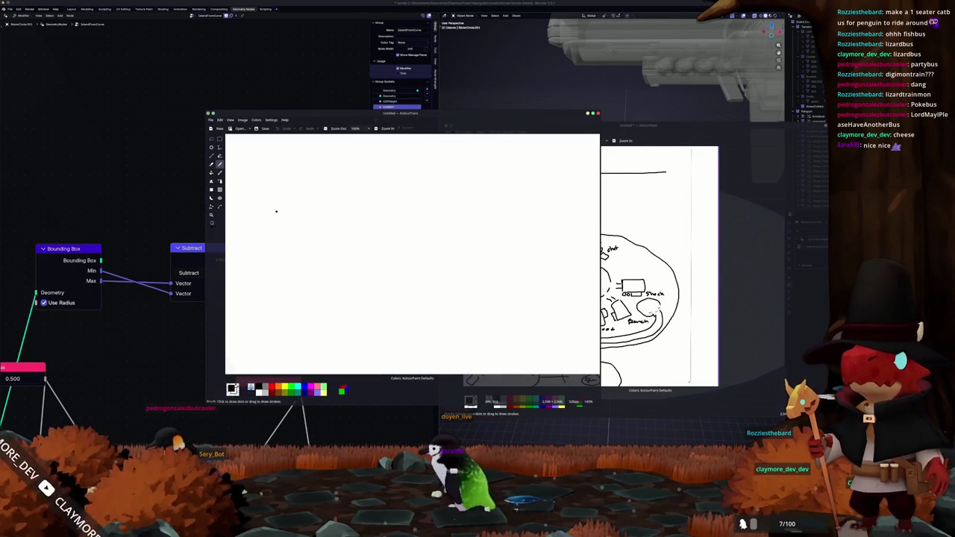
Step: Handwrite 8·x = 8.2 on the new canvas and divide both sides by x
{"action": "left_click_drag", "start_coordinate": [338, 115], "coordinate": [441, 115]}
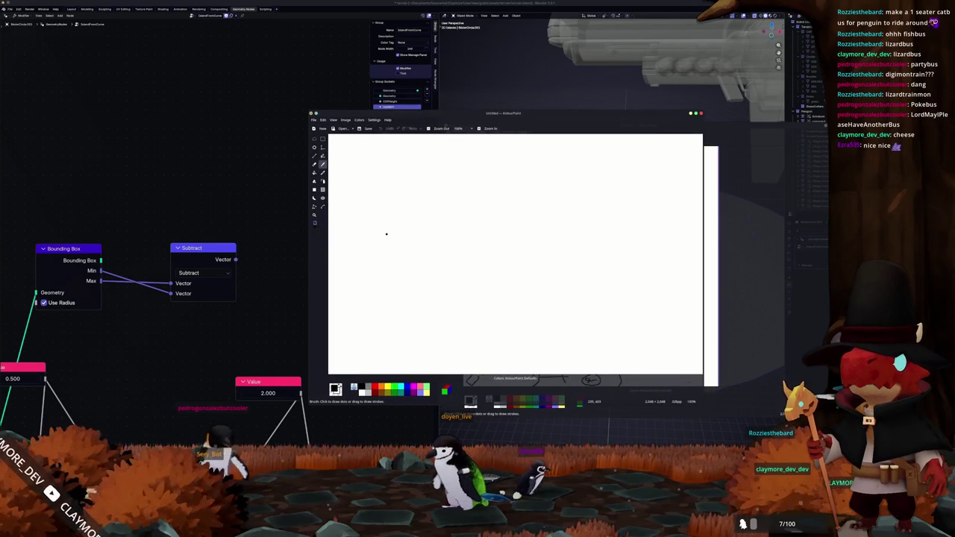
{"action": "mouse_move", "coordinate": [410, 216]}
{"action": "left_mouse_down"}
{"action": "mouse_move", "coordinate": [403, 221]}
{"action": "mouse_move", "coordinate": [427, 226]}
{"action": "left_mouse_up"}
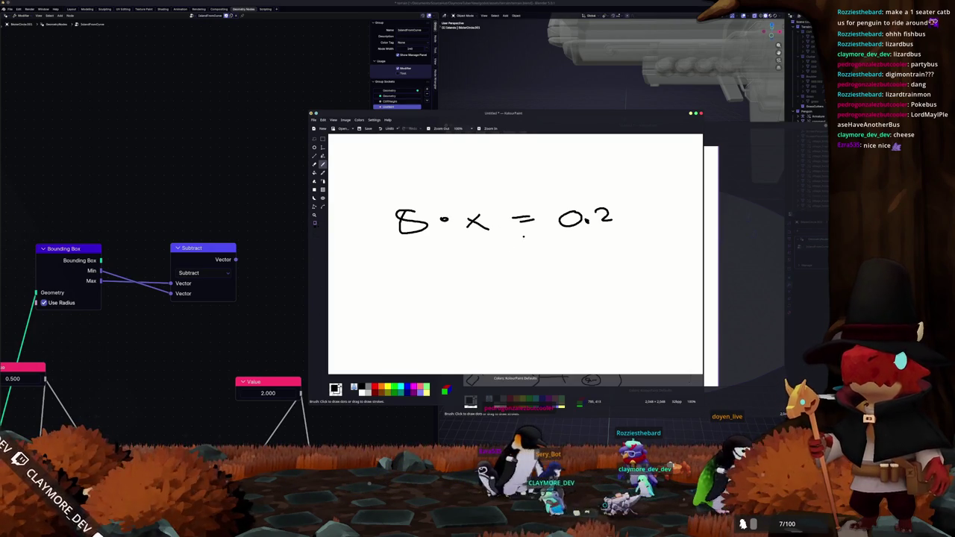
{"action": "left_click", "coordinate": [566, 215]}
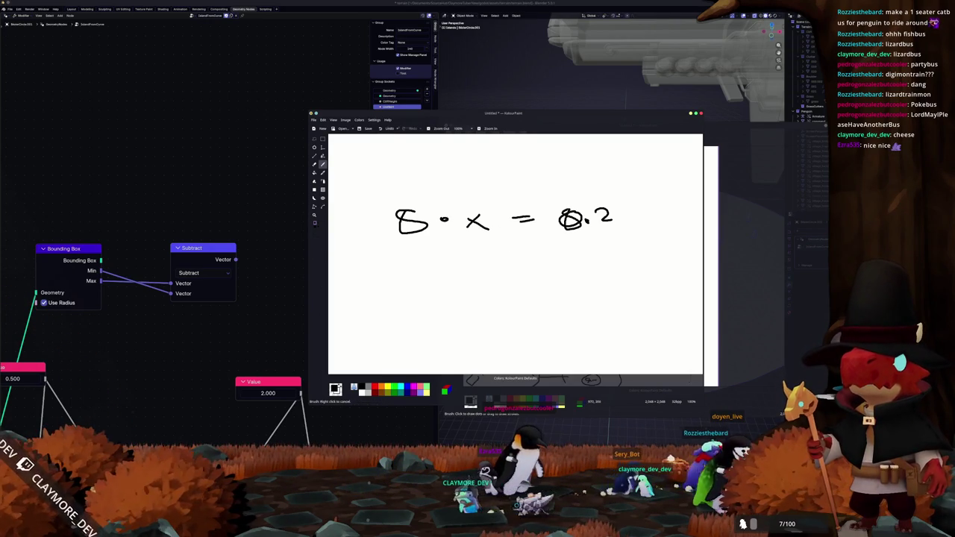
{"action": "left_click_drag", "start_coordinate": [575, 190], "coordinate": [570, 191]}
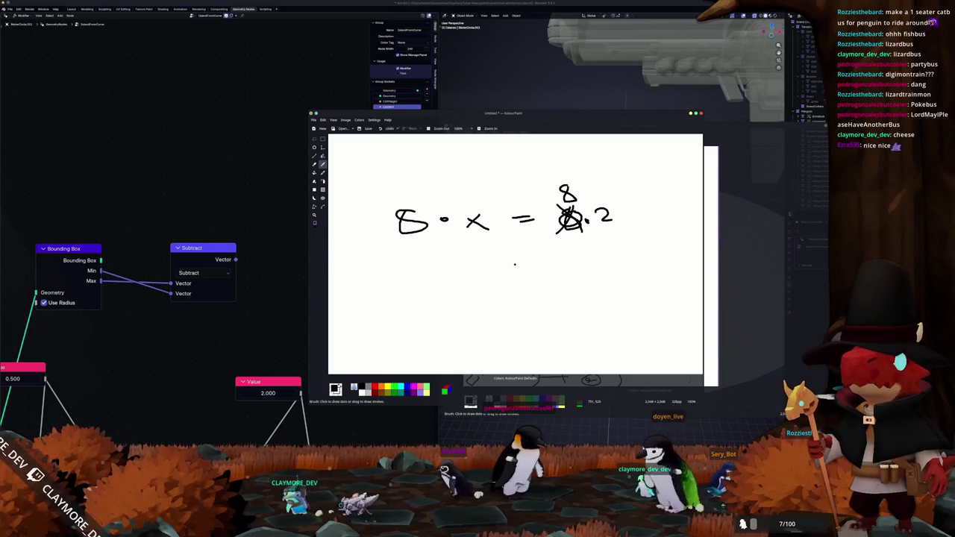
{"action": "left_click_drag", "start_coordinate": [425, 244], "coordinate": [591, 237]}
{"action": "mouse_move", "coordinate": [520, 266]}
{"action": "left_mouse_down"}
{"action": "mouse_move", "coordinate": [538, 250]}
{"action": "mouse_move", "coordinate": [547, 269]}
{"action": "left_mouse_up"}
{"action": "mouse_move", "coordinate": [480, 296]}
{"action": "left_mouse_down"}
{"action": "mouse_move", "coordinate": [588, 295]}
{"action": "mouse_move", "coordinate": [603, 309]}
{"action": "mouse_move", "coordinate": [573, 326]}
{"action": "left_mouse_up"}
{"action": "left_click", "coordinate": [575, 301]}
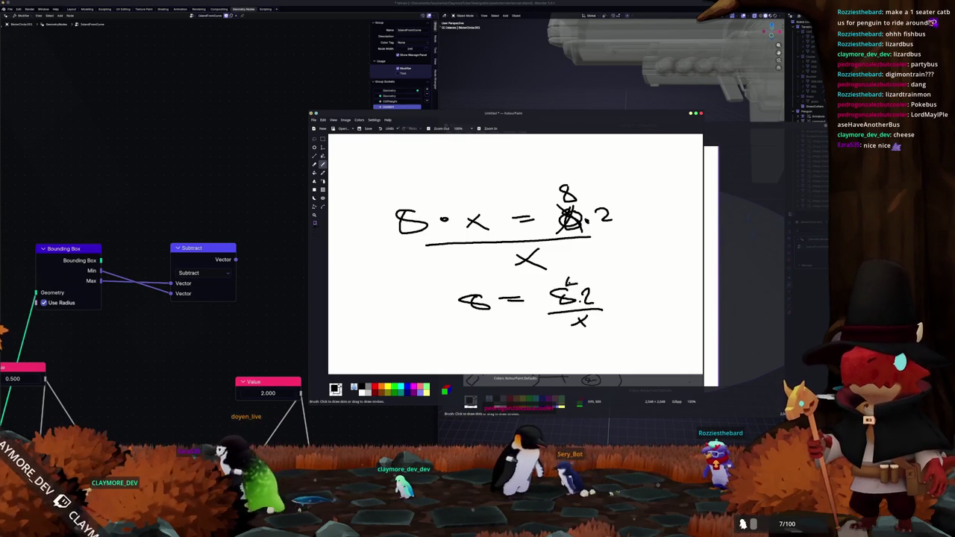
Step: Label 8.2 as the desired value and 8 as the base, rearranging to x = 8.2 / 8
{"action": "left_click_drag", "start_coordinate": [590, 263], "coordinate": [567, 284]}
{"action": "left_click_drag", "start_coordinate": [571, 275], "coordinate": [579, 282]}
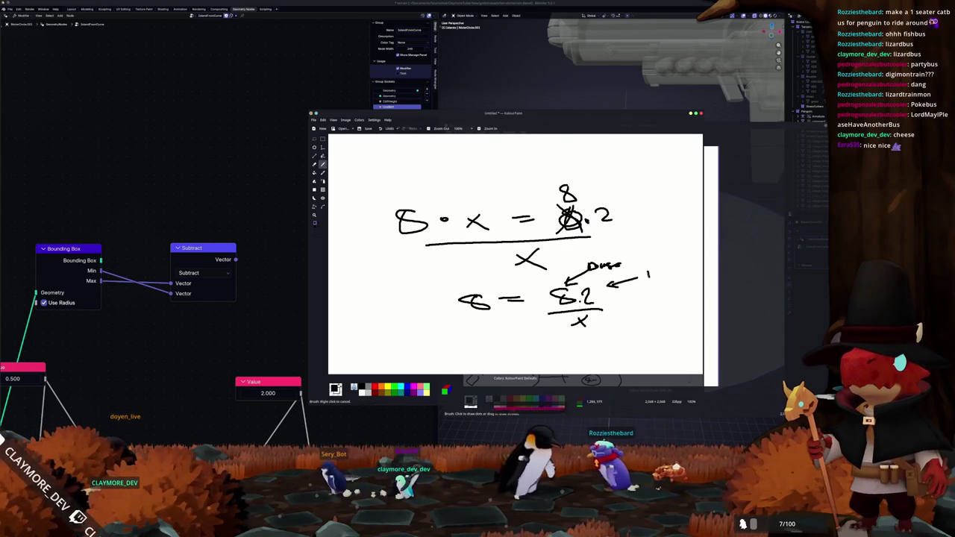
{"action": "left_click_drag", "start_coordinate": [659, 276], "coordinate": [690, 267]}
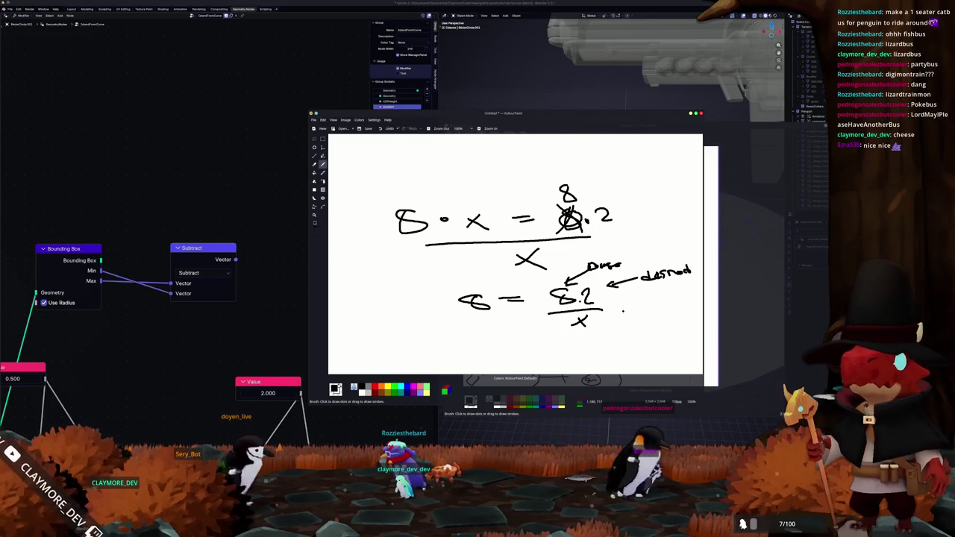
{"action": "mouse_move", "coordinate": [567, 331]}
{"action": "left_mouse_down"}
{"action": "mouse_move", "coordinate": [606, 314]}
{"action": "mouse_move", "coordinate": [610, 329]}
{"action": "left_mouse_up"}
{"action": "left_click_drag", "start_coordinate": [485, 314], "coordinate": [556, 326]}
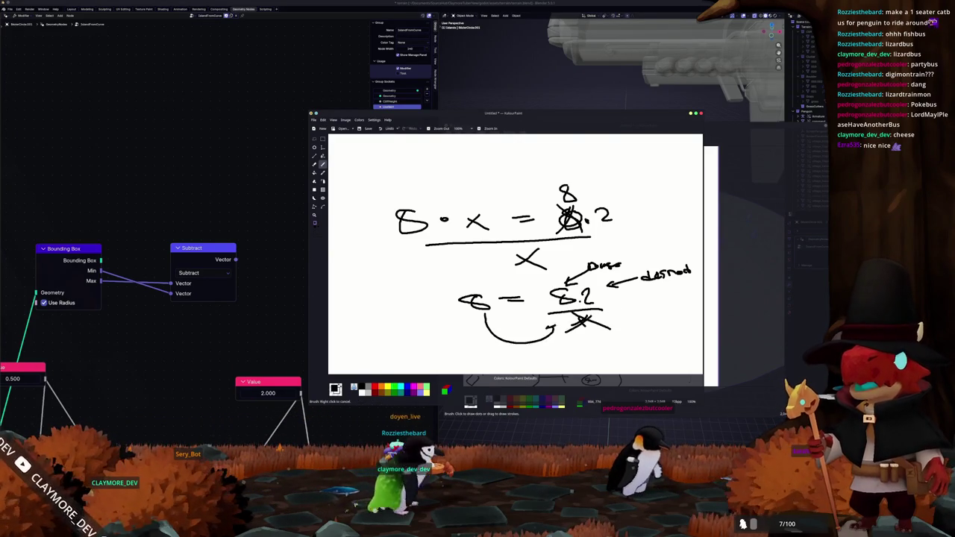
{"action": "left_click_drag", "start_coordinate": [504, 254], "coordinate": [545, 271]}
{"action": "left_click_drag", "start_coordinate": [465, 214], "coordinate": [499, 233]}
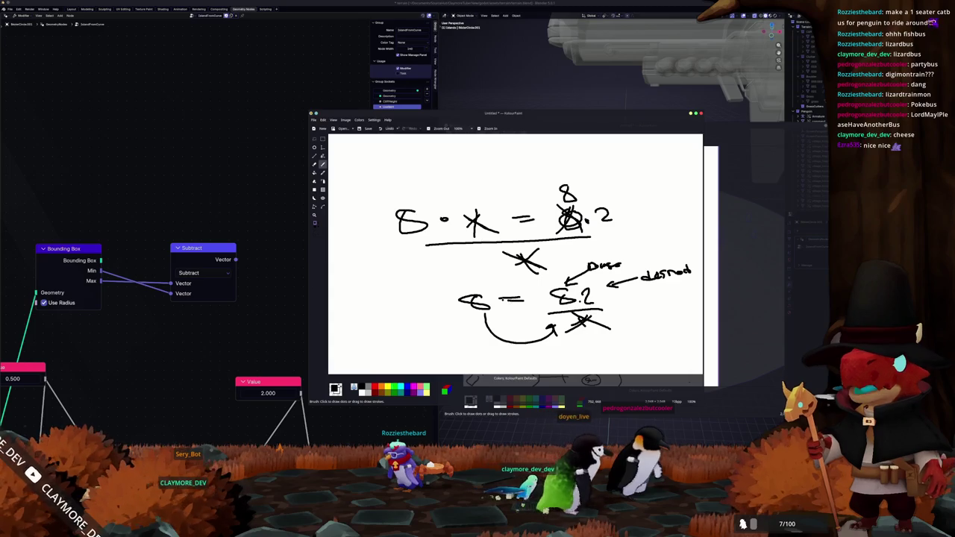
{"action": "left_click_drag", "start_coordinate": [458, 306], "coordinate": [444, 315]}
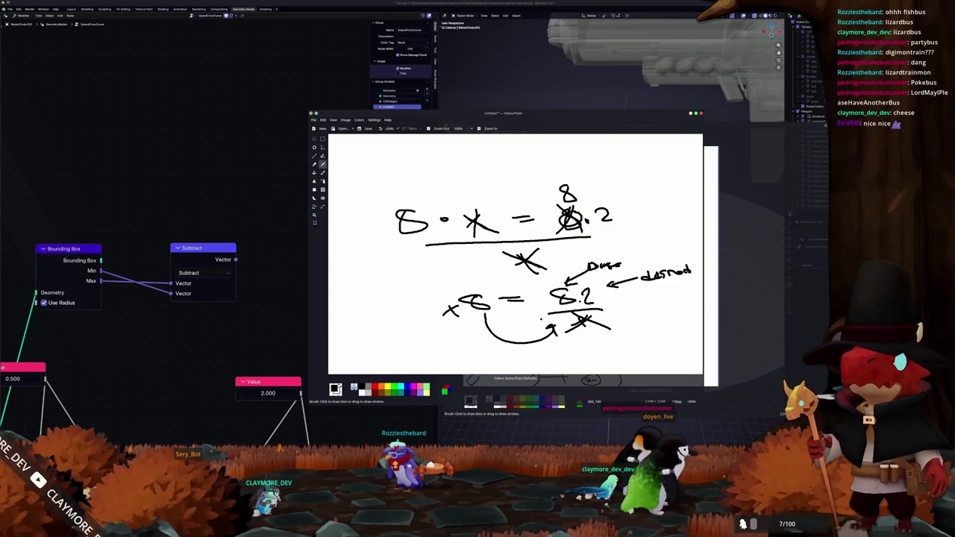
{"action": "mouse_move", "coordinate": [597, 331]}
{"action": "left_mouse_down"}
{"action": "mouse_move", "coordinate": [589, 342]}
{"action": "mouse_move", "coordinate": [618, 337]}
{"action": "left_mouse_up"}
{"action": "left_click_drag", "start_coordinate": [638, 327], "coordinate": [643, 336]}
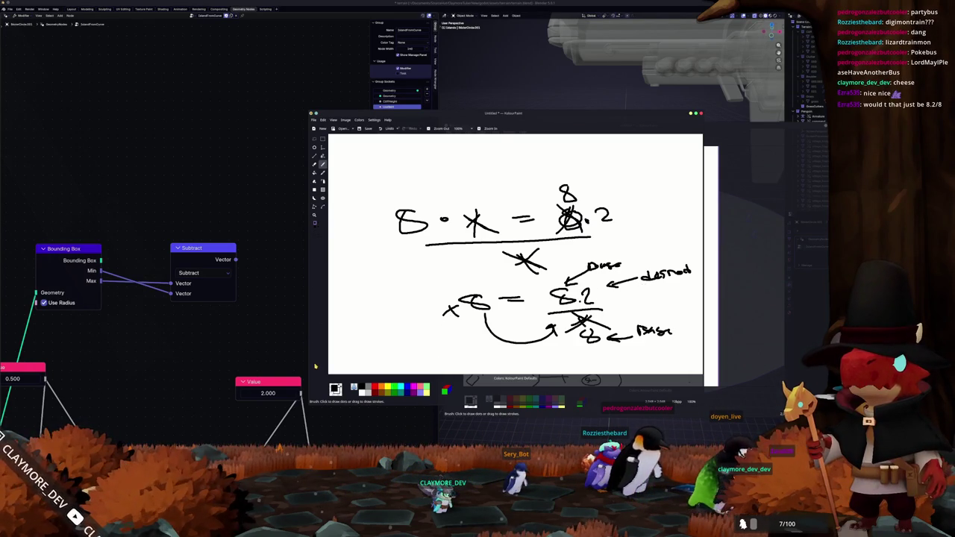
{"action": "left_click", "coordinate": [262, 313]}
Step: Cancel the link drag from the Subtract output and search the app launcher for KCalc
{"action": "scroll", "coordinate": [267, 304], "scroll_direction": "up", "scroll_amount": 2}
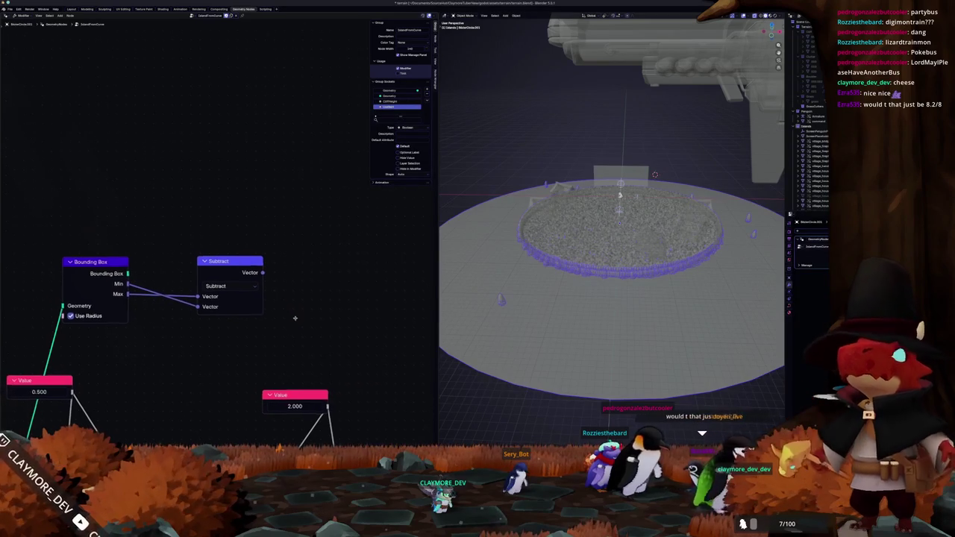
{"action": "scroll", "coordinate": [275, 291], "scroll_direction": "up", "scroll_amount": 1}
{"action": "middle_click_drag", "start_coordinate": [275, 291], "coordinate": [256, 296]}
{"action": "left_click_drag", "start_coordinate": [227, 287], "coordinate": [311, 289]}
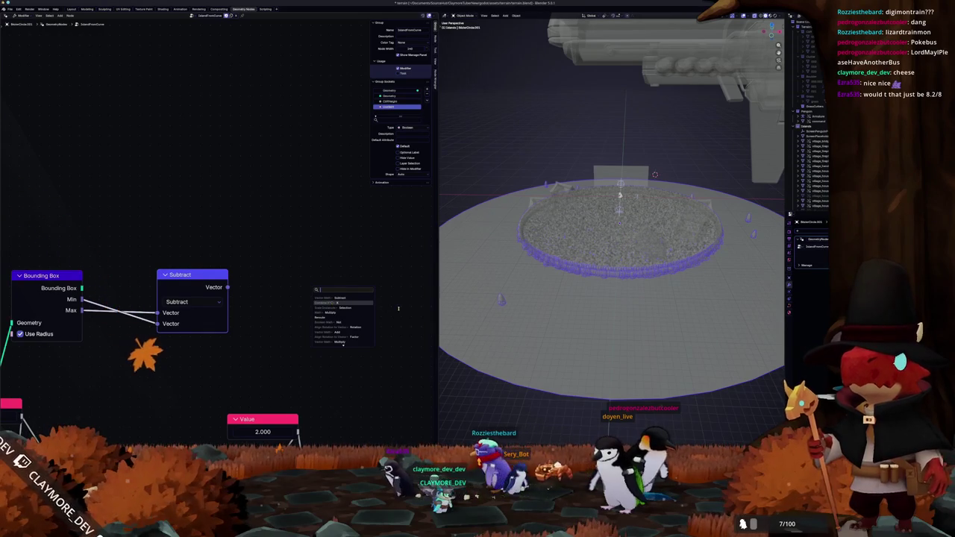
{"action": "key", "text": "Escape"}
{"action": "key", "text": "super"}
{"action": "type", "text": "kcalc"}
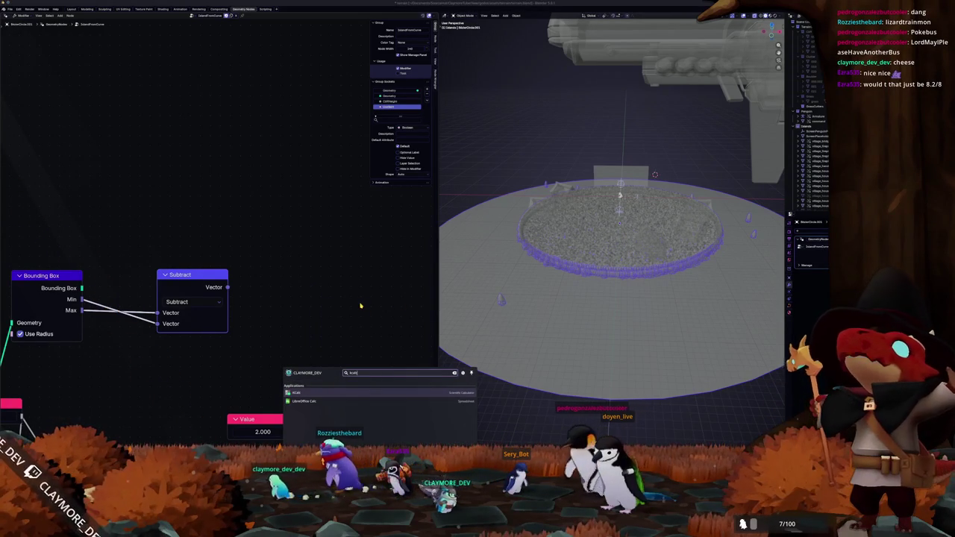
Step: Launch KCalc, compute 8.2 / 8 = 1.025, then close it to return to Blender
{"action": "key", "text": "Return"}
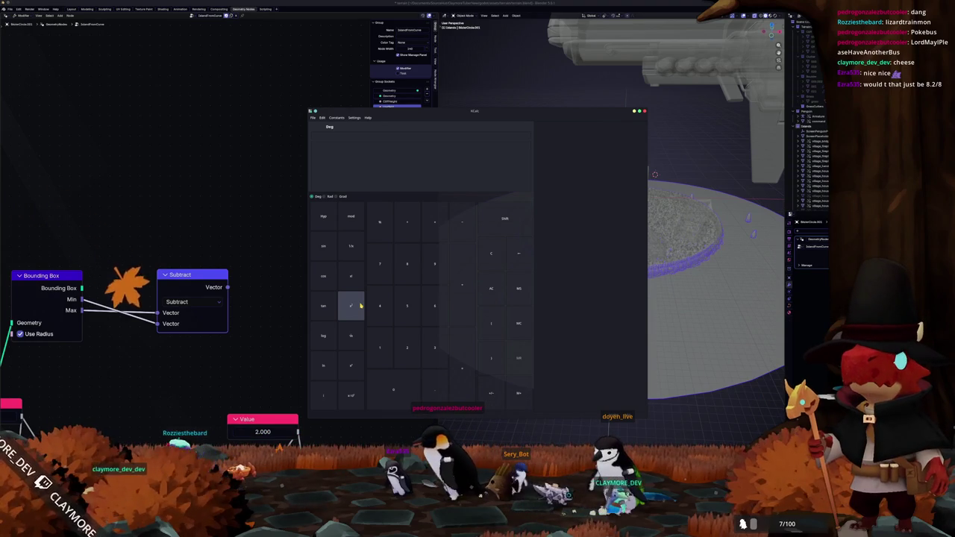
{"action": "type", "text": "8.2÷8"}
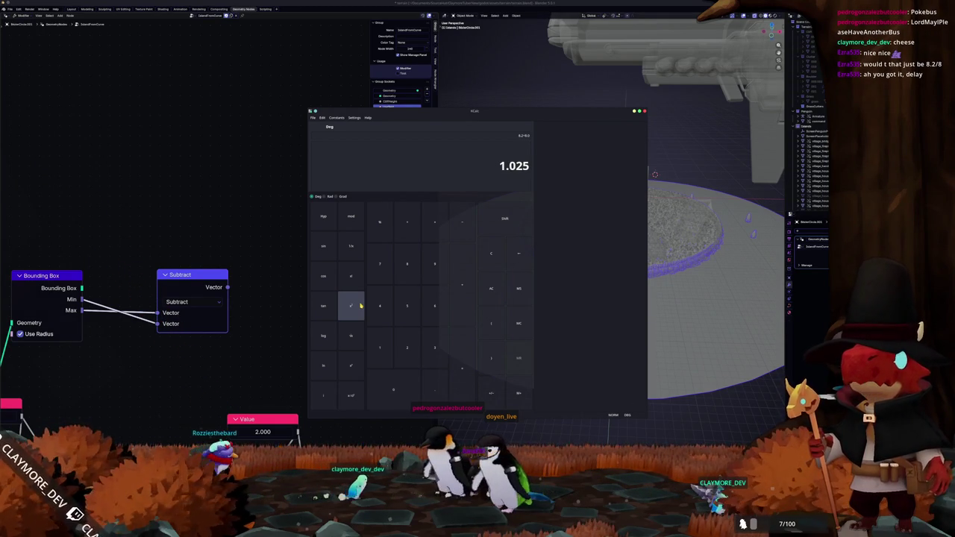
{"action": "left_click", "coordinate": [196, 257]}
{"action": "scroll", "coordinate": [196, 256], "scroll_direction": "down", "scroll_amount": 2}
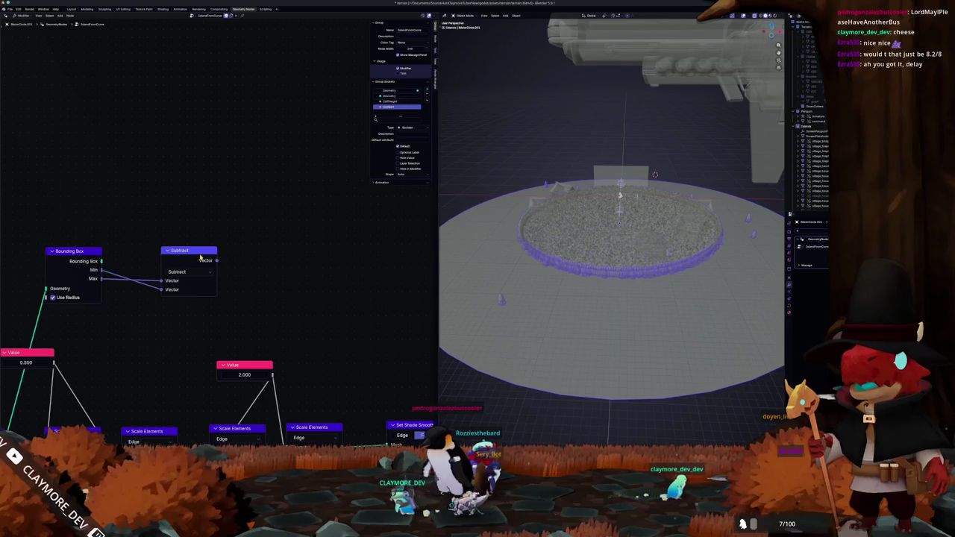
Step: Add a vector Add node after Subtract, fed by a new Value node
{"action": "left_click_drag", "start_coordinate": [208, 260], "coordinate": [284, 262]}
{"action": "type", "text": "add"}
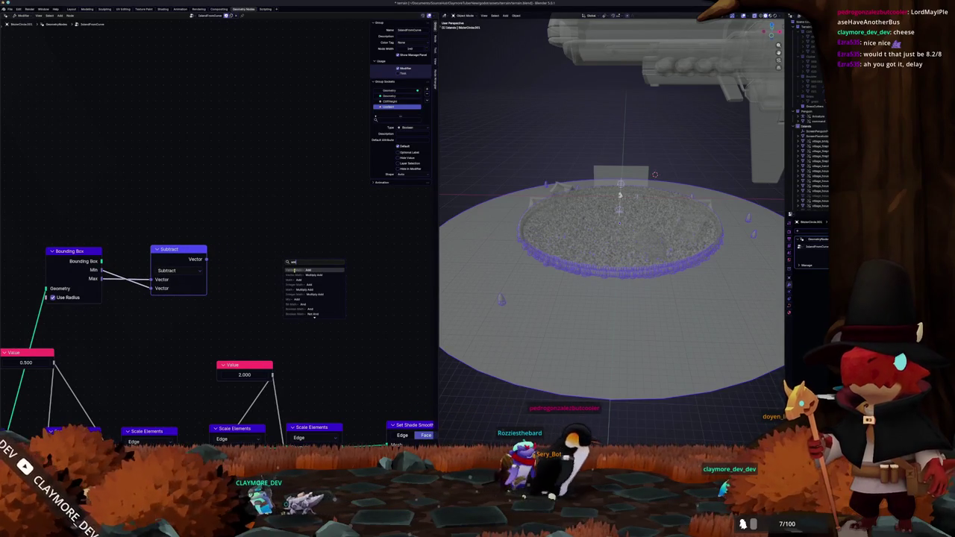
{"action": "key", "text": "Return"}
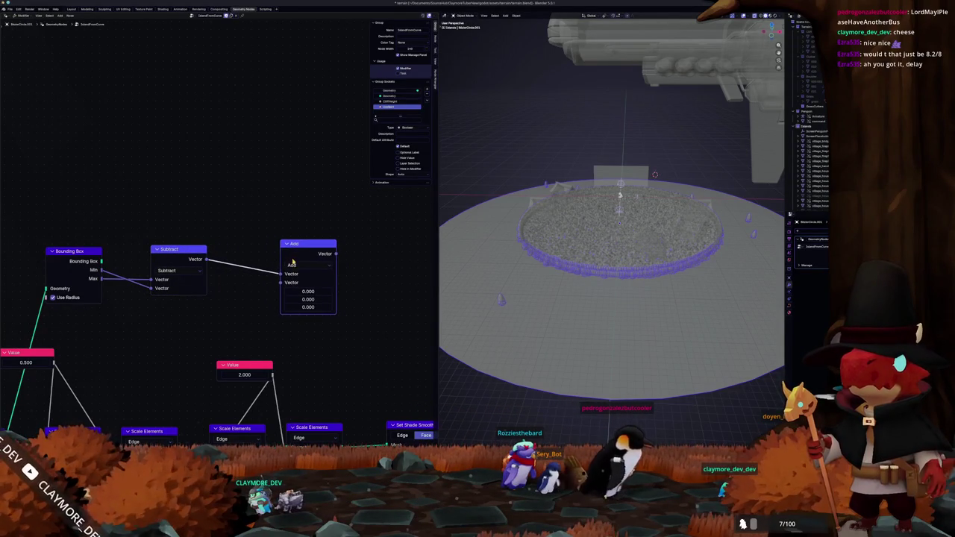
{"action": "left_click_drag", "start_coordinate": [204, 195], "coordinate": [206, 196]}
{"action": "type", "text": "valu"}
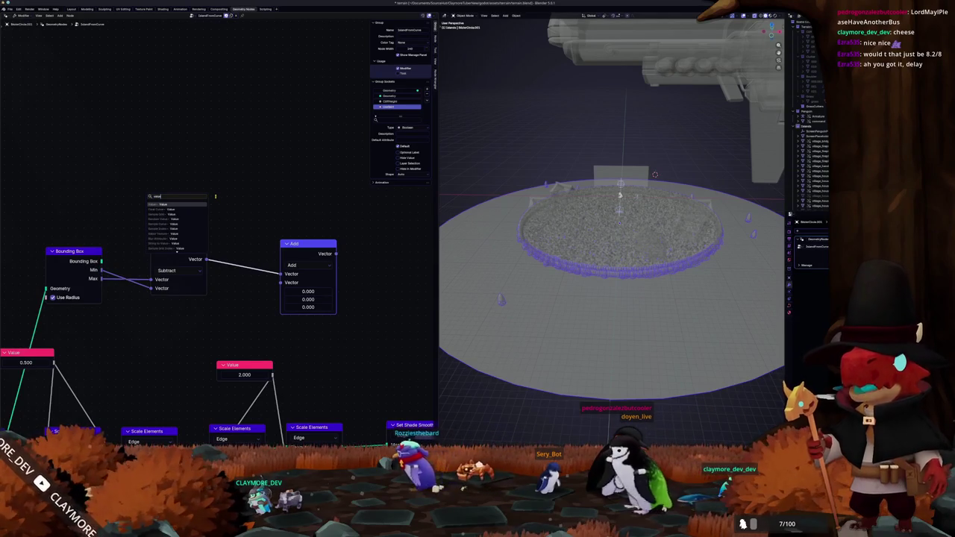
{"action": "key", "text": "Return"}
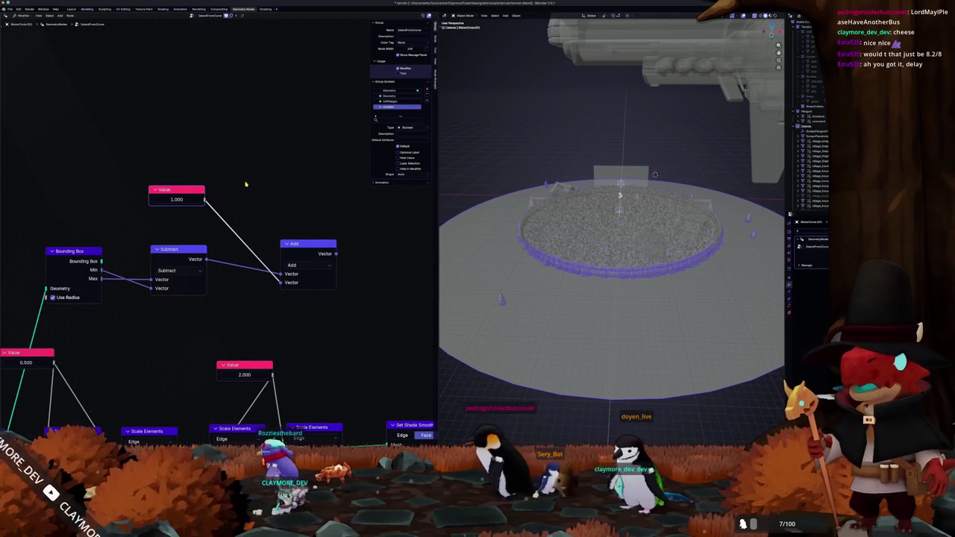
Step: Append a Divide node to the Add node's output
{"action": "scroll", "coordinate": [262, 249], "scroll_direction": "down", "scroll_amount": 1}
{"action": "middle_click_drag", "start_coordinate": [253, 250], "coordinate": [216, 263]}
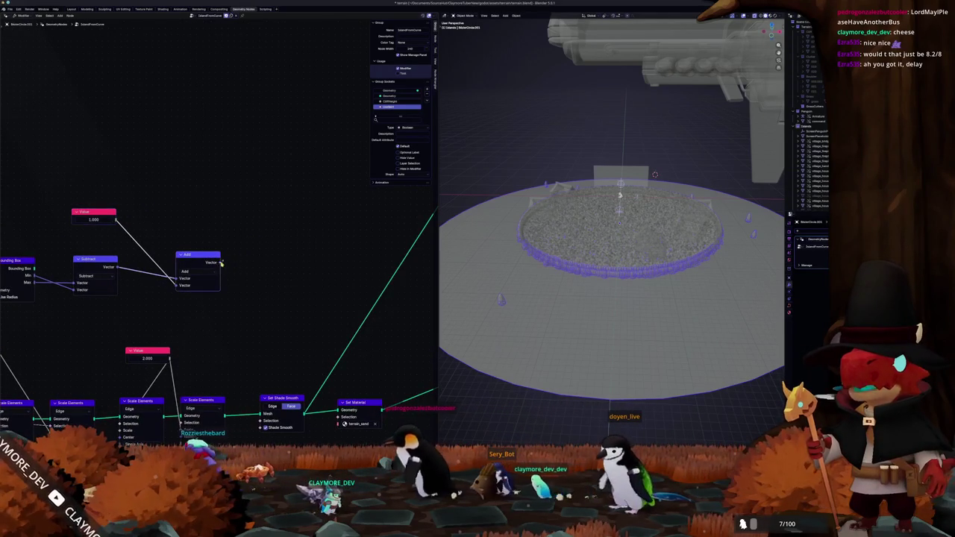
{"action": "left_click_drag", "start_coordinate": [266, 267], "coordinate": [271, 263]}
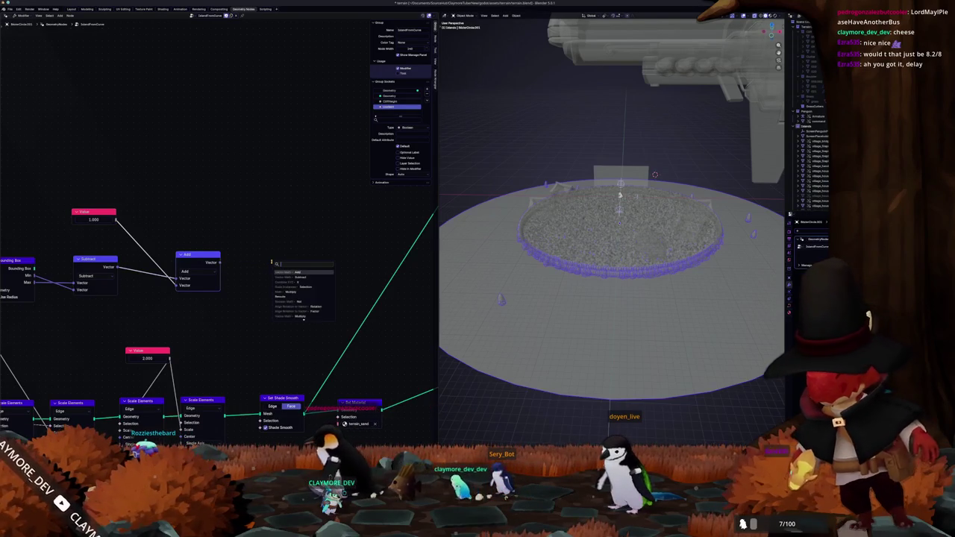
{"action": "type", "text": "div"}
{"action": "key", "text": "Return"}
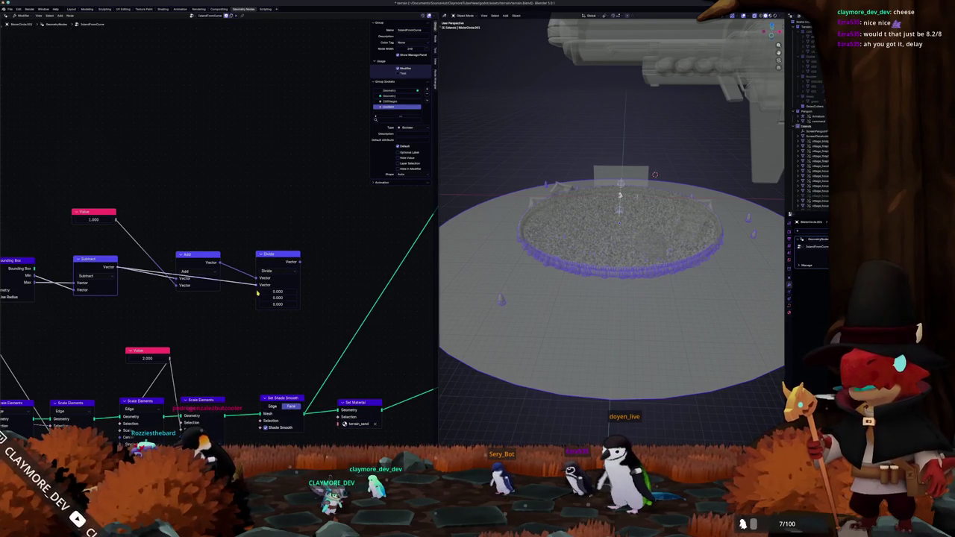
Step: Remove the 0.600 and 2.000 Value nodes feeding the Scale Elements nodes
{"action": "middle_click_drag", "start_coordinate": [247, 305], "coordinate": [271, 276]}
{"action": "scroll", "coordinate": [270, 277], "scroll_direction": "down", "scroll_amount": 1}
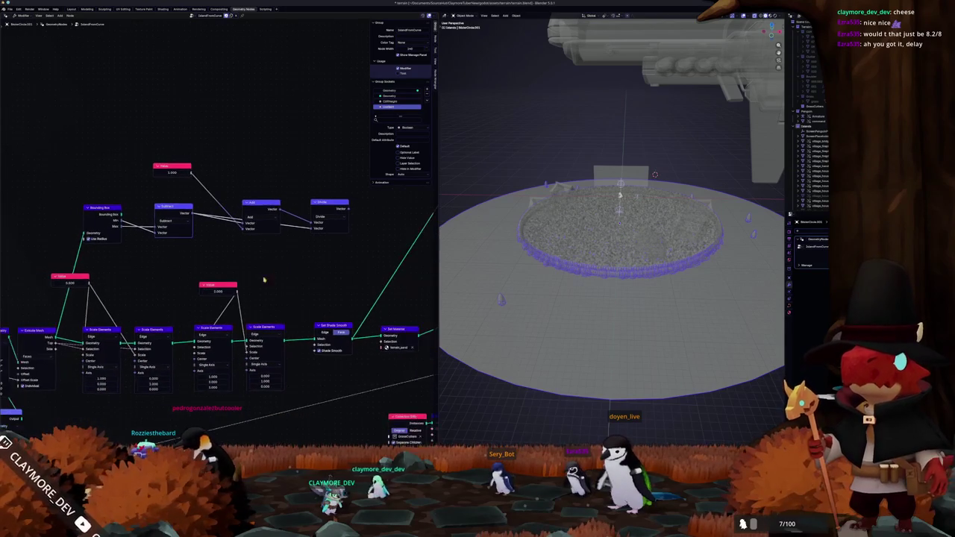
{"action": "left_click_drag", "start_coordinate": [135, 358], "coordinate": [128, 319]}
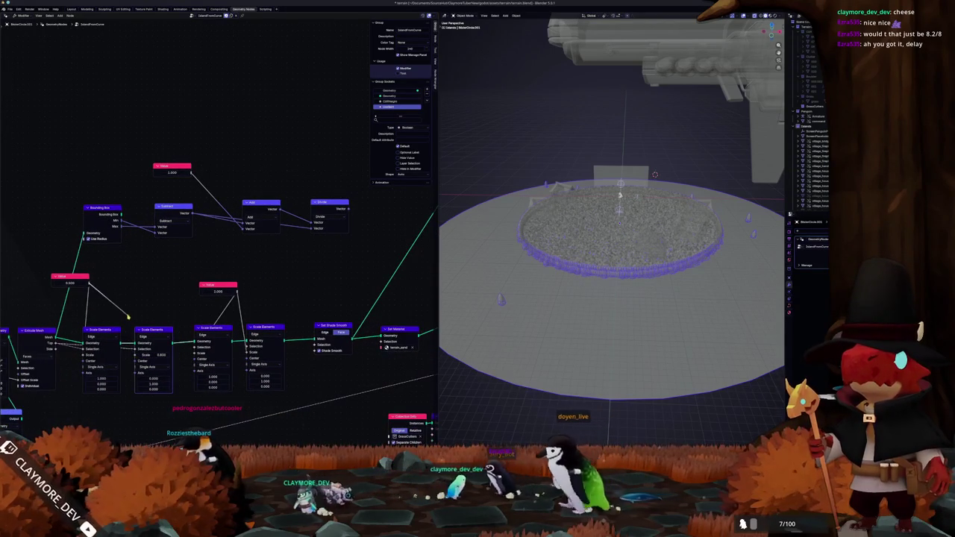
{"action": "middle_click_drag", "start_coordinate": [96, 337], "coordinate": [167, 332]}
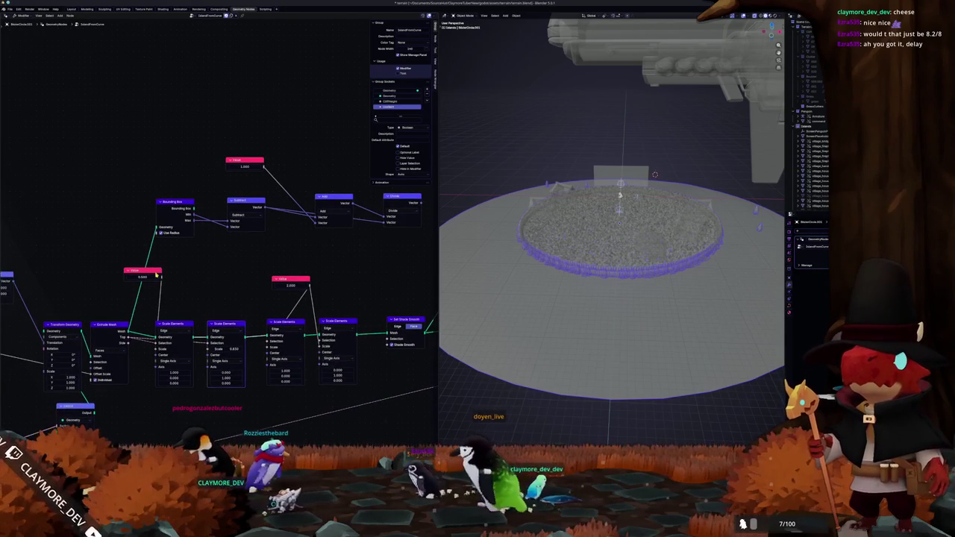
{"action": "key", "text": "x"}
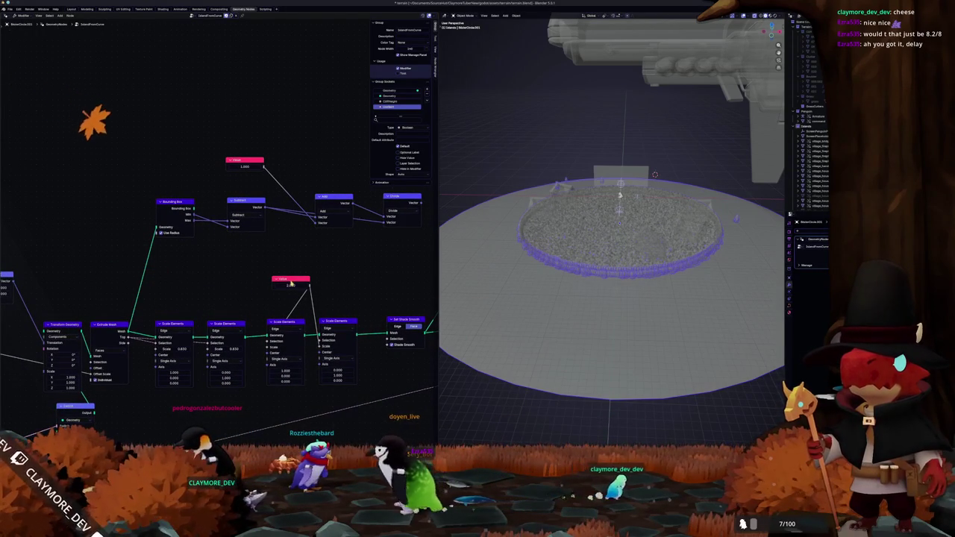
{"action": "key", "text": "x"}
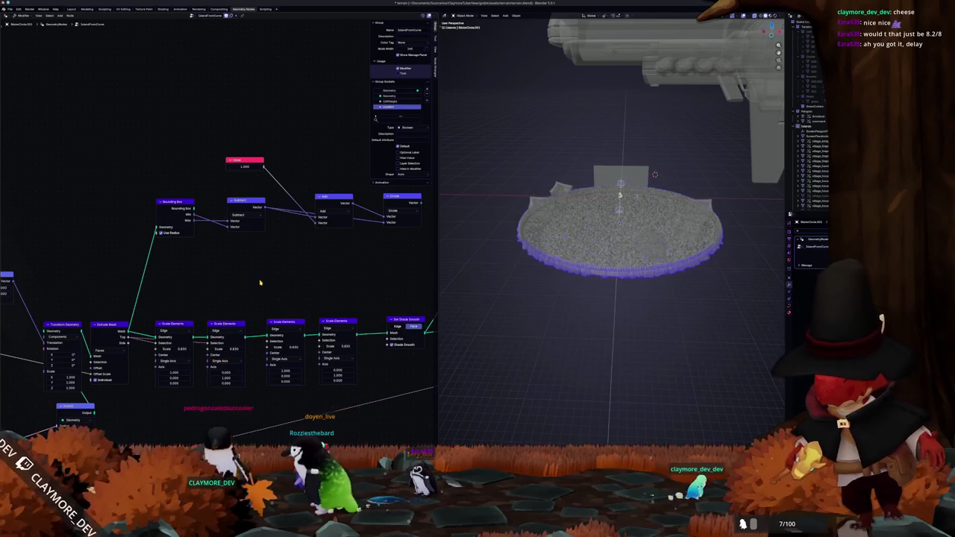
Step: Wire the Divide result into the Scale input of both Scale Elements nodes
{"action": "middle_click_drag", "start_coordinate": [256, 279], "coordinate": [204, 281]}
{"action": "left_click_drag", "start_coordinate": [359, 207], "coordinate": [211, 315]}
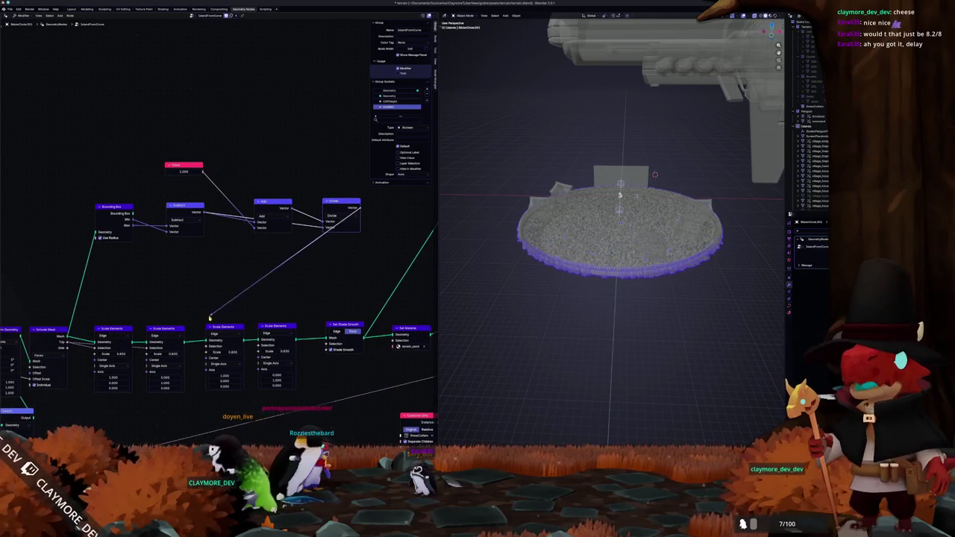
{"action": "left_click_drag", "start_coordinate": [208, 354], "coordinate": [209, 353]}
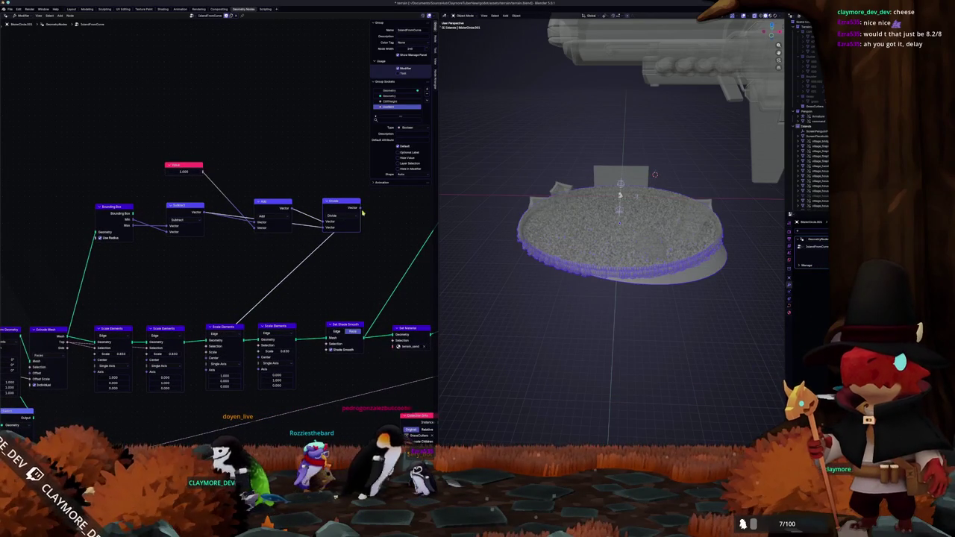
{"action": "left_click_drag", "start_coordinate": [332, 243], "coordinate": [278, 332]}
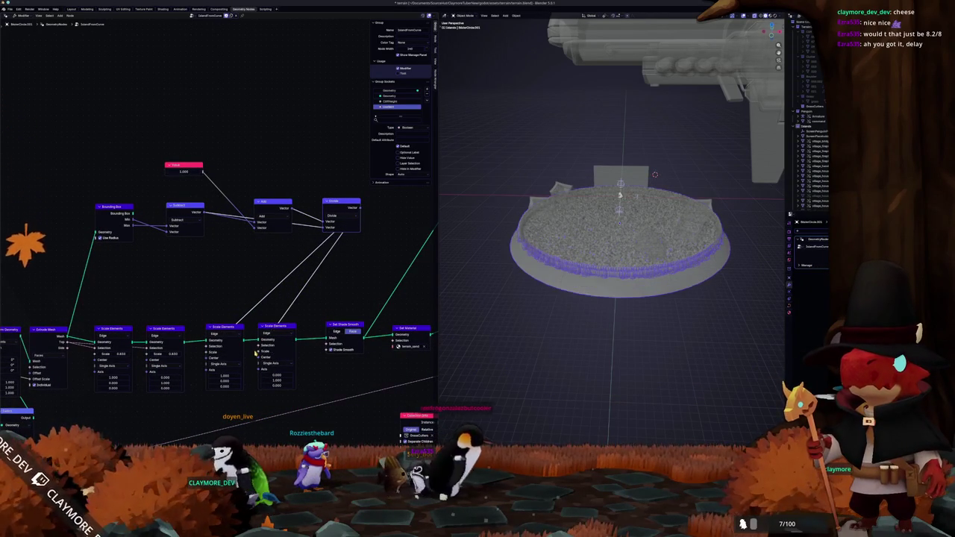
Step: Scale the base circle in Edit Mode twice, with proportional falloff, cancelling both attempts
{"action": "middle_click_drag", "start_coordinate": [478, 306], "coordinate": [488, 305]}
{"action": "scroll", "coordinate": [488, 305], "scroll_direction": "up", "scroll_amount": 3}
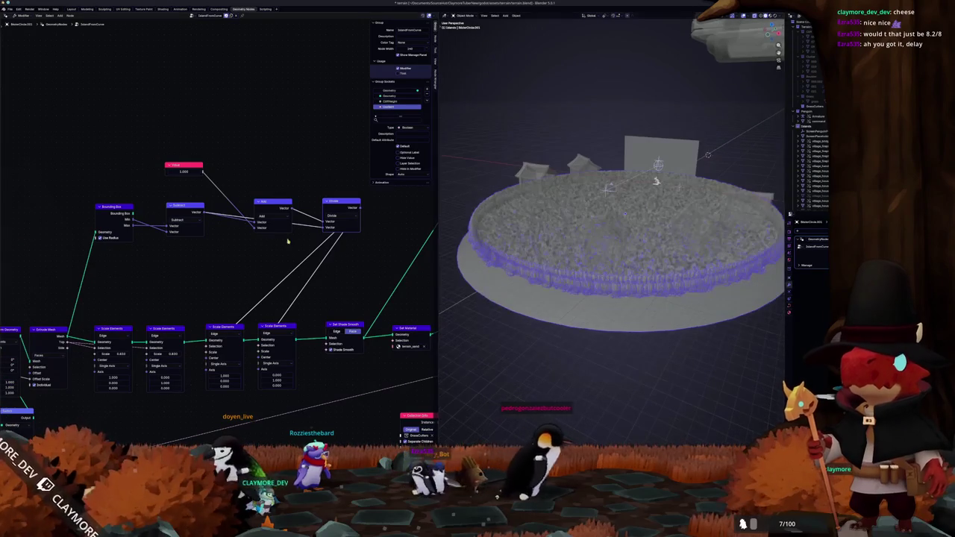
{"action": "key", "text": "Tab"}
{"action": "key", "text": "s"}
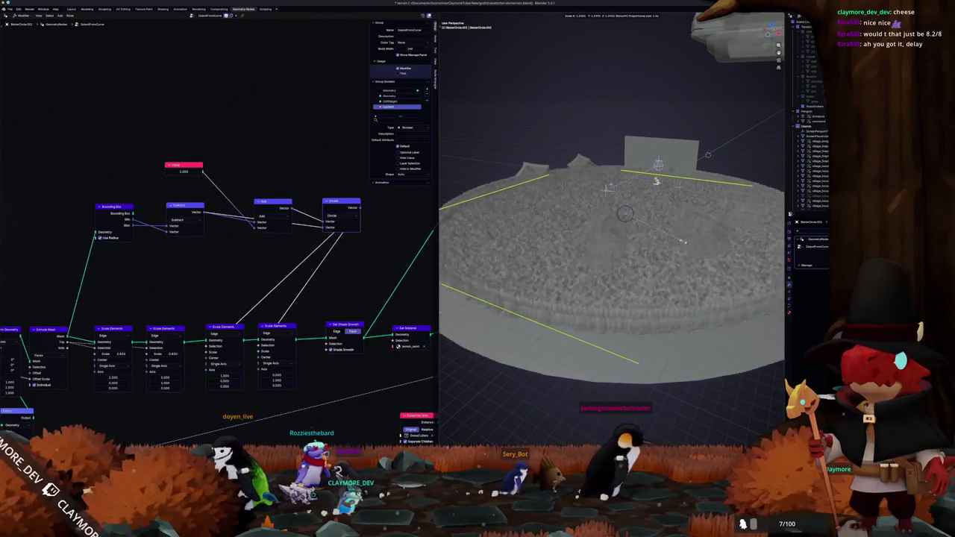
{"action": "middle_click_drag", "start_coordinate": [719, 224], "coordinate": [727, 254]}
{"action": "scroll", "coordinate": [727, 254], "scroll_direction": "up", "scroll_amount": 2}
{"action": "scroll", "coordinate": [733, 271], "scroll_direction": "up", "scroll_amount": 2}
{"action": "key", "text": "Escape"}
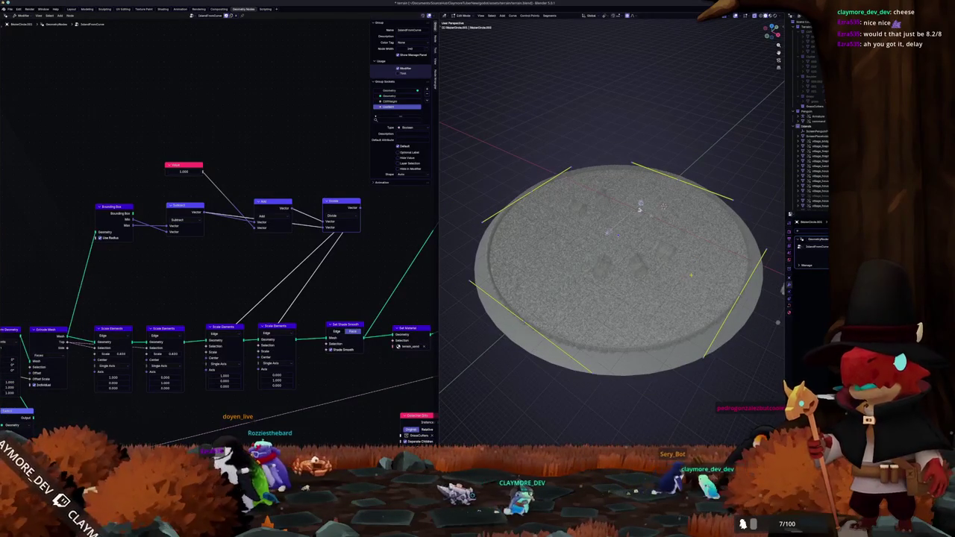
{"action": "key", "text": "s"}
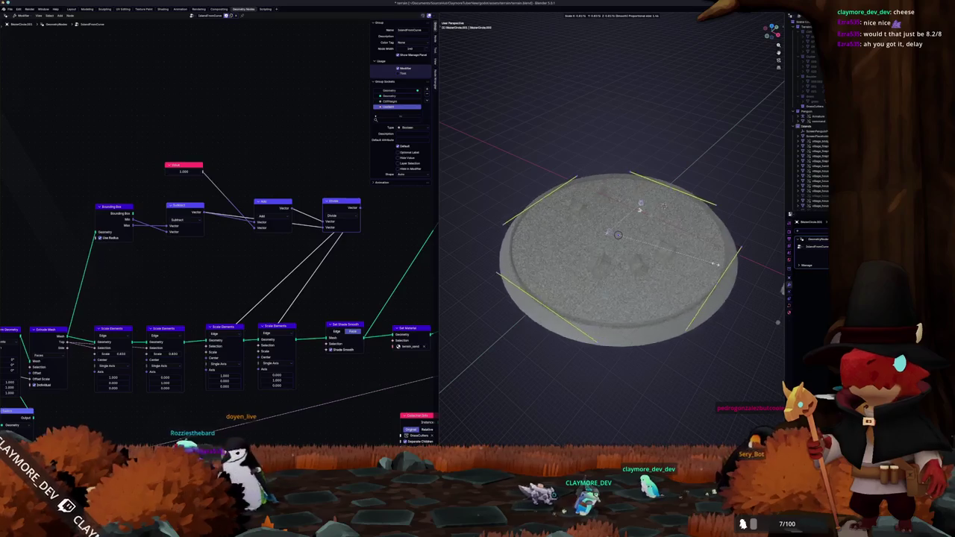
{"action": "key", "text": "Escape"}
{"action": "mouse_move", "coordinate": [657, 224]}
{"action": "middle_mouse_down"}
{"action": "mouse_move", "coordinate": [681, 186]}
{"action": "mouse_move", "coordinate": [704, 175]}
{"action": "middle_mouse_up"}
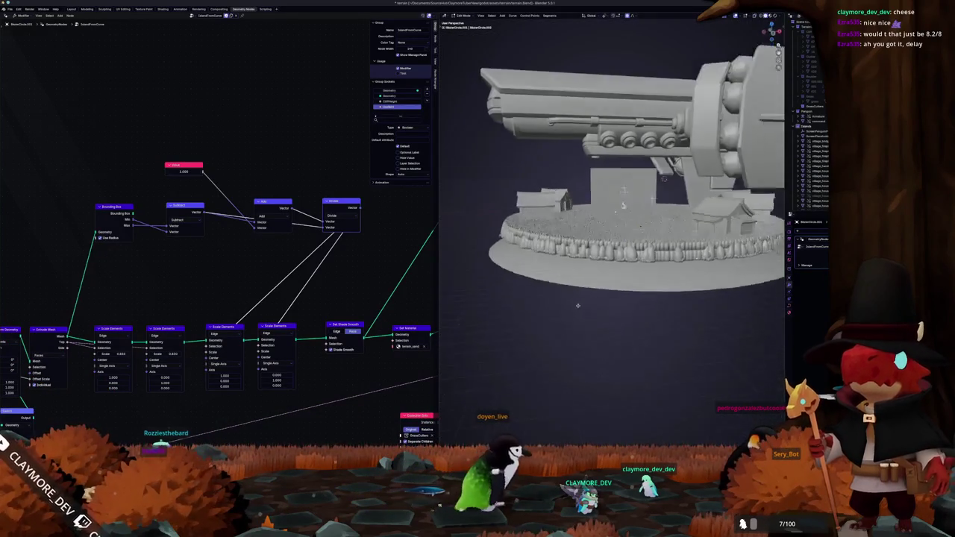
{"action": "scroll", "coordinate": [245, 241], "scroll_direction": "up", "scroll_amount": 2}
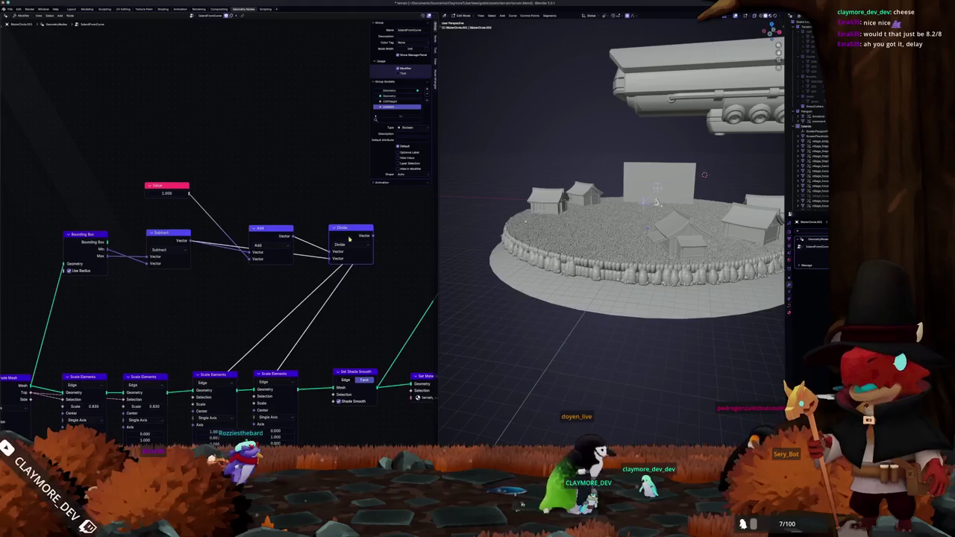
Step: Arrange the Divide, Value and Bounding Box nodes beside the Add and Subtract nodes
{"action": "left_click_drag", "start_coordinate": [347, 233], "coordinate": [231, 232]}
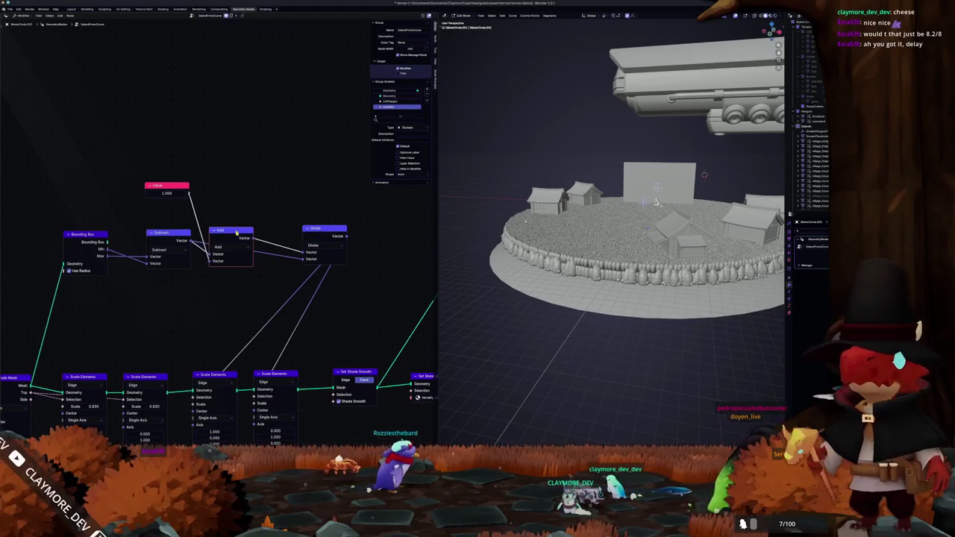
{"action": "left_click_drag", "start_coordinate": [166, 185], "coordinate": [163, 189]}
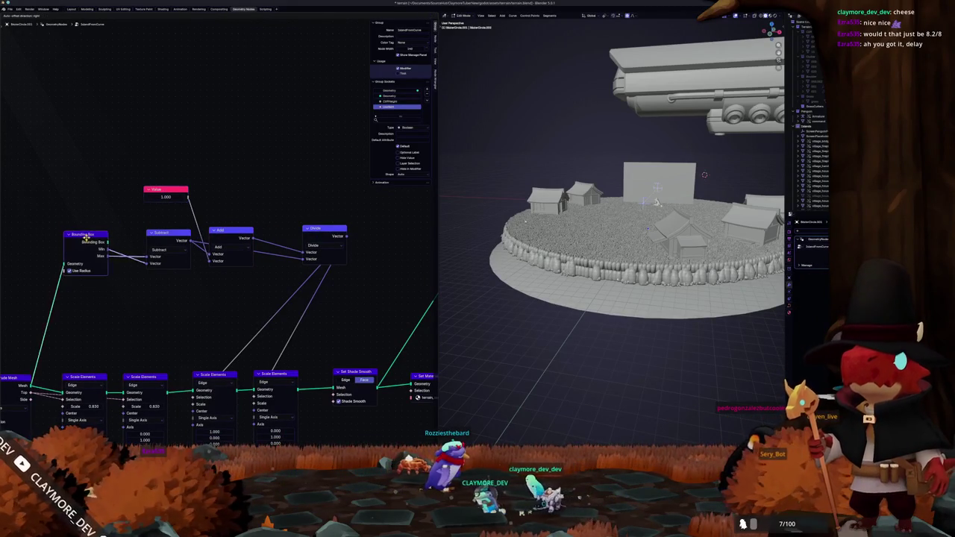
{"action": "left_click_drag", "start_coordinate": [90, 235], "coordinate": [116, 235]}
{"action": "left_click_drag", "start_coordinate": [325, 231], "coordinate": [289, 233]}
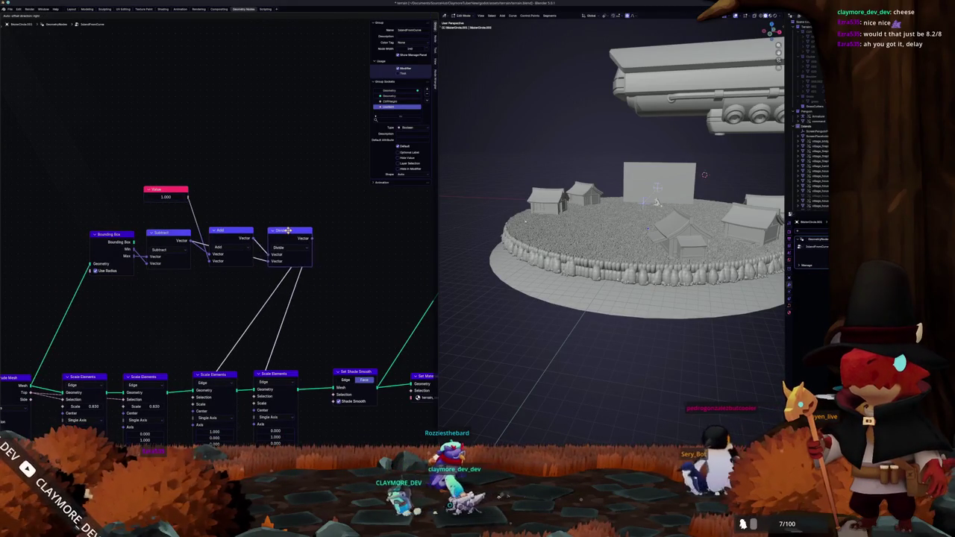
Step: Set the Value node to 3.000, then 2.000, checking the enlarged disc in the viewport
{"action": "double_click", "coordinate": [166, 196]}
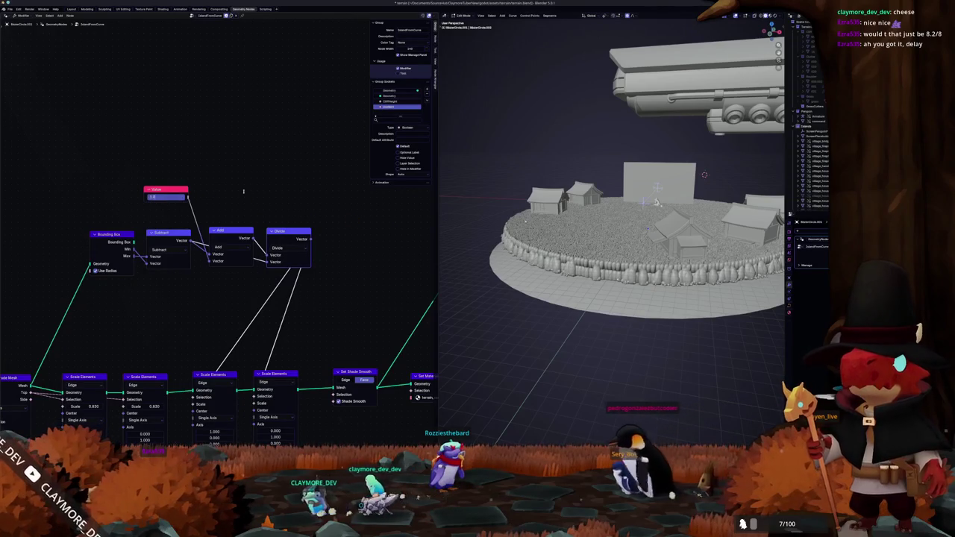
{"action": "type", "text": "3"}
{"action": "key", "text": "Return"}
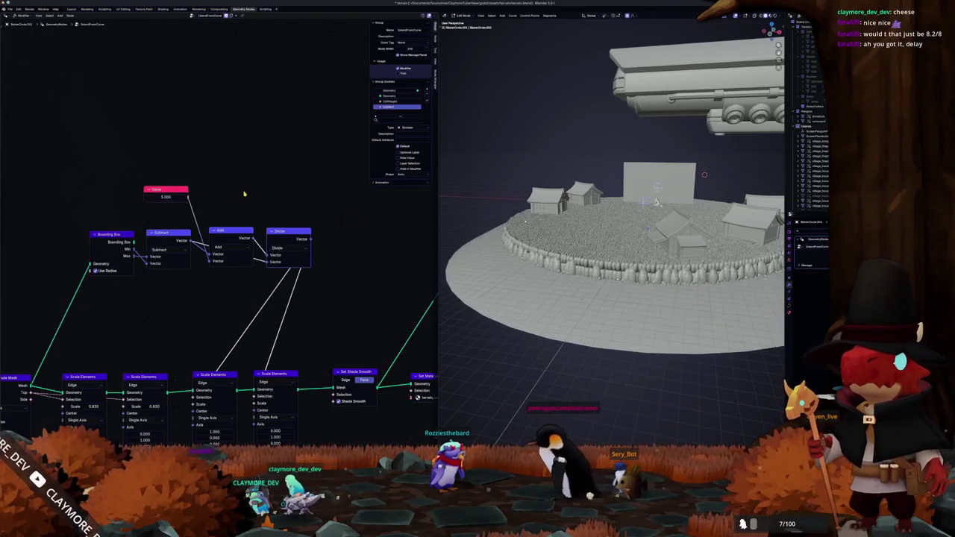
{"action": "middle_click_drag", "start_coordinate": [597, 224], "coordinate": [597, 283]}
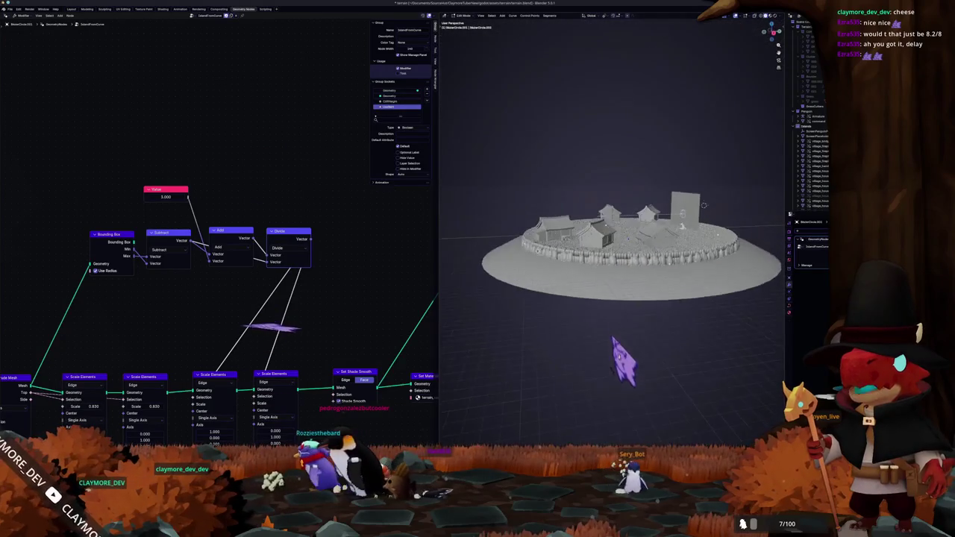
{"action": "middle_click_drag", "start_coordinate": [626, 224], "coordinate": [706, 203]}
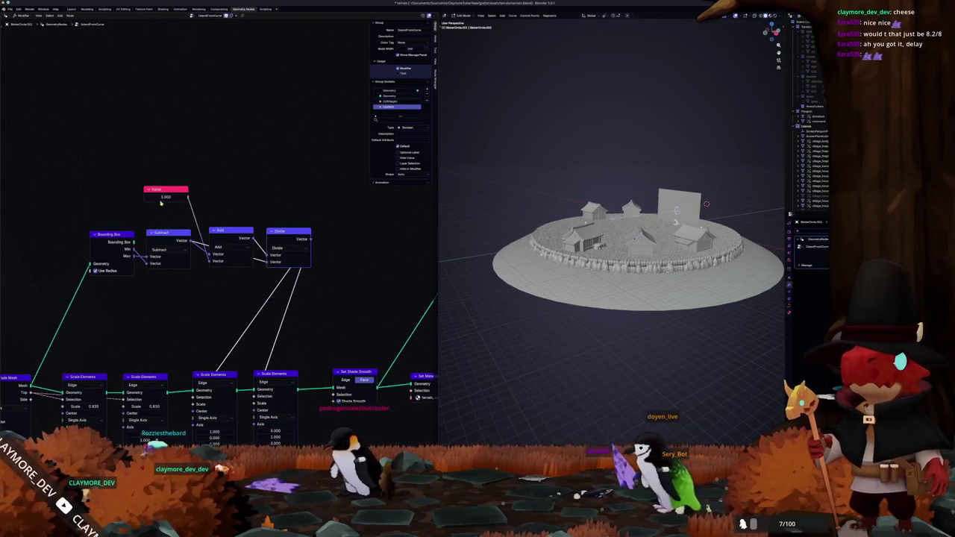
{"action": "key", "text": "Return"}
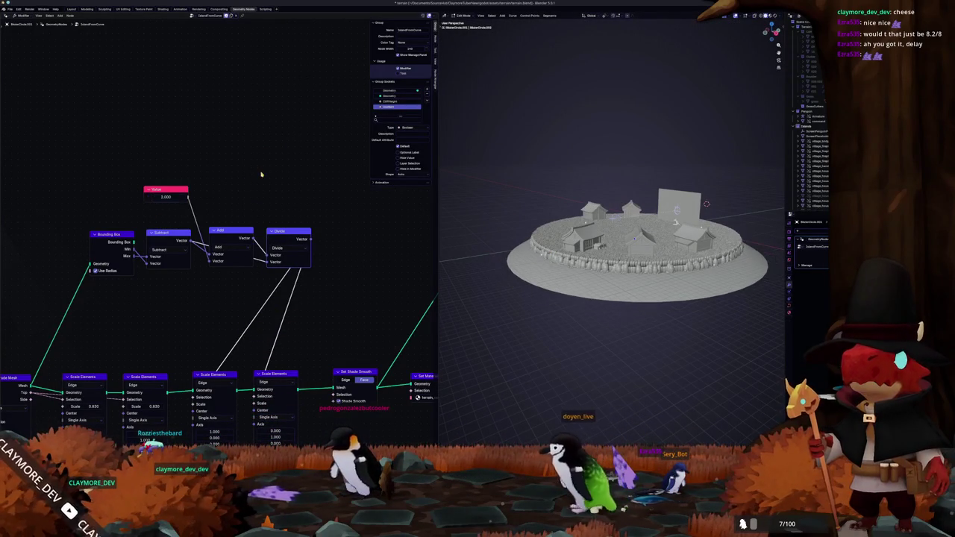
{"action": "middle_click_drag", "start_coordinate": [706, 204], "coordinate": [709, 211]}
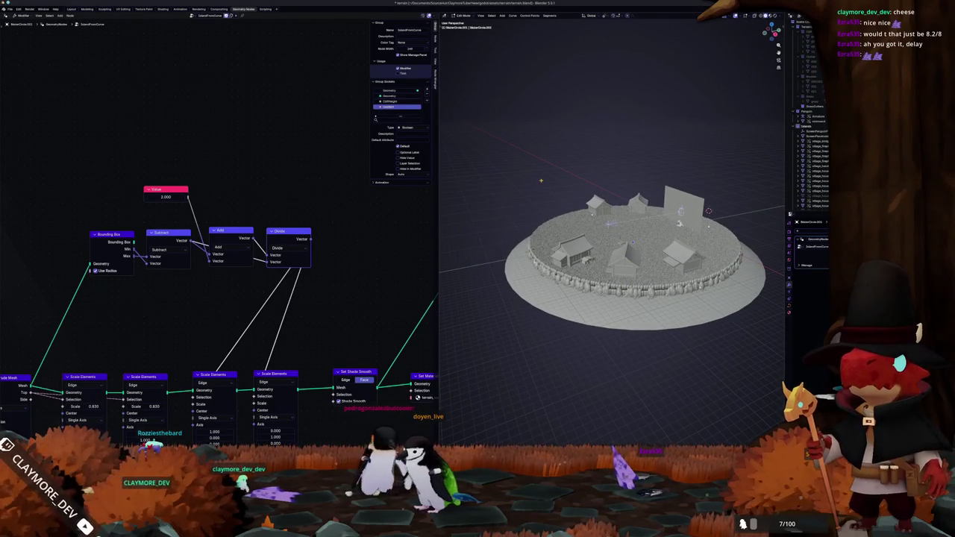
{"action": "middle_click_drag", "start_coordinate": [709, 211], "coordinate": [699, 200]}
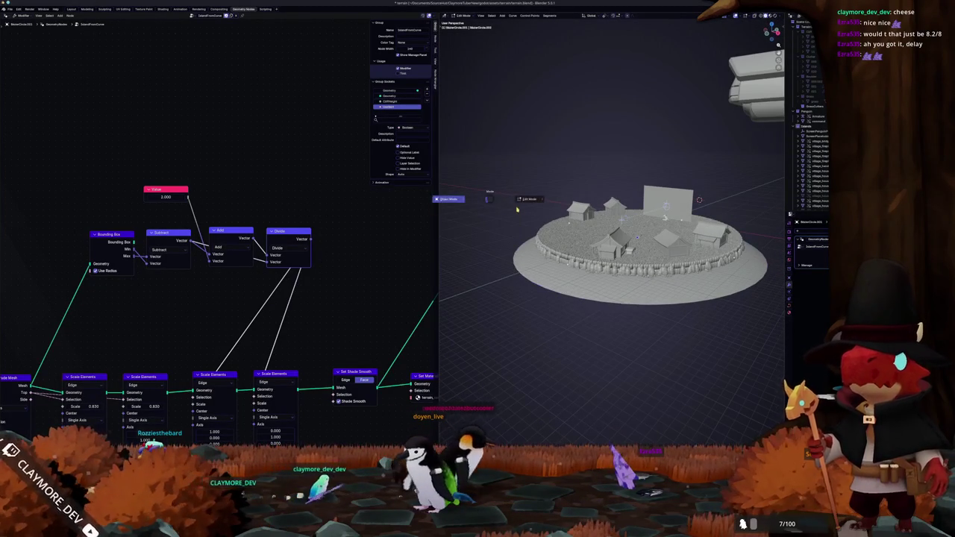
Step: Switch the circle from Edit Mode back to Object Mode
{"action": "left_click", "coordinate": [506, 209]}
{"action": "mouse_move", "coordinate": [507, 209]}
{"action": "middle_mouse_down"}
{"action": "mouse_move", "coordinate": [523, 215]}
{"action": "mouse_move", "coordinate": [526, 201]}
{"action": "mouse_move", "coordinate": [631, 210]}
{"action": "middle_mouse_up"}
{"action": "scroll", "coordinate": [523, 214], "scroll_direction": "up", "scroll_amount": 3}
{"action": "scroll", "coordinate": [526, 201], "scroll_direction": "up", "scroll_amount": 2}
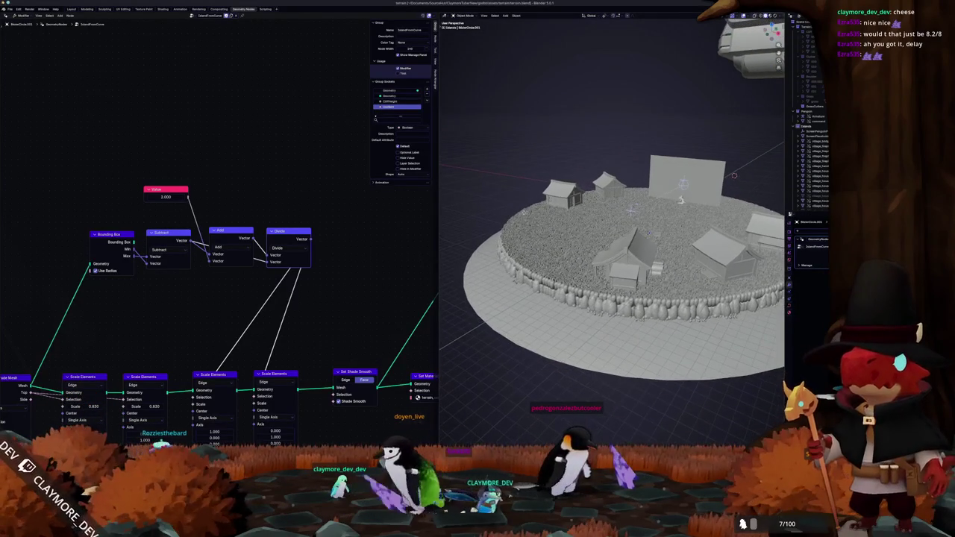
Step: Line up the Bounding Box, Subtract, Add, Divide and Value nodes in a tidy row
{"action": "left_click_drag", "start_coordinate": [281, 231], "coordinate": [280, 229]}
{"action": "left_click", "coordinate": [239, 232]}
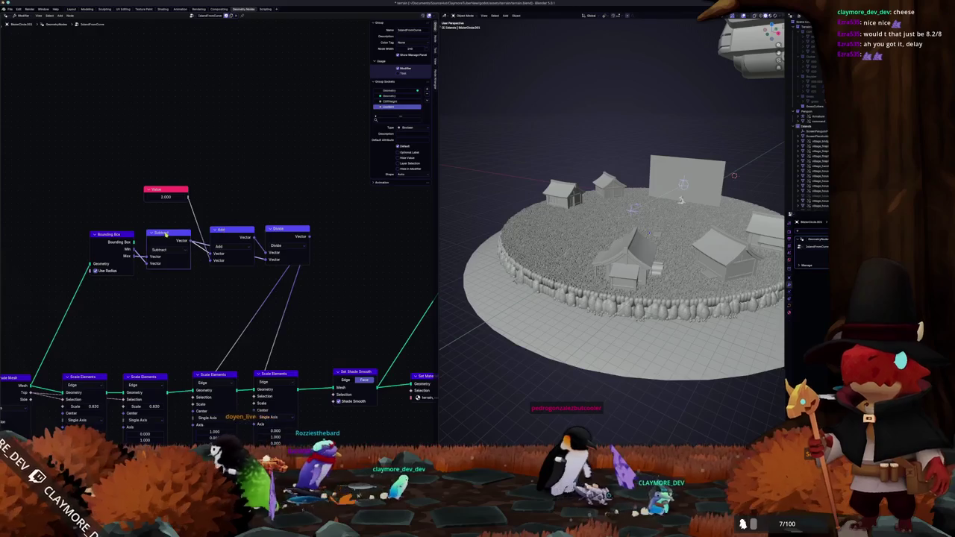
{"action": "left_click_drag", "start_coordinate": [164, 232], "coordinate": [168, 230]}
{"action": "left_click_drag", "start_coordinate": [109, 237], "coordinate": [110, 235]}
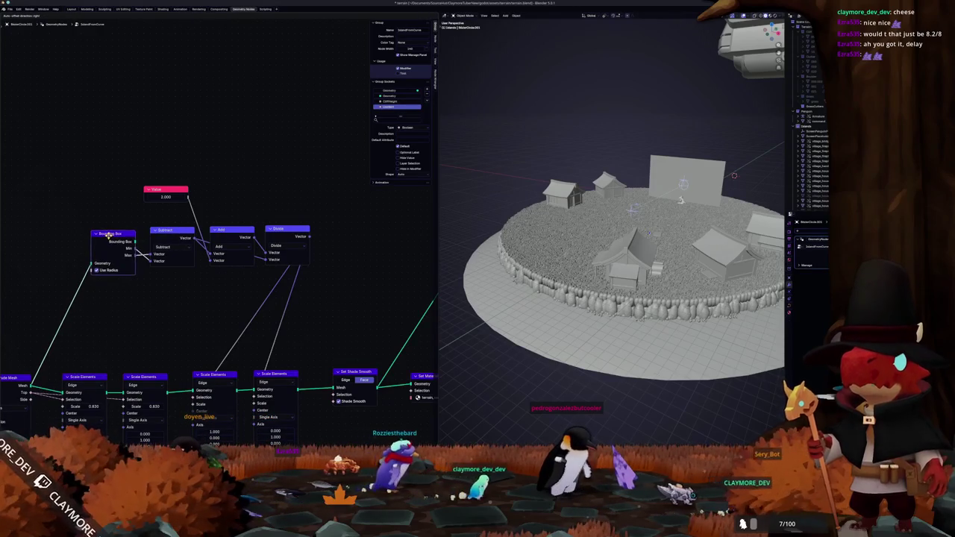
{"action": "mouse_move", "coordinate": [162, 195]}
{"action": "left_mouse_down"}
{"action": "mouse_move", "coordinate": [164, 180]}
{"action": "mouse_move", "coordinate": [105, 168]}
{"action": "left_mouse_up"}
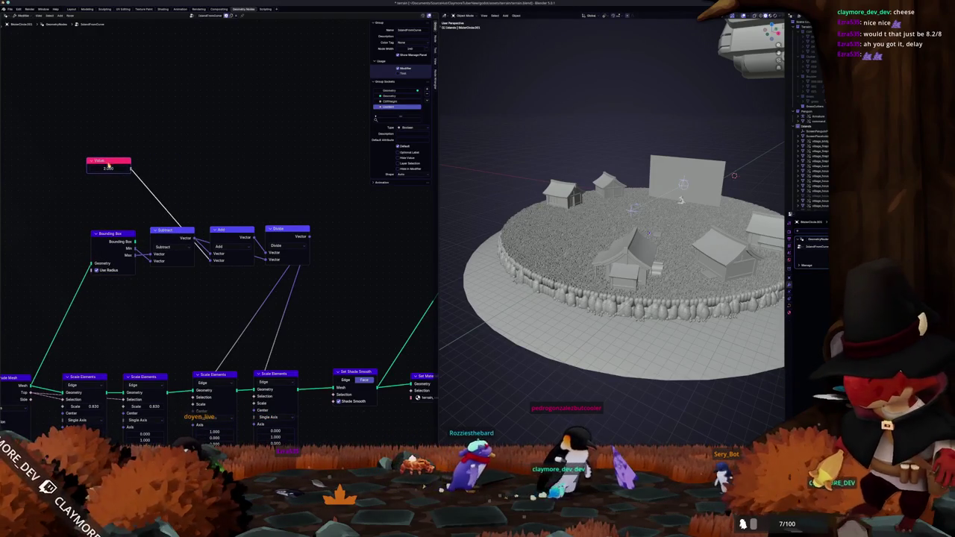
{"action": "scroll", "coordinate": [222, 192], "scroll_direction": "down", "scroll_amount": 2}
{"action": "middle_click_drag", "start_coordinate": [188, 216], "coordinate": [228, 160]}
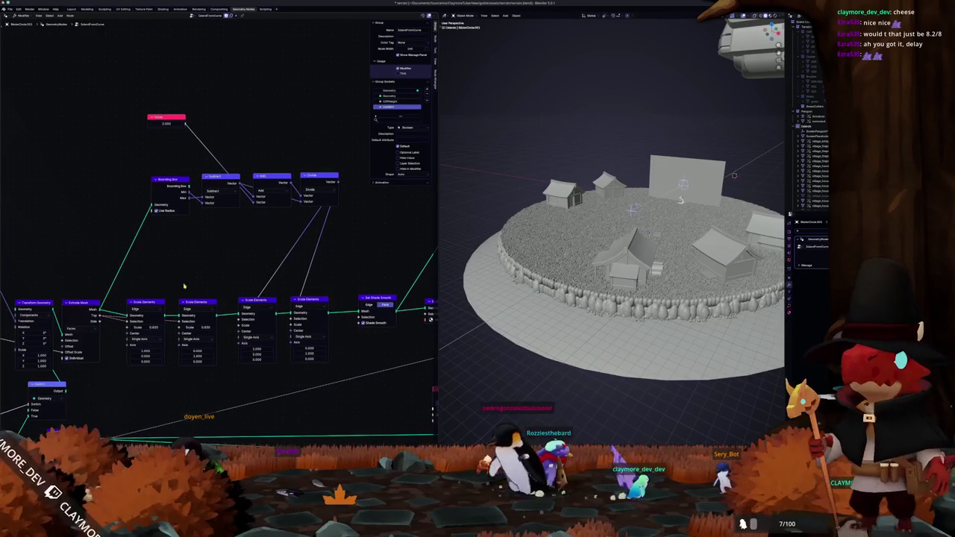
{"action": "middle_click_drag", "start_coordinate": [182, 284], "coordinate": [193, 271]}
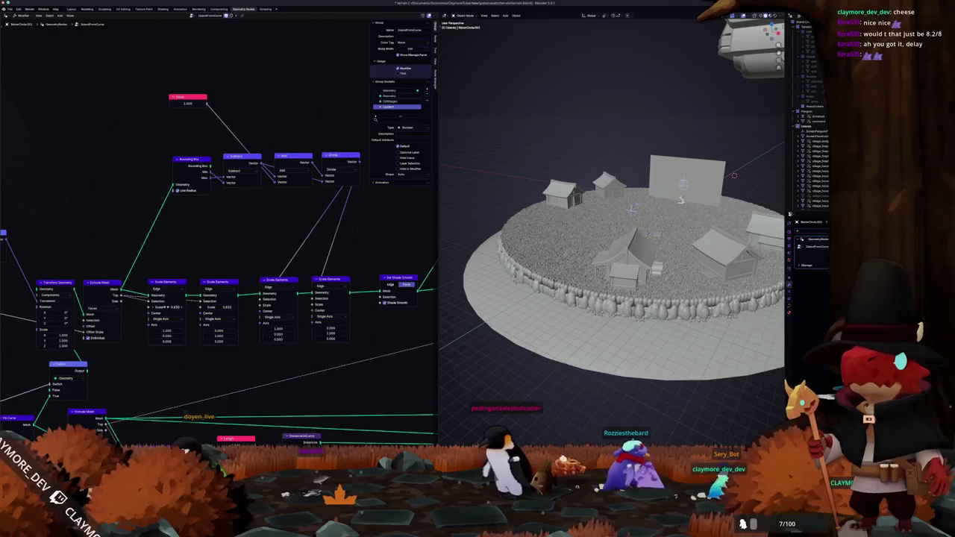
Step: Reset the Scale Elements scale to 1.000 and inspect the platform from side and below
{"action": "left_click", "coordinate": [220, 307]}
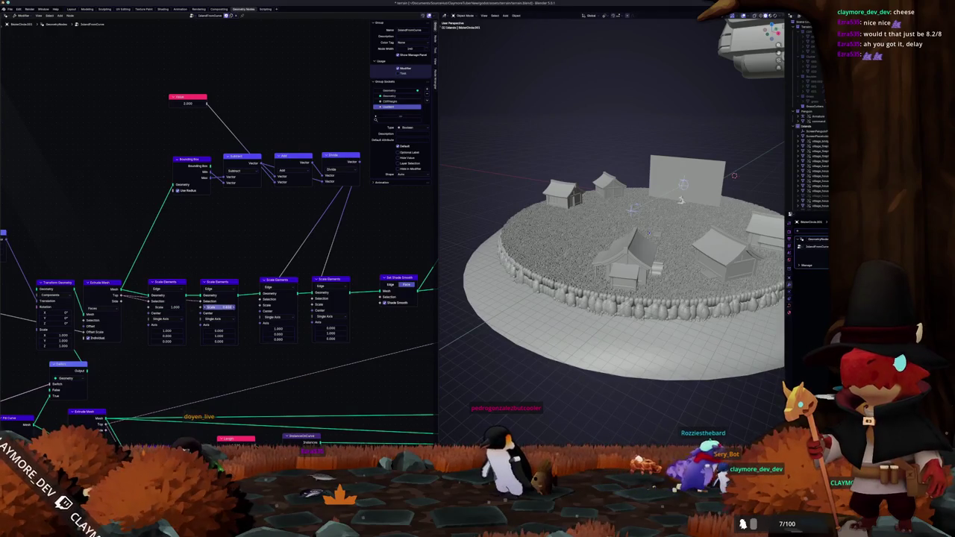
{"action": "key", "text": "Return"}
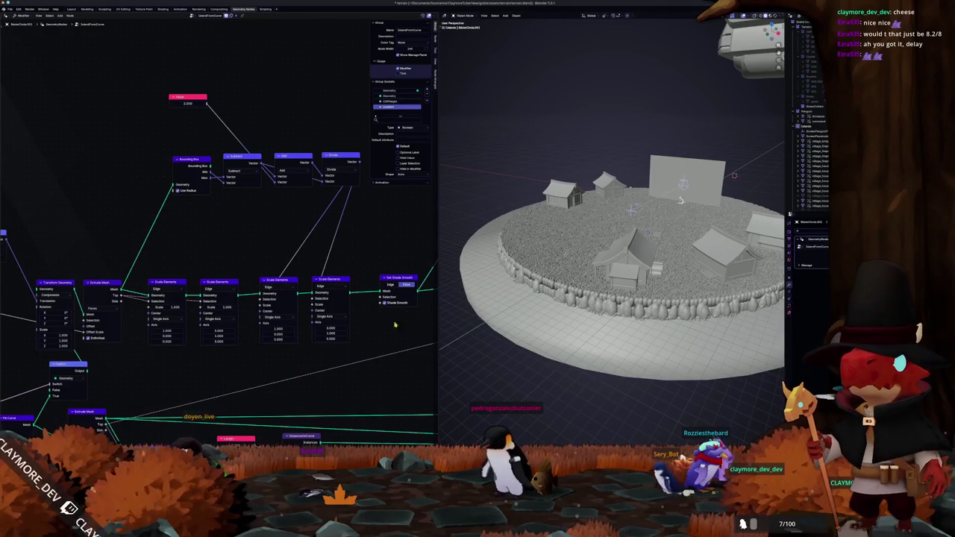
{"action": "middle_click_drag", "start_coordinate": [631, 210], "coordinate": [571, 292]}
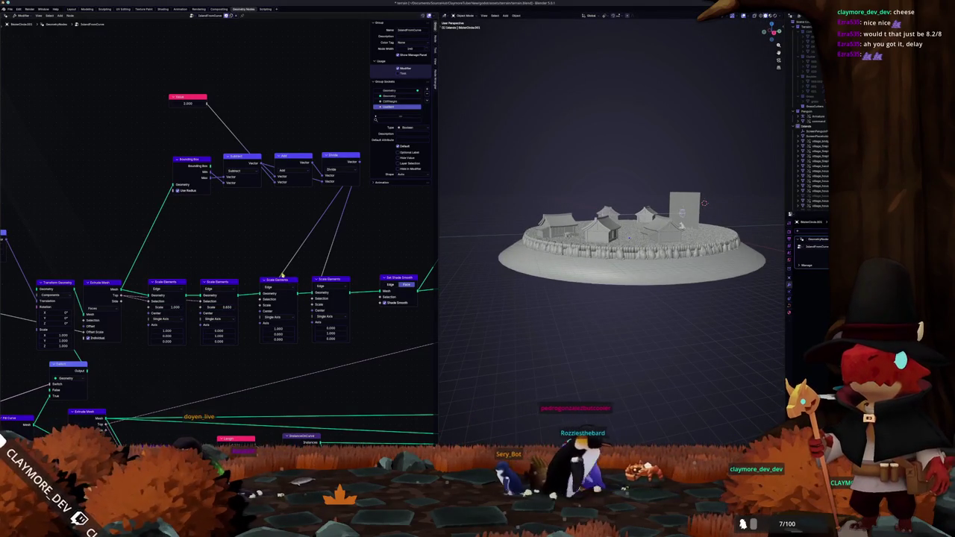
{"action": "mouse_move", "coordinate": [486, 267]}
{"action": "middle_mouse_down"}
{"action": "mouse_move", "coordinate": [463, 252]}
{"action": "mouse_move", "coordinate": [469, 257]}
{"action": "middle_mouse_up"}
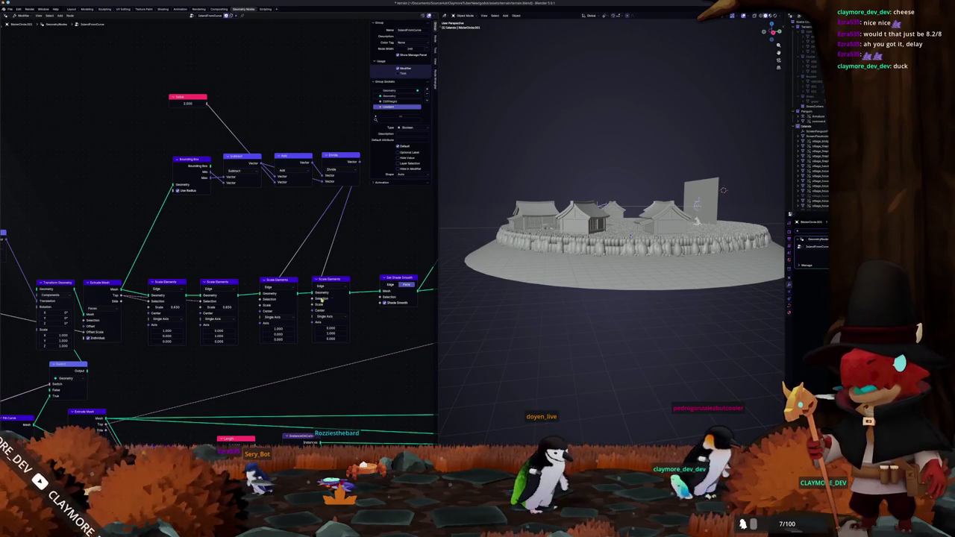
{"action": "mouse_move", "coordinate": [501, 319]}
{"action": "middle_mouse_down"}
{"action": "mouse_move", "coordinate": [510, 307]}
{"action": "mouse_move", "coordinate": [506, 316]}
{"action": "middle_mouse_up"}
Step: Zoom the node tree out and back in, then view the island from Top (numpad 7)
{"action": "middle_click_drag", "start_coordinate": [187, 243], "coordinate": [150, 244]}
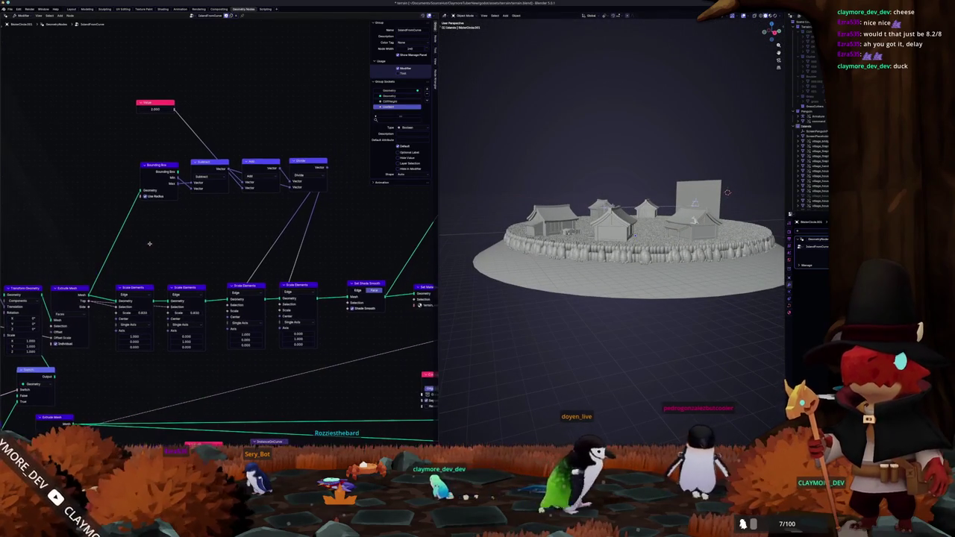
{"action": "scroll", "coordinate": [150, 245], "scroll_direction": "down", "scroll_amount": 1}
{"action": "scroll", "coordinate": [151, 246], "scroll_direction": "down", "scroll_amount": 2}
{"action": "scroll", "coordinate": [153, 248], "scroll_direction": "down", "scroll_amount": 2}
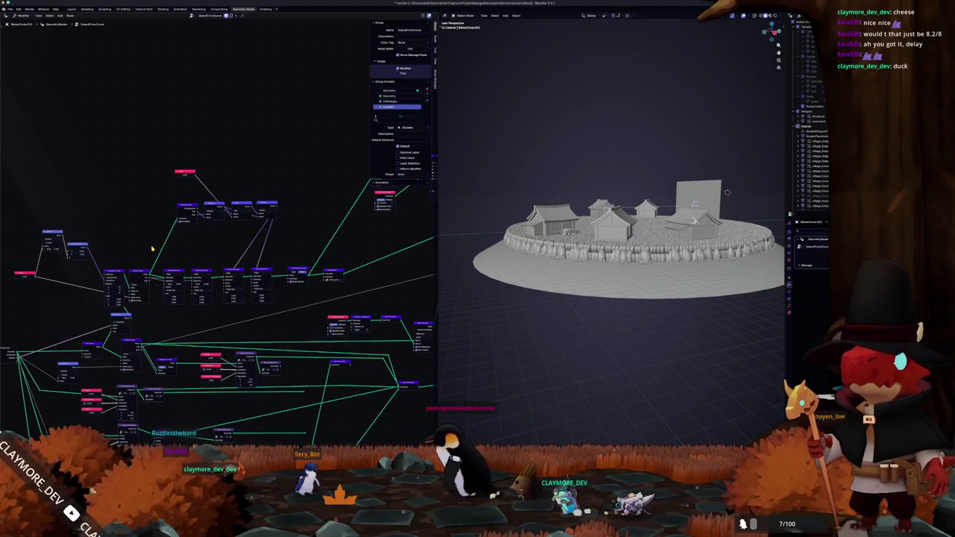
{"action": "scroll", "coordinate": [152, 248], "scroll_direction": "up", "scroll_amount": 1}
{"action": "scroll", "coordinate": [194, 243], "scroll_direction": "up", "scroll_amount": 1}
{"action": "scroll", "coordinate": [261, 232], "scroll_direction": "up", "scroll_amount": 1}
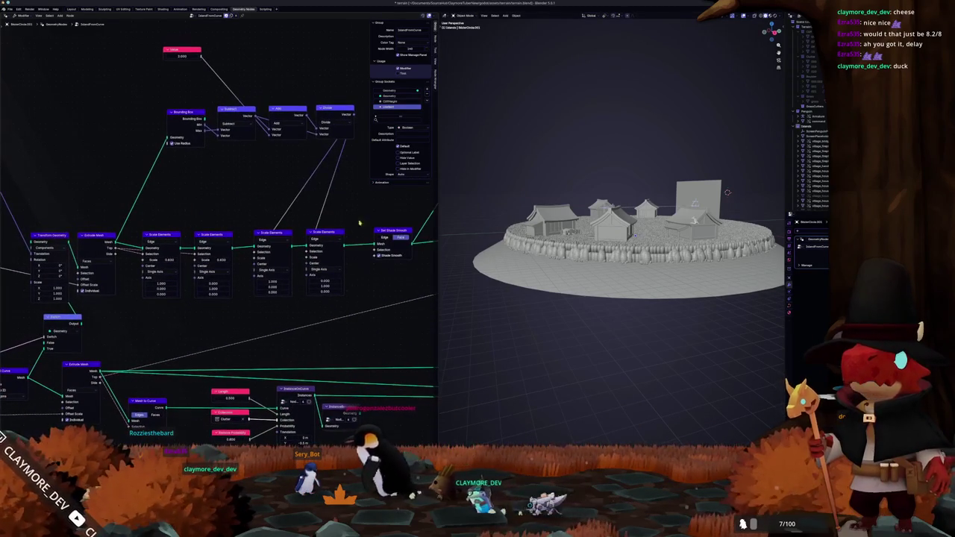
{"action": "middle_click_drag", "start_coordinate": [500, 203], "coordinate": [504, 216]}
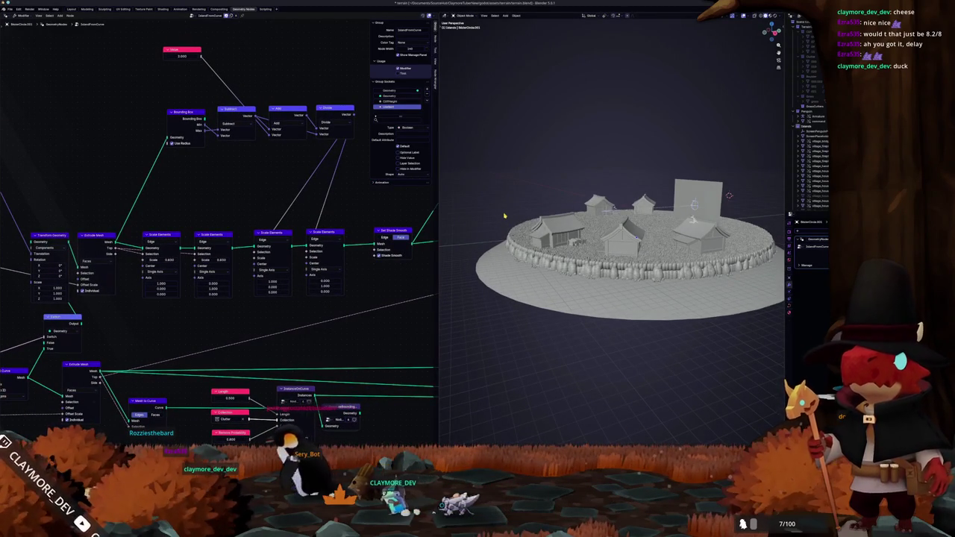
{"action": "key", "text": "KP_7"}
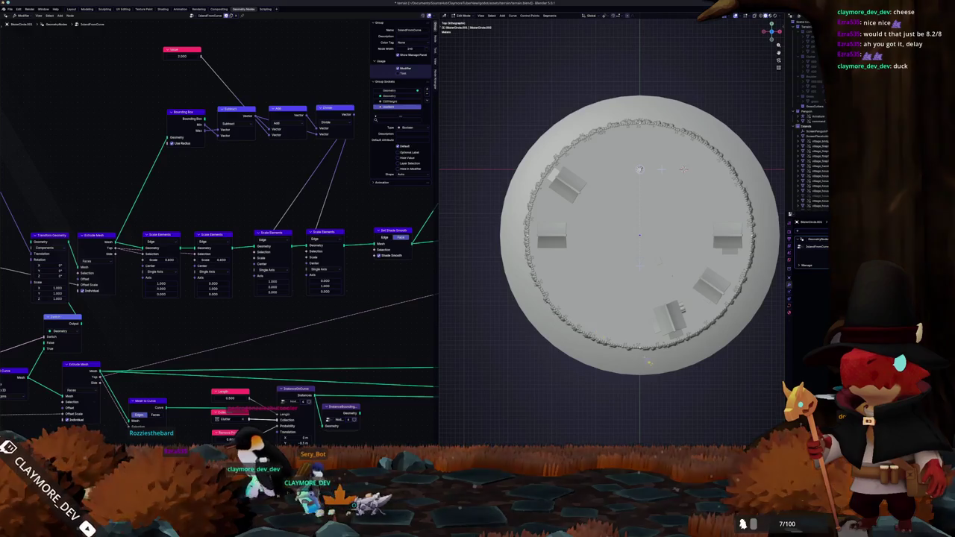
Step: Extrude a new point from the rim curve and place it
{"action": "scroll", "coordinate": [668, 340], "scroll_direction": "up", "scroll_amount": 1}
{"action": "scroll", "coordinate": [668, 339], "scroll_direction": "up", "scroll_amount": 1}
{"action": "scroll", "coordinate": [668, 340], "scroll_direction": "down", "scroll_amount": 2}
{"action": "right_click", "coordinate": [540, 284]}
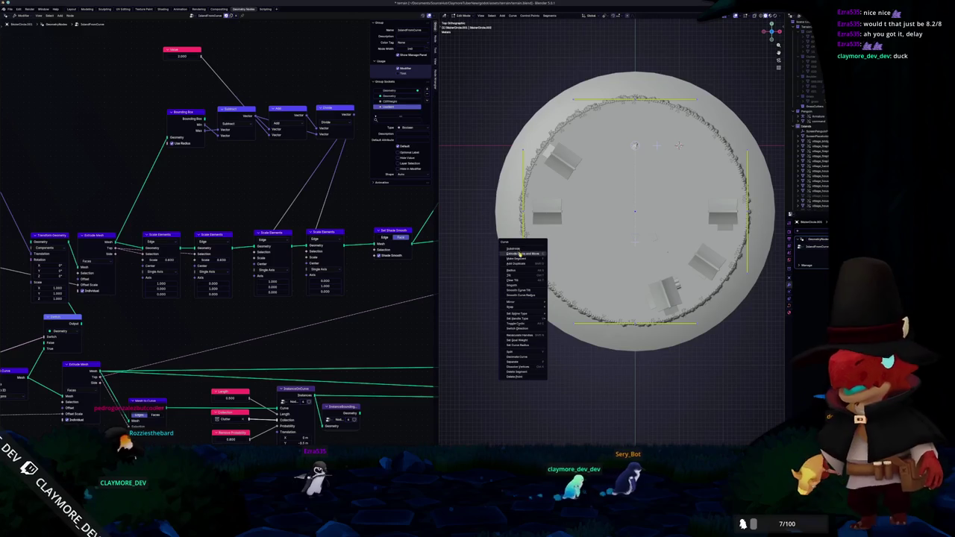
{"action": "left_click", "coordinate": [520, 252]}
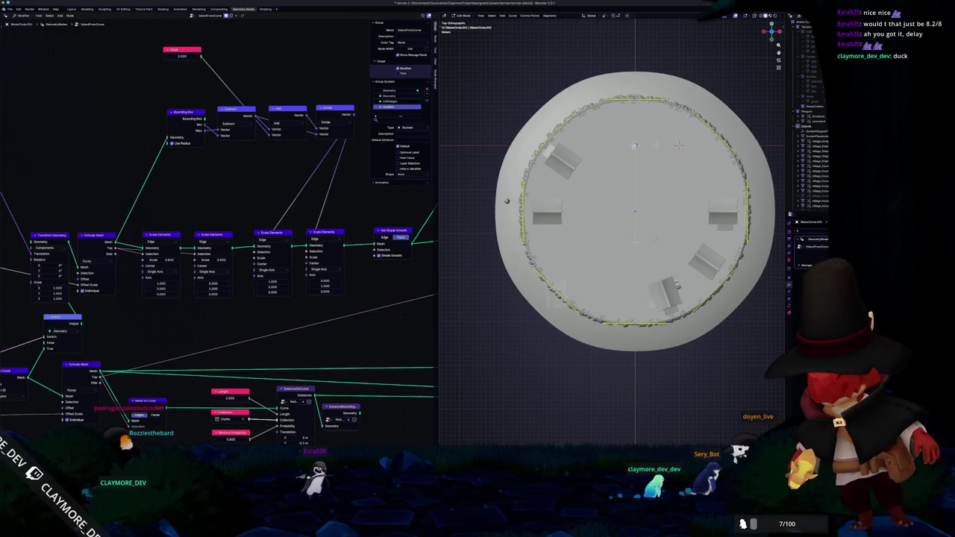
{"action": "left_click", "coordinate": [507, 200]}
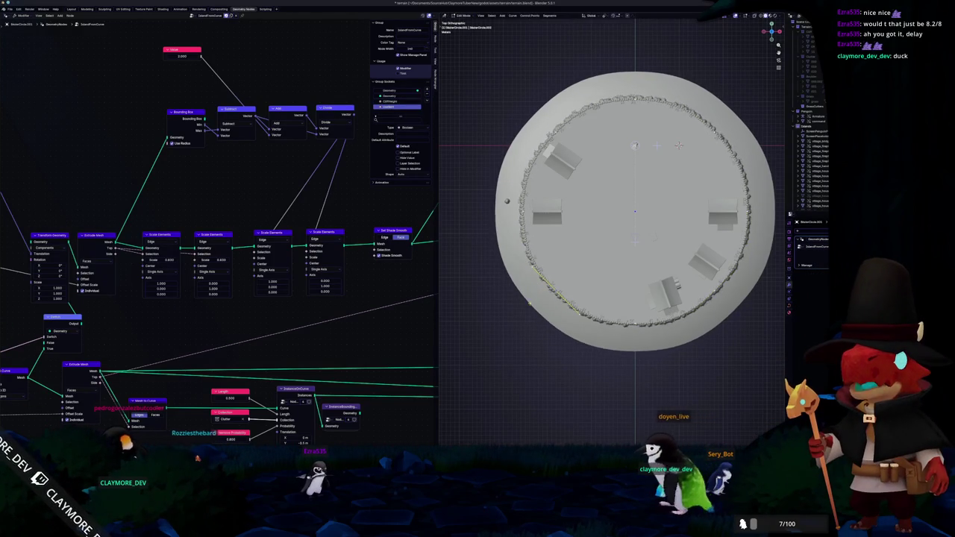
Step: Box-select rim points, start a move but cancel it, then return to Object Mode
{"action": "left_click_drag", "start_coordinate": [643, 340], "coordinate": [616, 323]}
{"action": "key", "text": "g"}
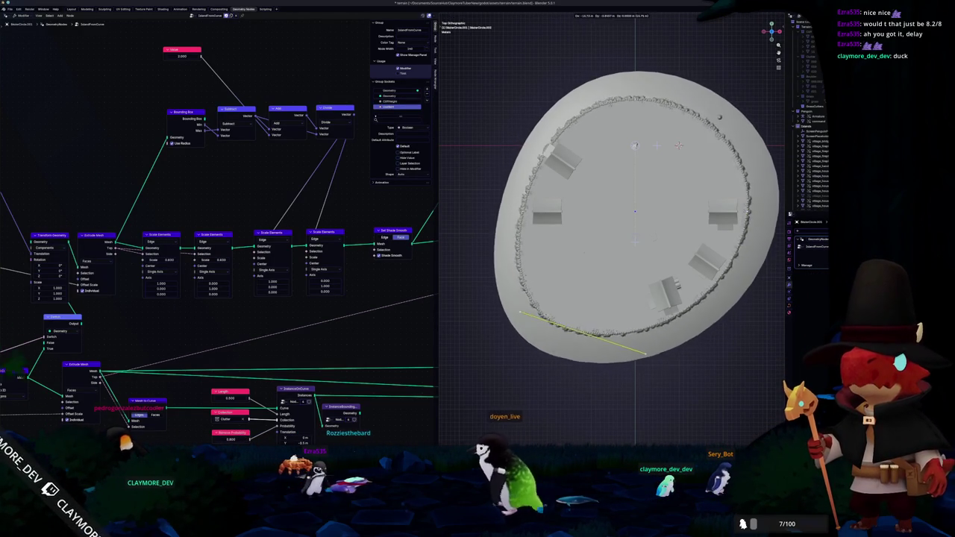
{"action": "key", "text": "Escape"}
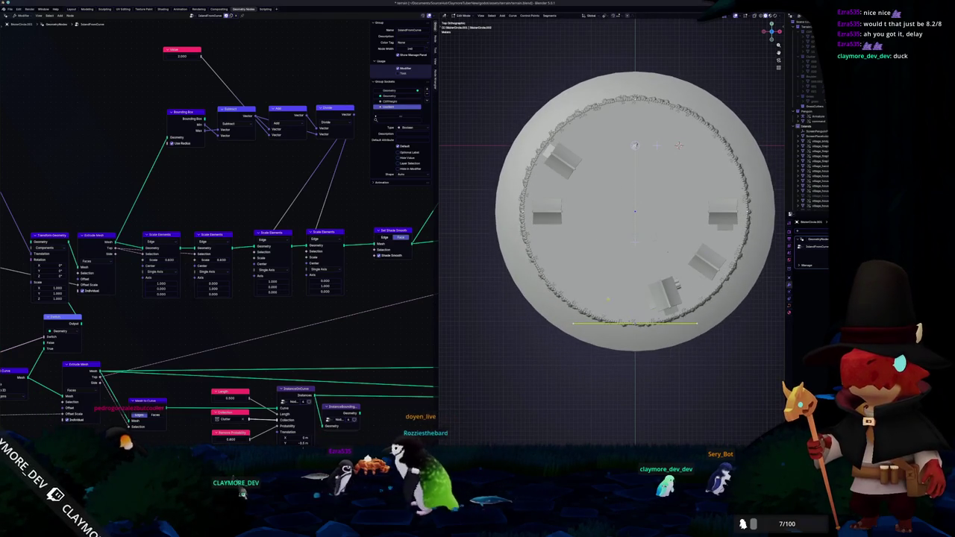
{"action": "key", "text": "Tab"}
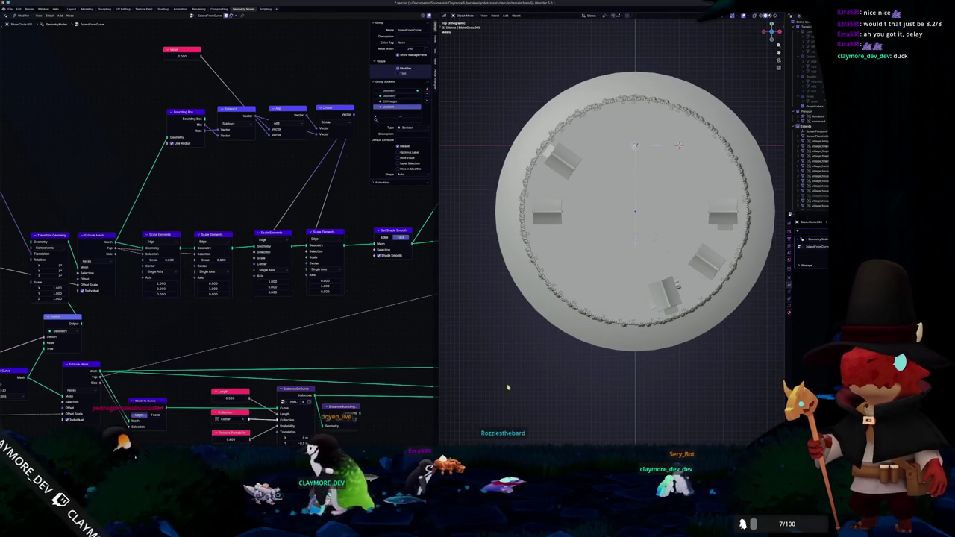
{"action": "scroll", "coordinate": [286, 340], "scroll_direction": "down", "scroll_amount": 3}
Step: Shift the Group Input node left and add a Realize Instances node from the search
{"action": "left_click_drag", "start_coordinate": [160, 332], "coordinate": [34, 340]}
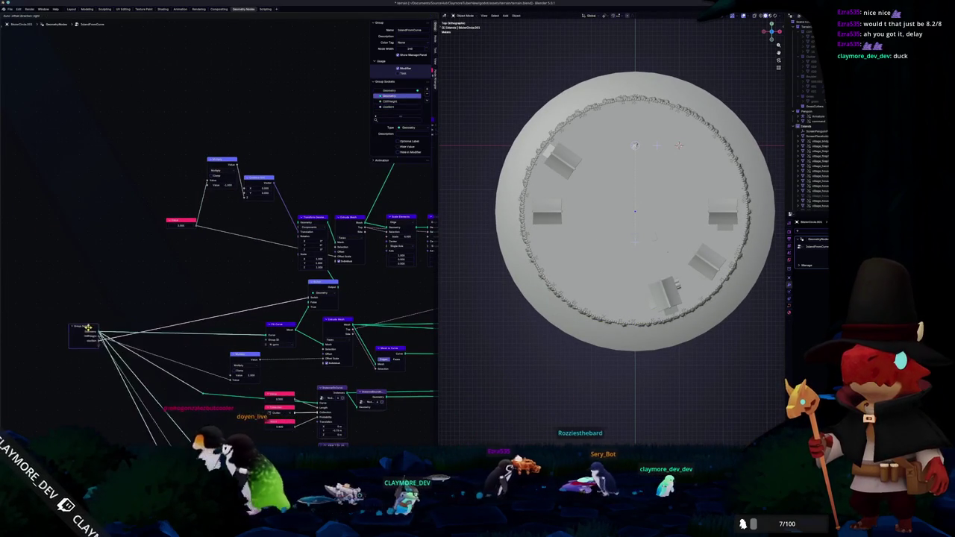
{"action": "scroll", "coordinate": [34, 340], "scroll_direction": "up", "scroll_amount": 1}
{"action": "middle_click_drag", "start_coordinate": [153, 288], "coordinate": [241, 235]}
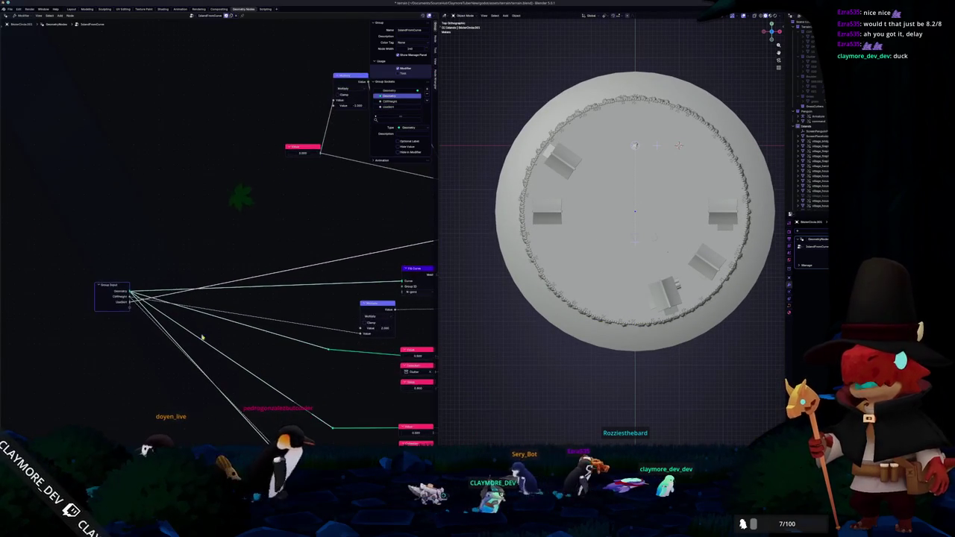
{"action": "key", "text": "shift+a"}
{"action": "key", "text": "Escape"}
{"action": "key", "text": "shift+a"}
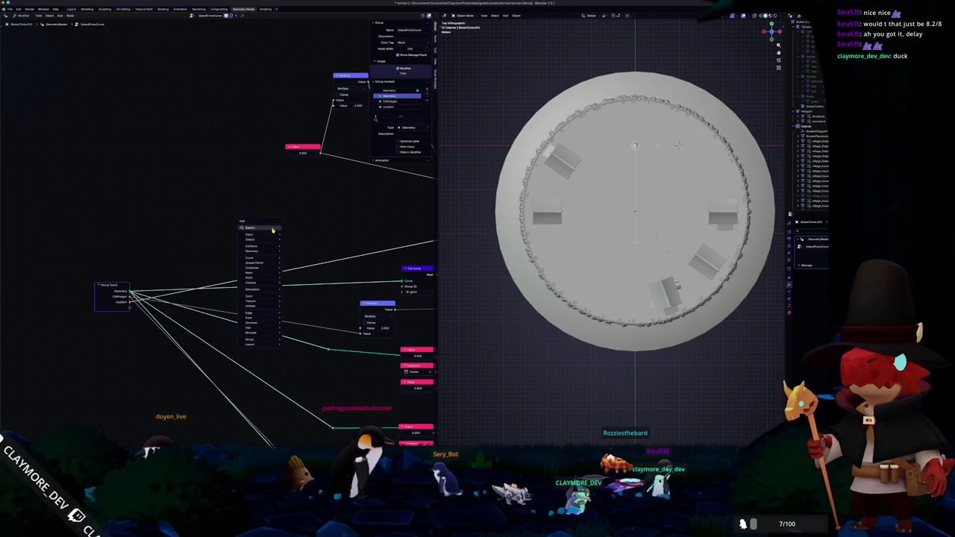
{"action": "type", "text": "s"}
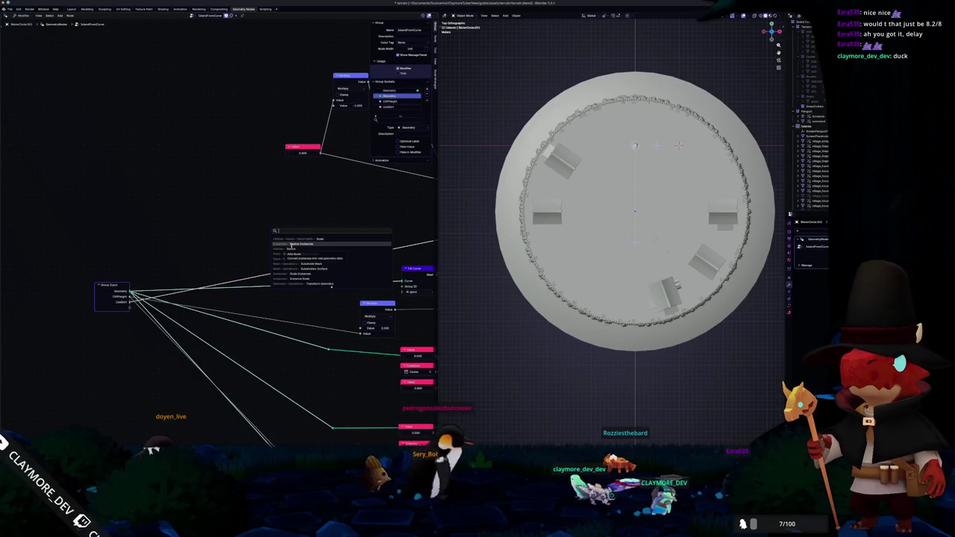
{"action": "left_click", "coordinate": [290, 244]}
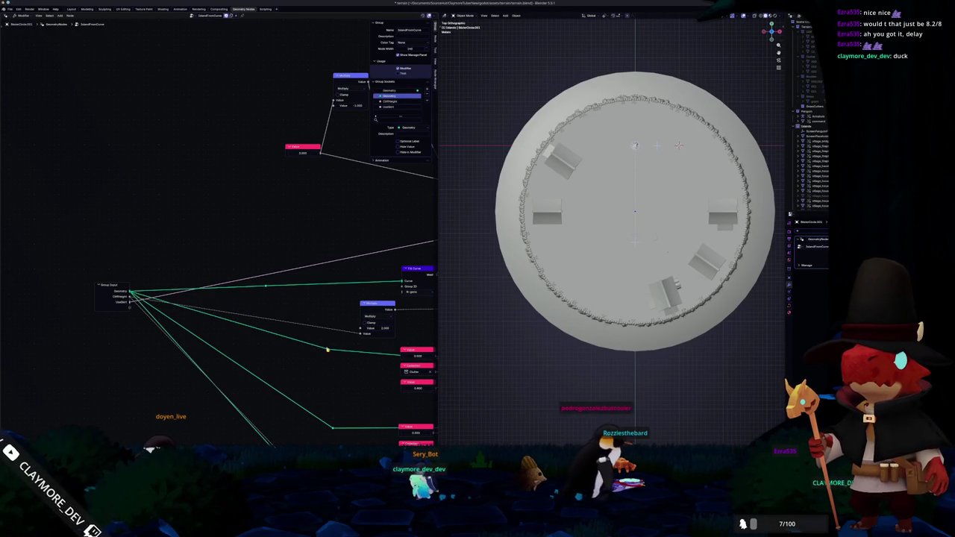
Step: Draw a new link out of the Group Input node into the tree
{"action": "middle_click_drag", "start_coordinate": [297, 361], "coordinate": [297, 310]}
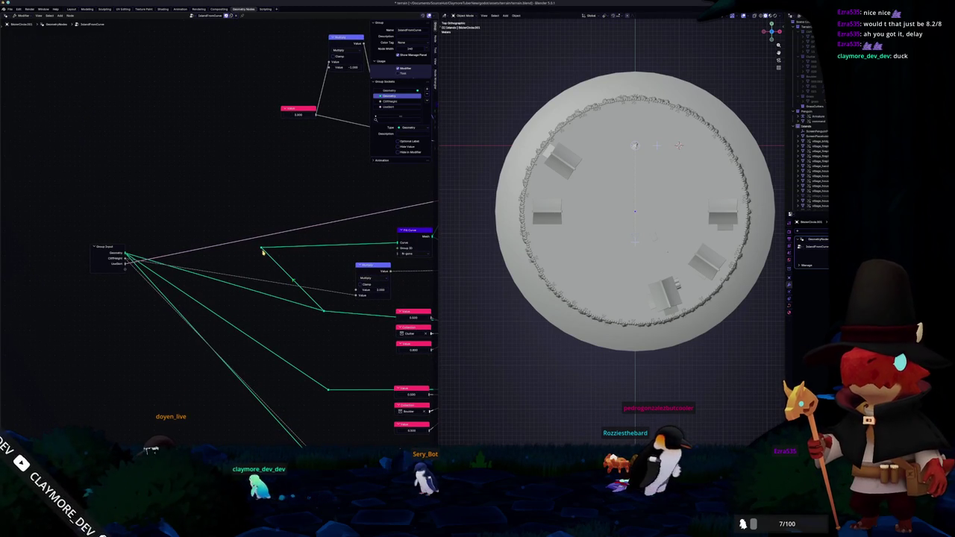
{"action": "mouse_move", "coordinate": [126, 256]}
{"action": "left_mouse_down"}
{"action": "mouse_move", "coordinate": [218, 254]}
{"action": "mouse_move", "coordinate": [320, 309]}
{"action": "left_mouse_up"}
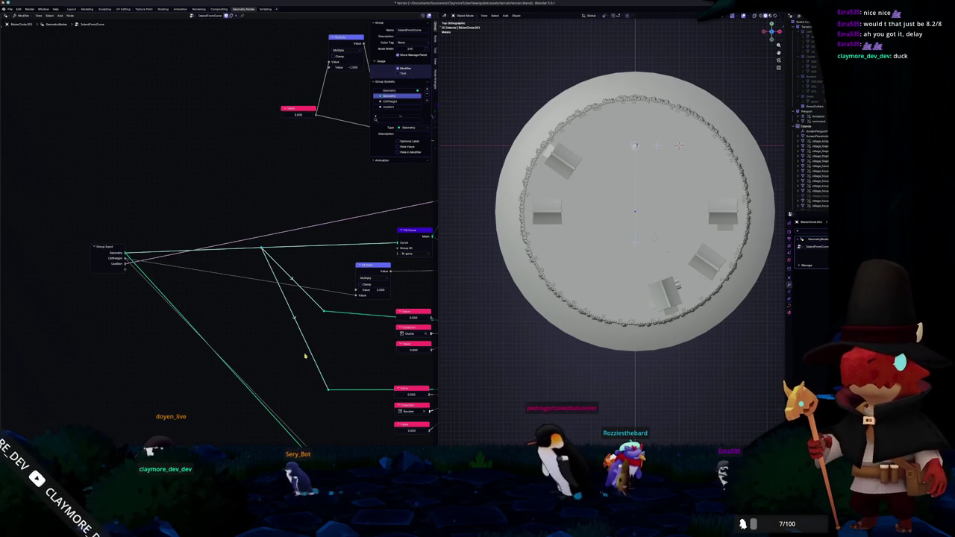
{"action": "middle_click_drag", "start_coordinate": [262, 254], "coordinate": [234, 195]}
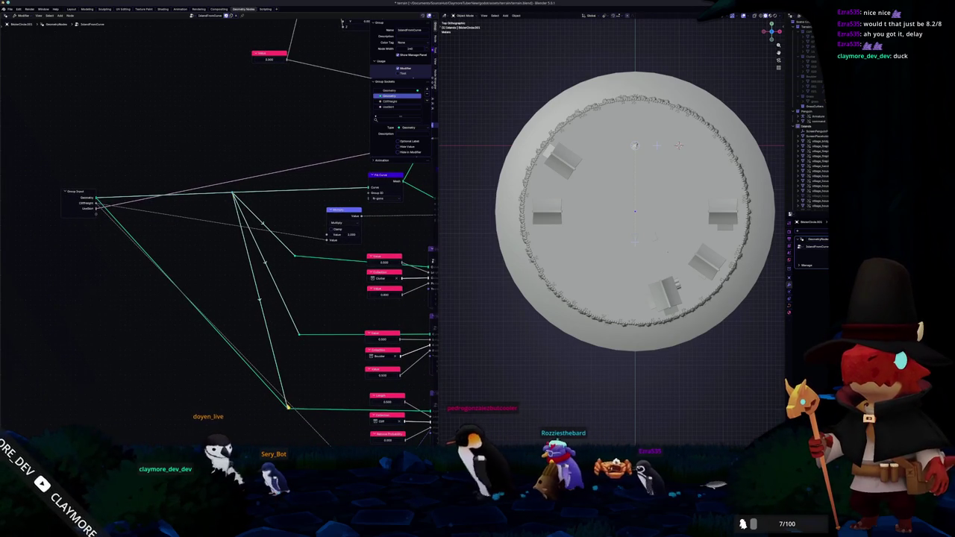
{"action": "scroll", "coordinate": [243, 297], "scroll_direction": "down", "scroll_amount": 3}
{"action": "middle_click_drag", "start_coordinate": [243, 297], "coordinate": [260, 358]}
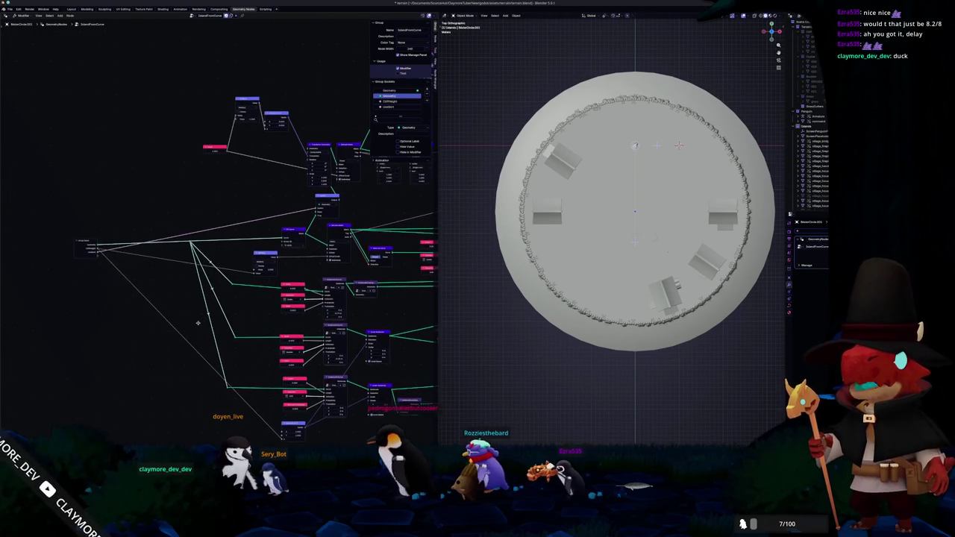
{"action": "scroll", "coordinate": [228, 330], "scroll_direction": "up", "scroll_amount": 2}
{"action": "middle_click_drag", "start_coordinate": [228, 330], "coordinate": [267, 318]}
Step: Settle the Group Input node at the far left of the tree and deselect it
{"action": "left_click_drag", "start_coordinate": [153, 272], "coordinate": [192, 295]}
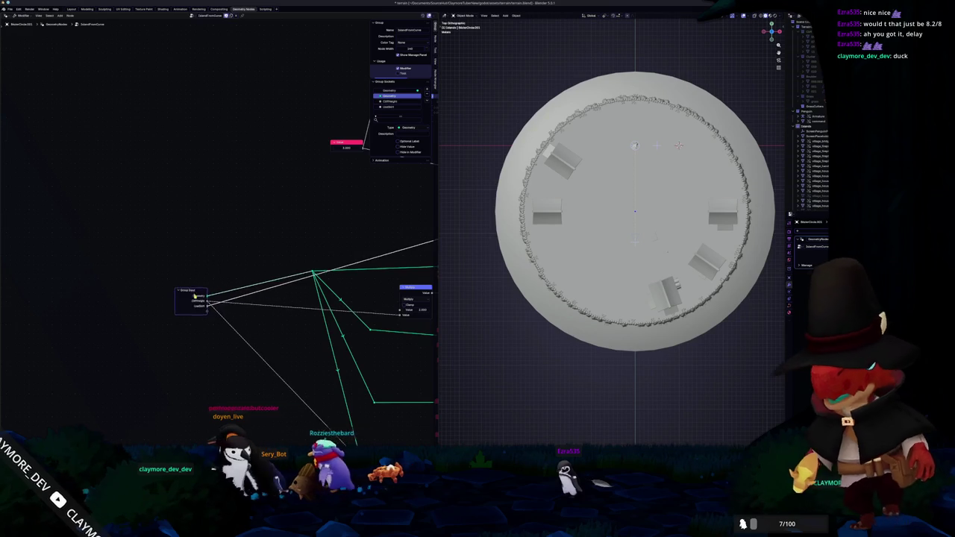
{"action": "mouse_move", "coordinate": [193, 296]}
{"action": "left_mouse_down"}
{"action": "mouse_move", "coordinate": [208, 208]}
{"action": "mouse_move", "coordinate": [218, 341]}
{"action": "left_mouse_up"}
{"action": "scroll", "coordinate": [209, 208], "scroll_direction": "down", "scroll_amount": 2}
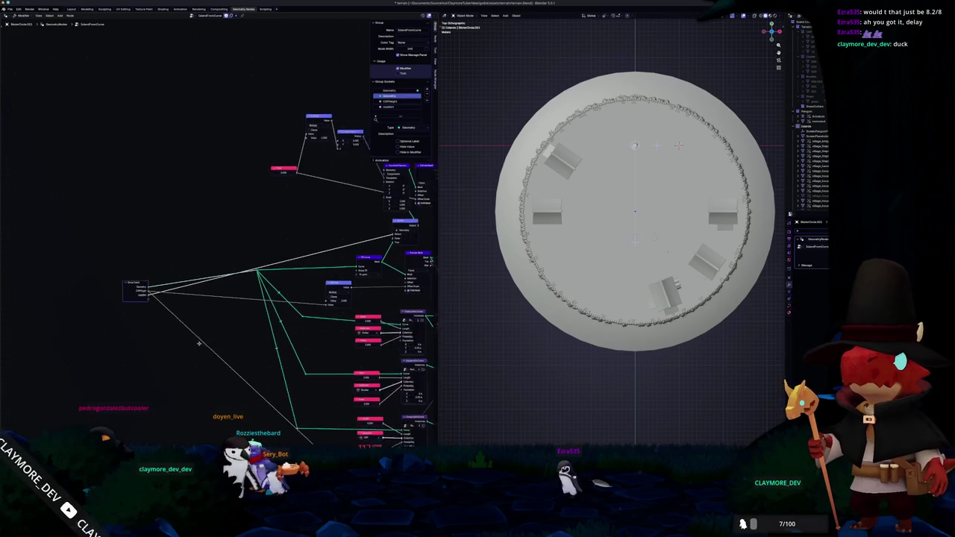
{"action": "scroll", "coordinate": [217, 342], "scroll_direction": "right", "scroll_amount": 3}
{"action": "scroll", "coordinate": [219, 355], "scroll_direction": "up", "scroll_amount": 1}
{"action": "mouse_move", "coordinate": [78, 306]}
{"action": "left_mouse_down"}
{"action": "mouse_move", "coordinate": [112, 304]}
{"action": "mouse_move", "coordinate": [34, 313]}
{"action": "left_mouse_up"}
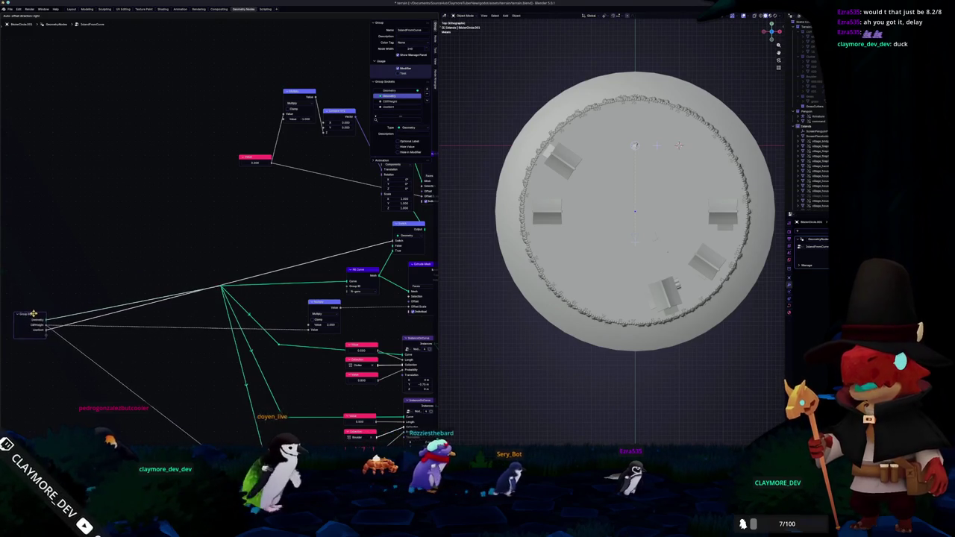
{"action": "scroll", "coordinate": [179, 316], "scroll_direction": "up", "scroll_amount": 3}
{"action": "scroll", "coordinate": [164, 333], "scroll_direction": "up", "scroll_amount": 2}
{"action": "scroll", "coordinate": [134, 332], "scroll_direction": "up", "scroll_amount": 1}
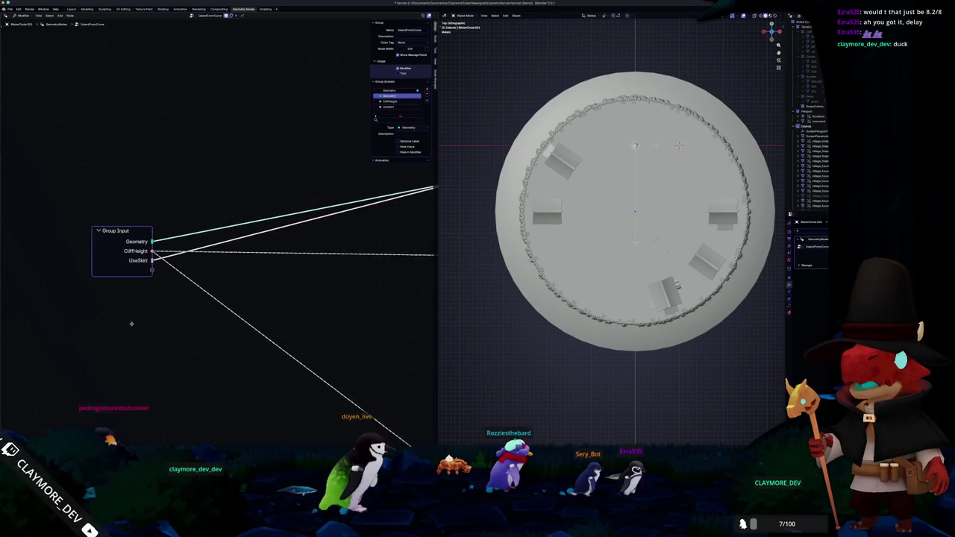
{"action": "left_click", "coordinate": [133, 331]}
Step: Add a Noise Texture node to the island tree
{"action": "key", "text": "shift+a"}
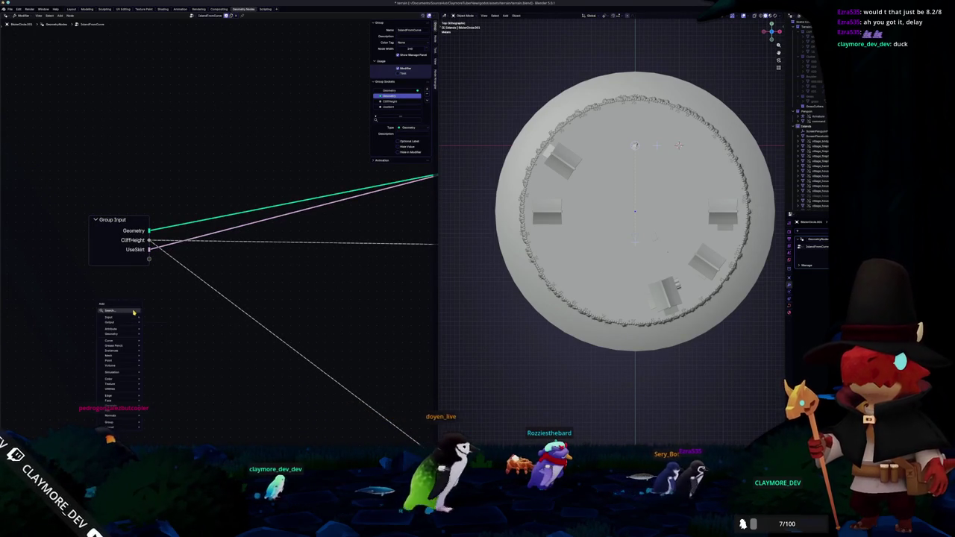
{"action": "type", "text": "noise"}
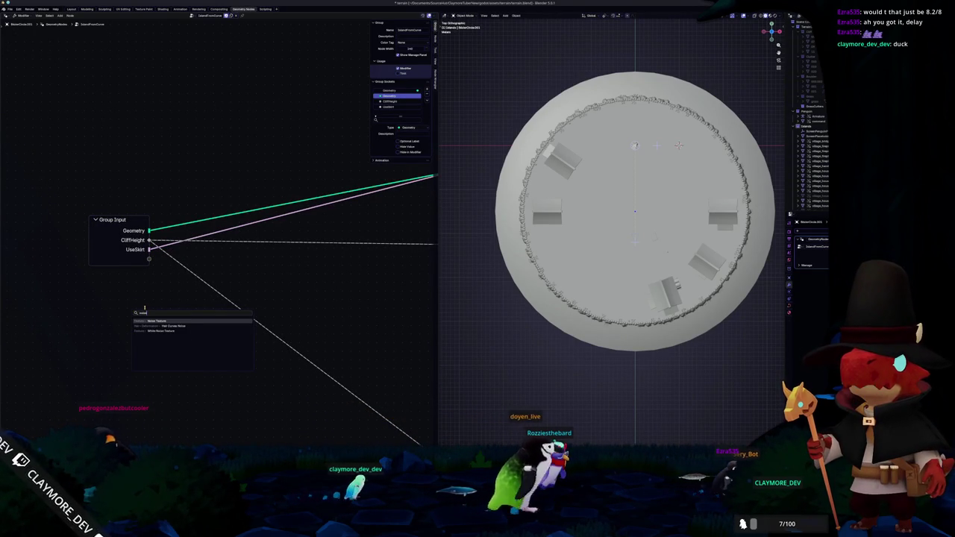
{"action": "key", "text": "Return"}
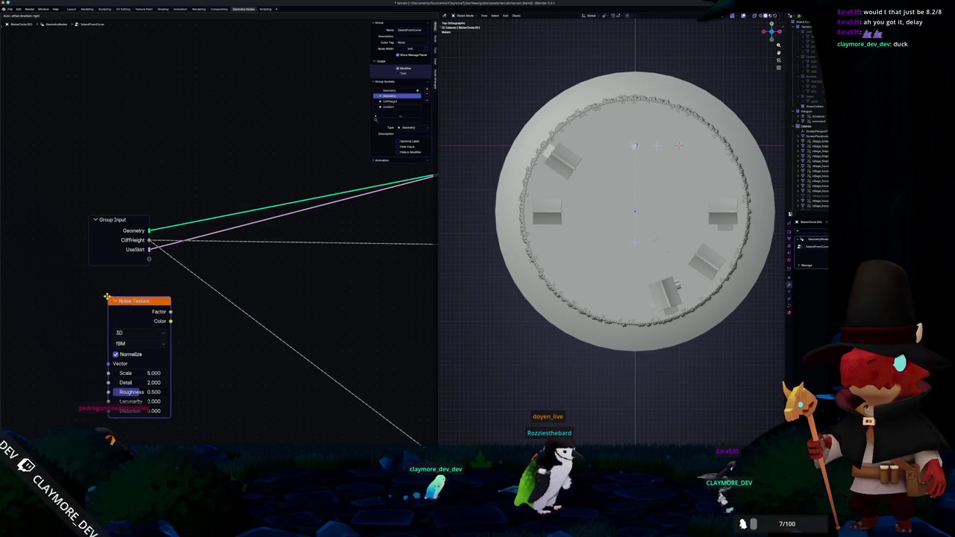
{"action": "middle_click_drag", "start_coordinate": [99, 363], "coordinate": [141, 334]}
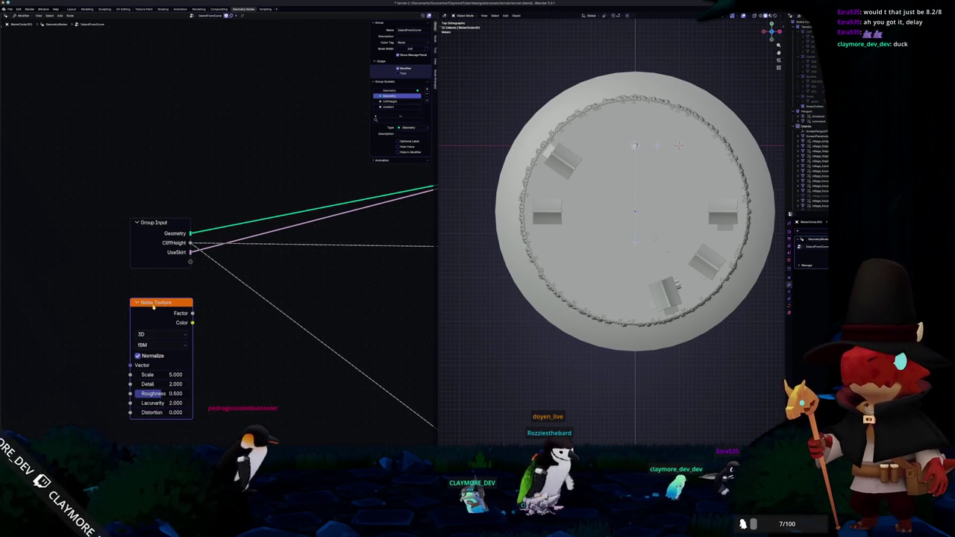
Step: Create a Sample Curve node from Group Input's Geometry link and set it beside Noise Texture
{"action": "left_click_drag", "start_coordinate": [152, 305], "coordinate": [227, 336]}
{"action": "middle_click_drag", "start_coordinate": [226, 336], "coordinate": [137, 335]}
{"action": "left_click_drag", "start_coordinate": [100, 232], "coordinate": [239, 294]}
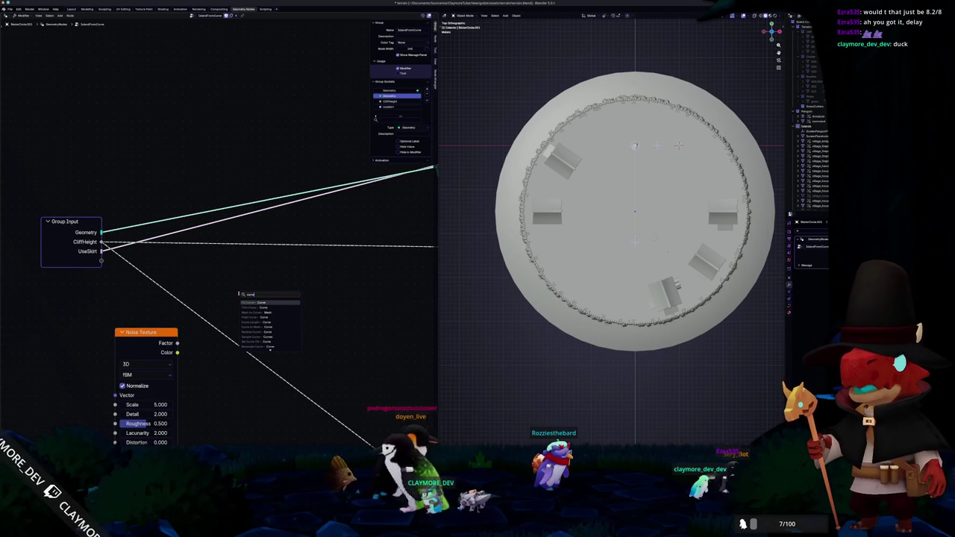
{"action": "key", "text": "Down"}
{"action": "key", "text": "Down"}
{"action": "key", "text": "Down"}
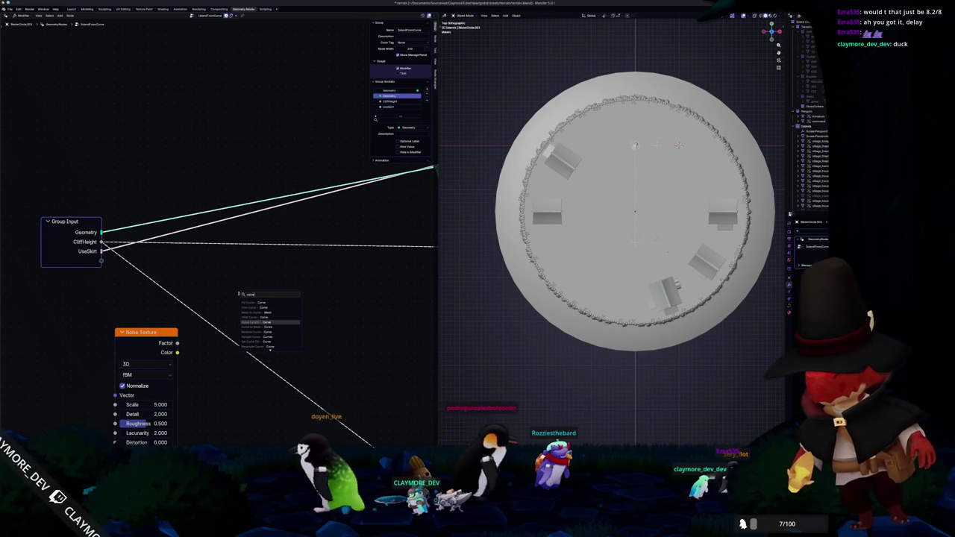
{"action": "key", "text": "Down"}
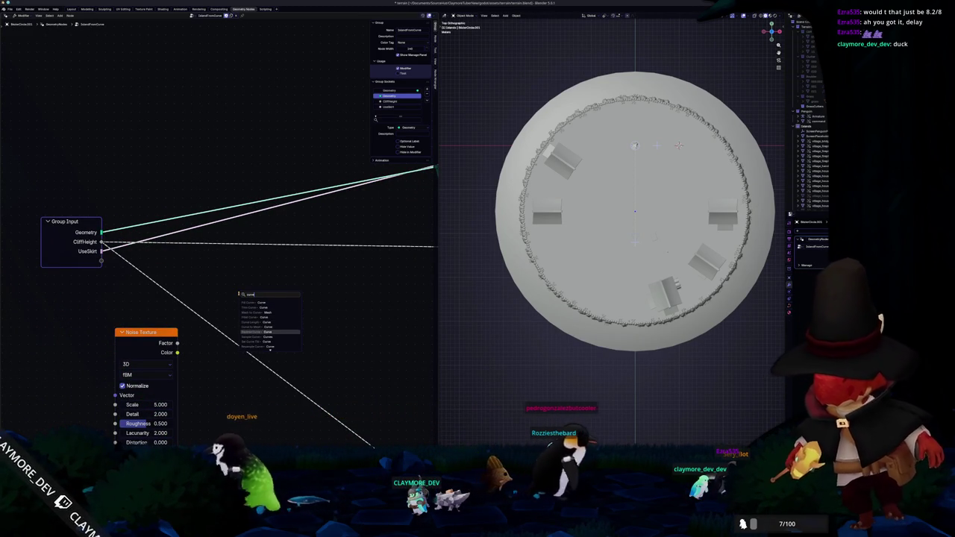
{"action": "key", "text": "Return"}
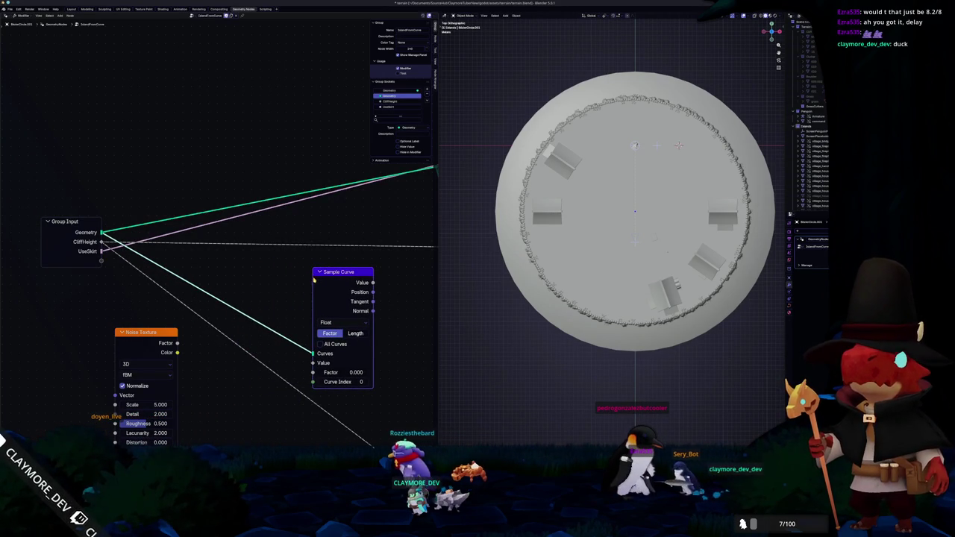
{"action": "middle_click_drag", "start_coordinate": [316, 291], "coordinate": [202, 306]}
{"action": "scroll", "coordinate": [202, 306], "scroll_direction": "down", "scroll_amount": 2}
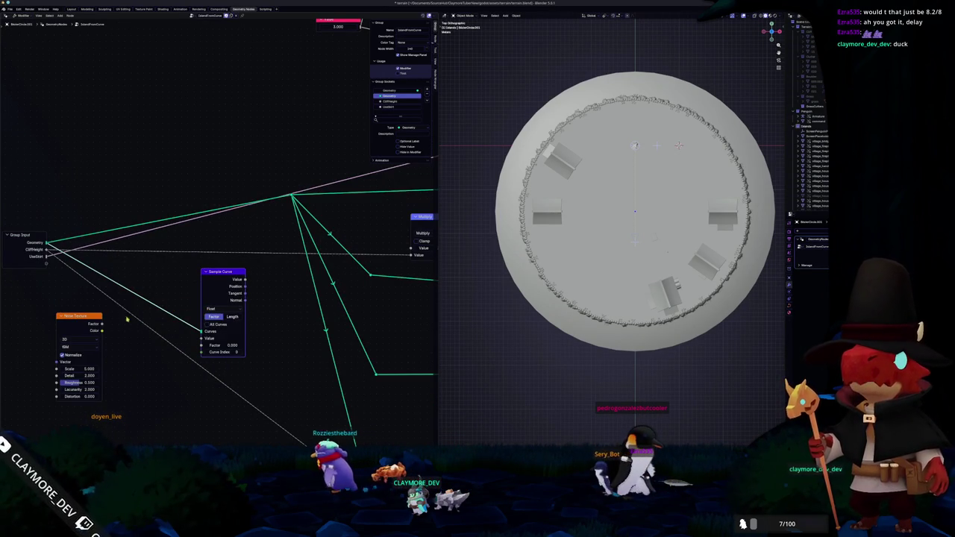
{"action": "left_click_drag", "start_coordinate": [234, 276], "coordinate": [49, 340]}
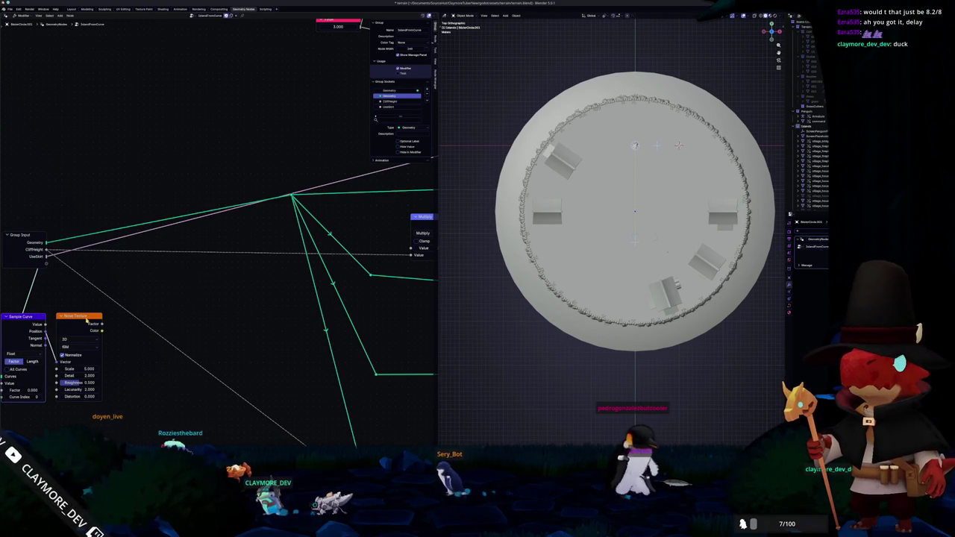
Step: Preview Noise Texture through a Viewer node, set its Scale to 1, and move the Viewer right
{"action": "left_click", "coordinate": [87, 319], "text": "ctrl+shift"}
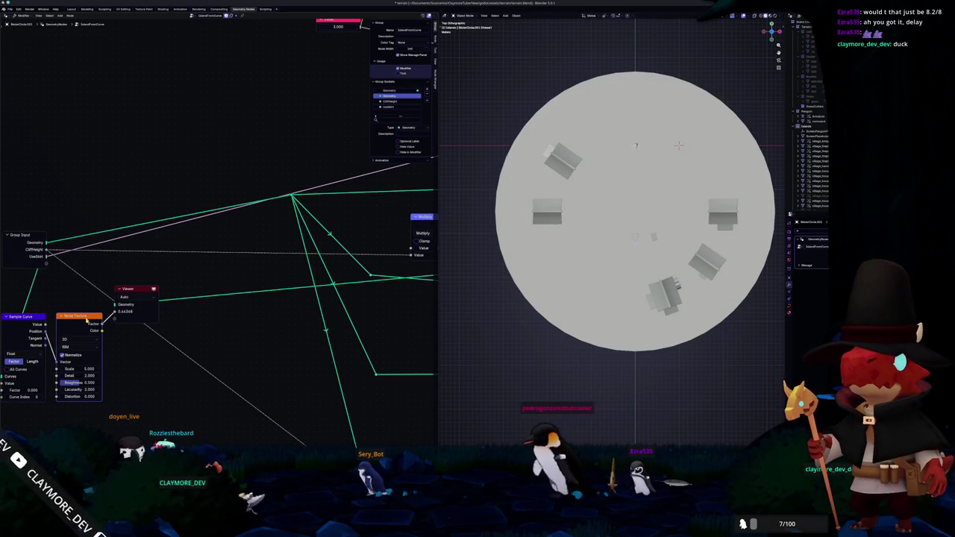
{"action": "middle_click_drag", "start_coordinate": [87, 319], "coordinate": [110, 308]}
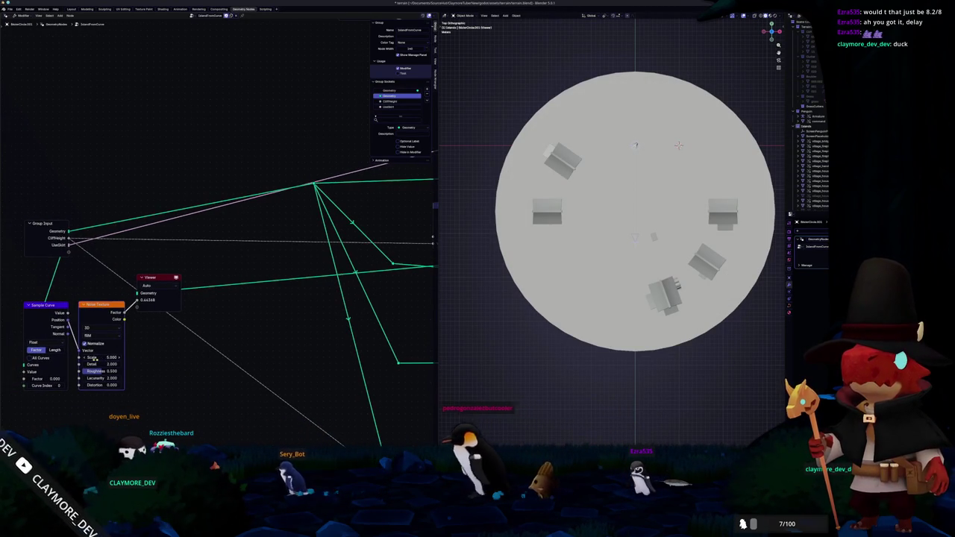
{"action": "left_click_drag", "start_coordinate": [101, 358], "coordinate": [100, 358]}
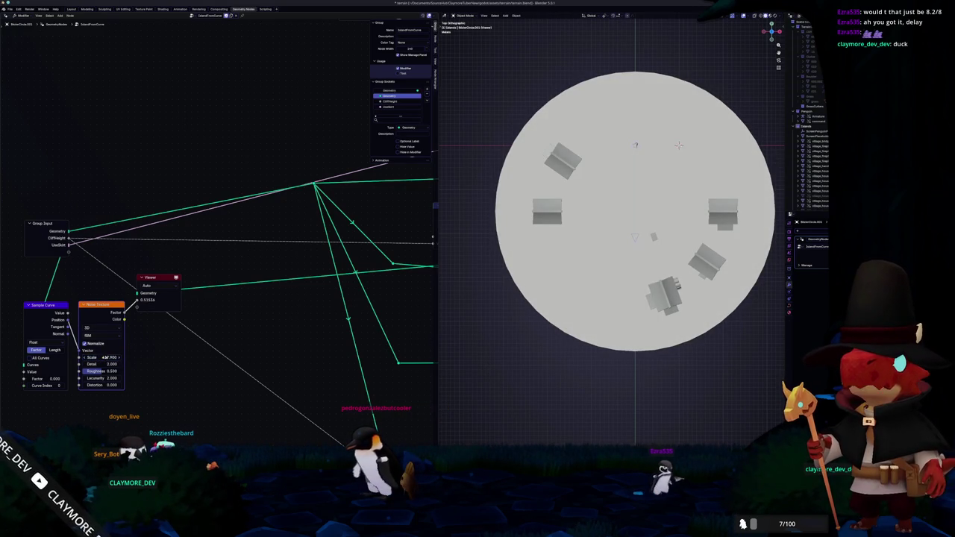
{"action": "scroll", "coordinate": [151, 363], "scroll_direction": "up", "scroll_amount": 2}
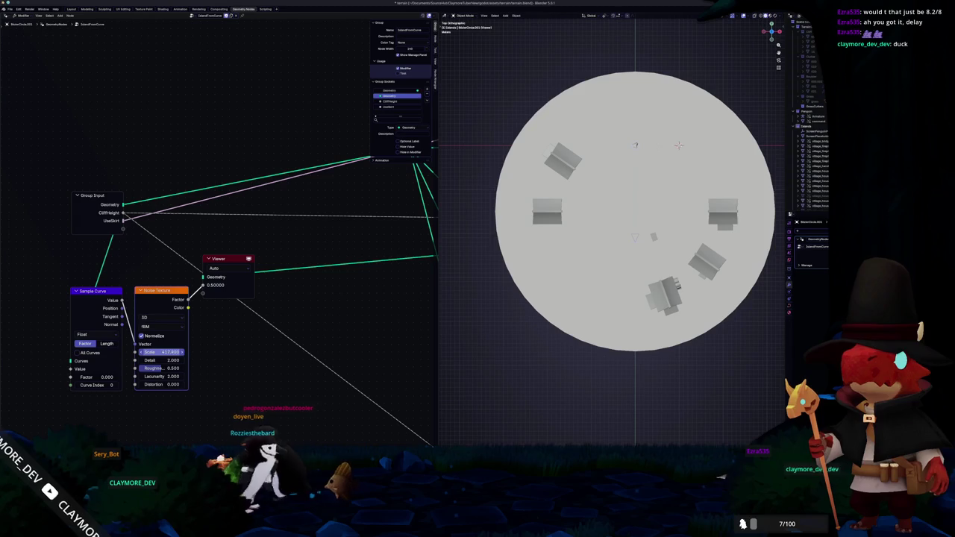
{"action": "left_click_drag", "start_coordinate": [161, 351], "coordinate": [162, 355]}
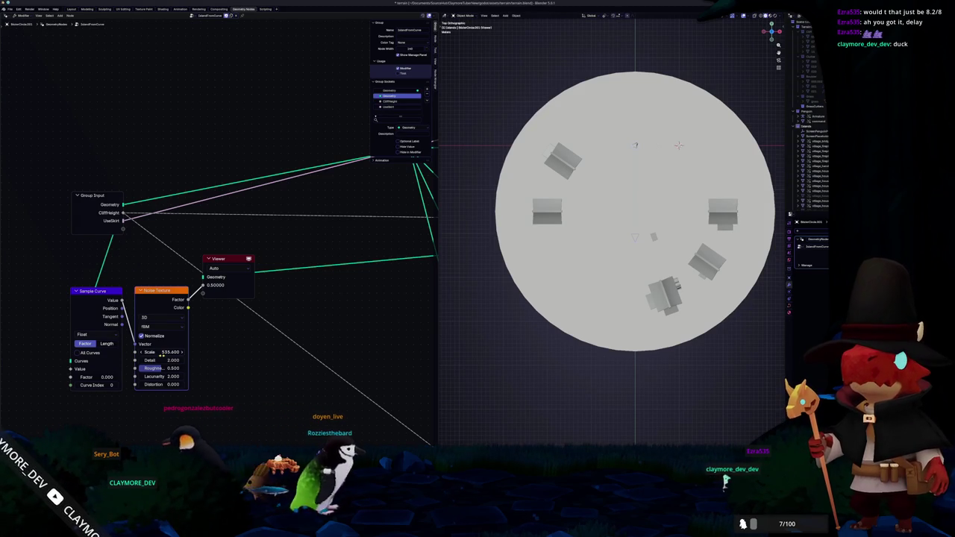
{"action": "left_click", "coordinate": [160, 353]}
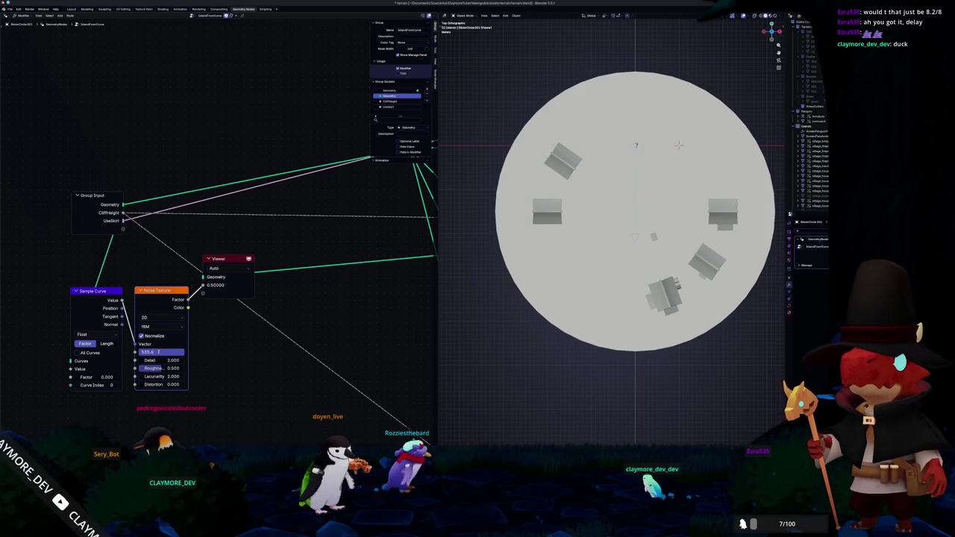
{"action": "type", "text": "1"}
{"action": "key", "text": "Return"}
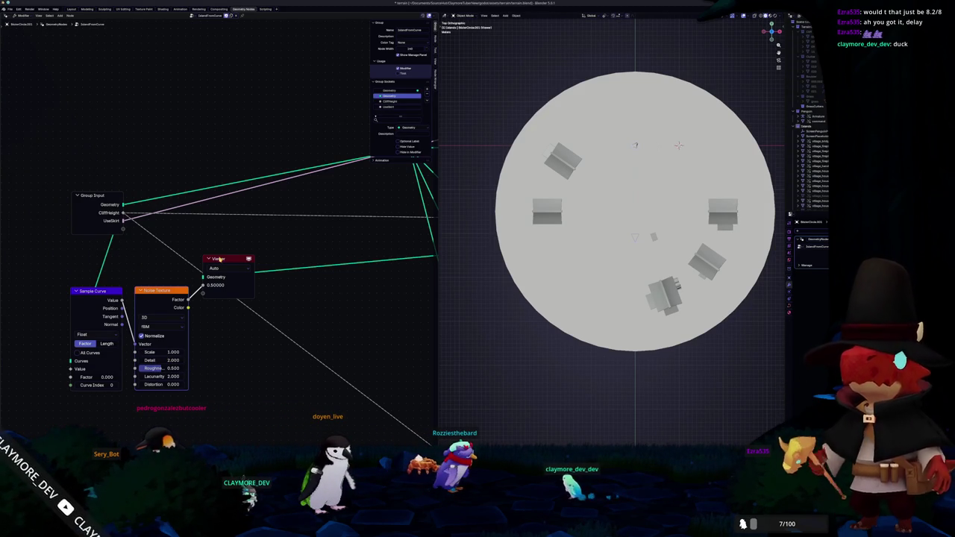
{"action": "left_click_drag", "start_coordinate": [219, 259], "coordinate": [323, 260]}
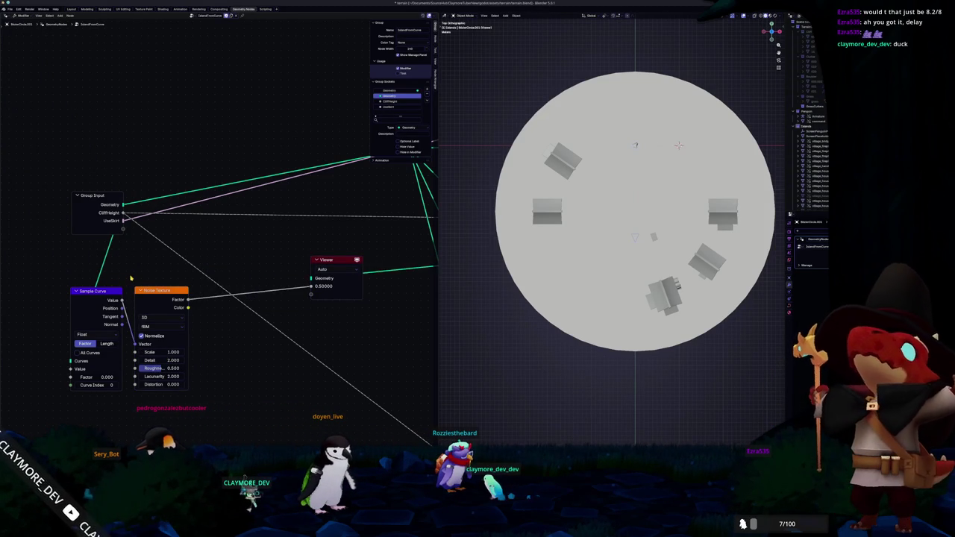
Step: Insert a Subdivide Curve node into the geometry link ahead of Sample Curve
{"action": "key", "text": "shift+a"}
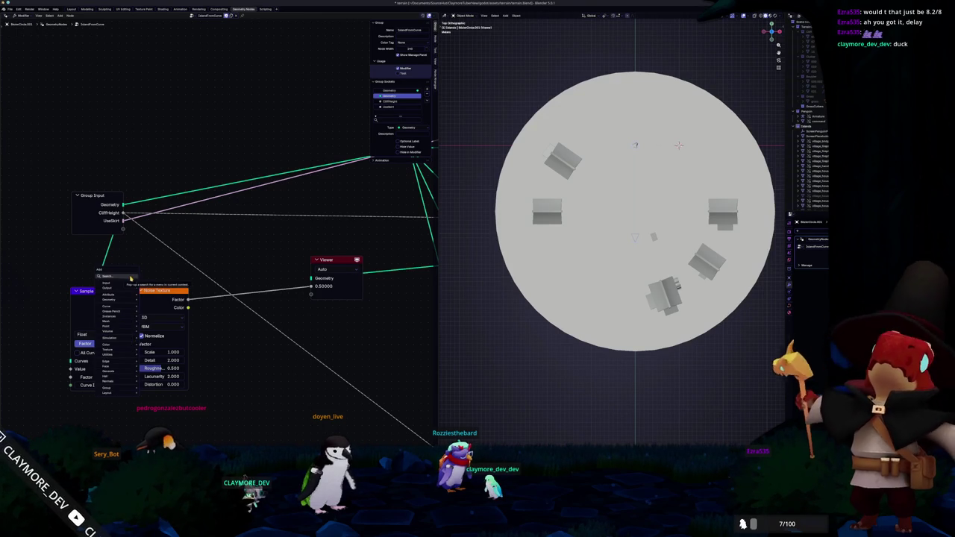
{"action": "type", "text": "s"}
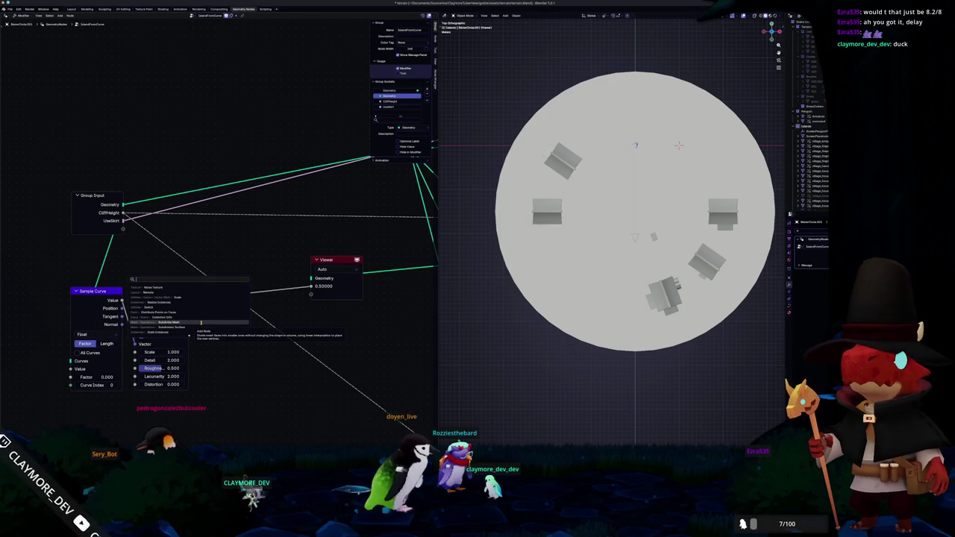
{"action": "type", "text": "curve"}
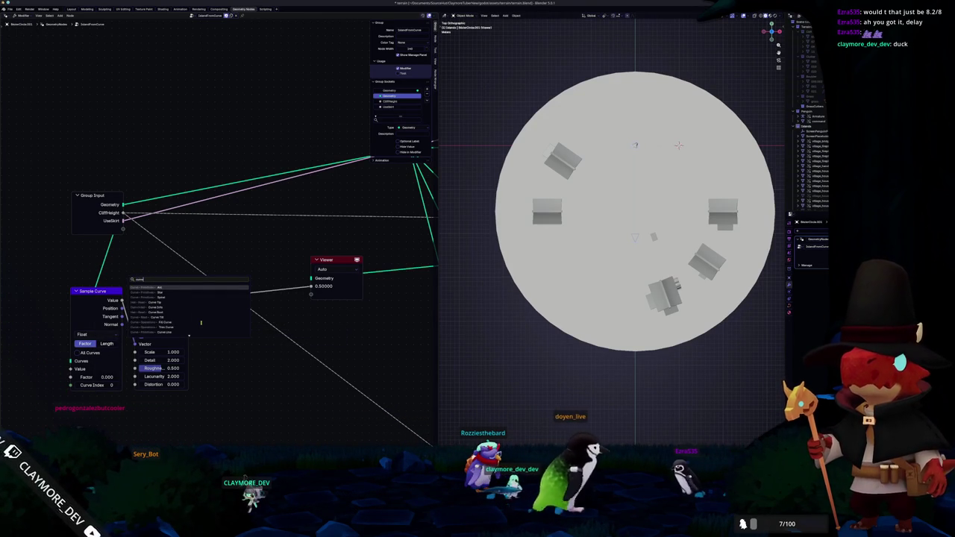
{"action": "type", "text": "subdiv"}
{"action": "key", "text": "Down"}
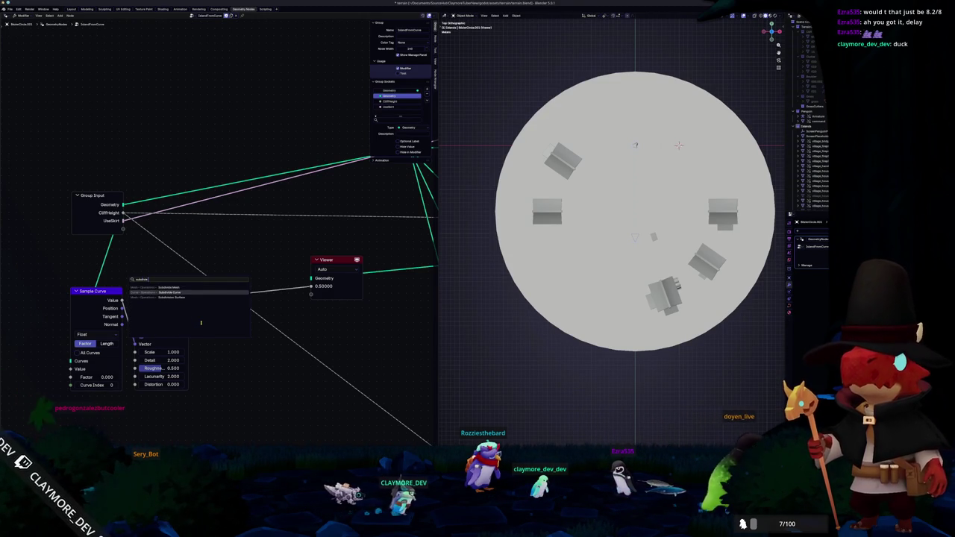
{"action": "key", "text": "Return"}
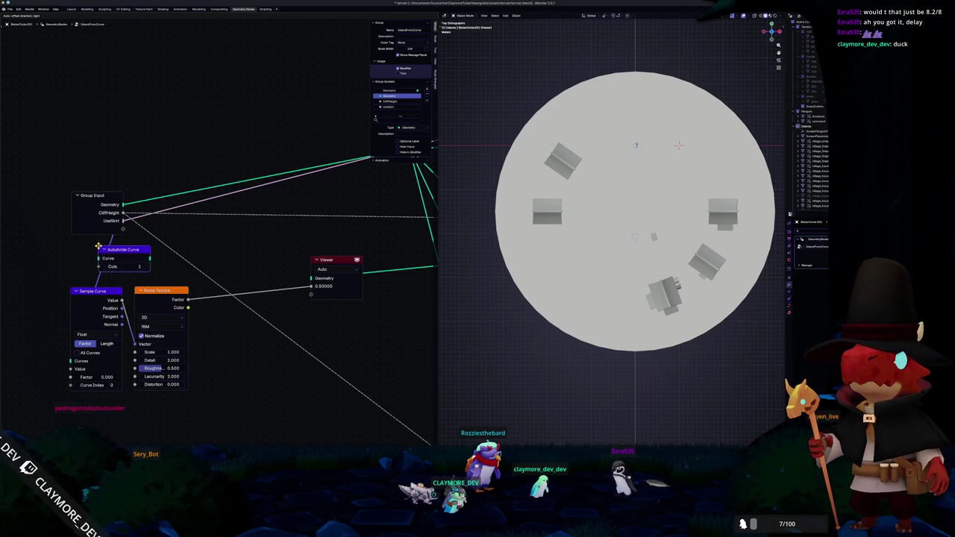
{"action": "left_click", "coordinate": [138, 247]}
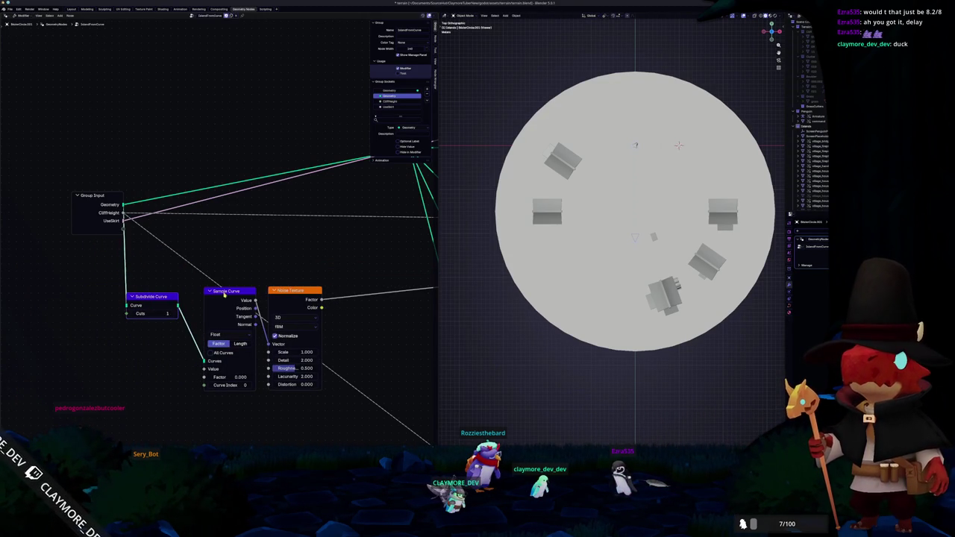
Step: Arrange Sample Curve and the Viewer beside it, then preview the Subdivide Curve output
{"action": "left_click_drag", "start_coordinate": [223, 294], "coordinate": [200, 306]}
{"action": "scroll", "coordinate": [274, 298], "scroll_direction": "down", "scroll_amount": 2}
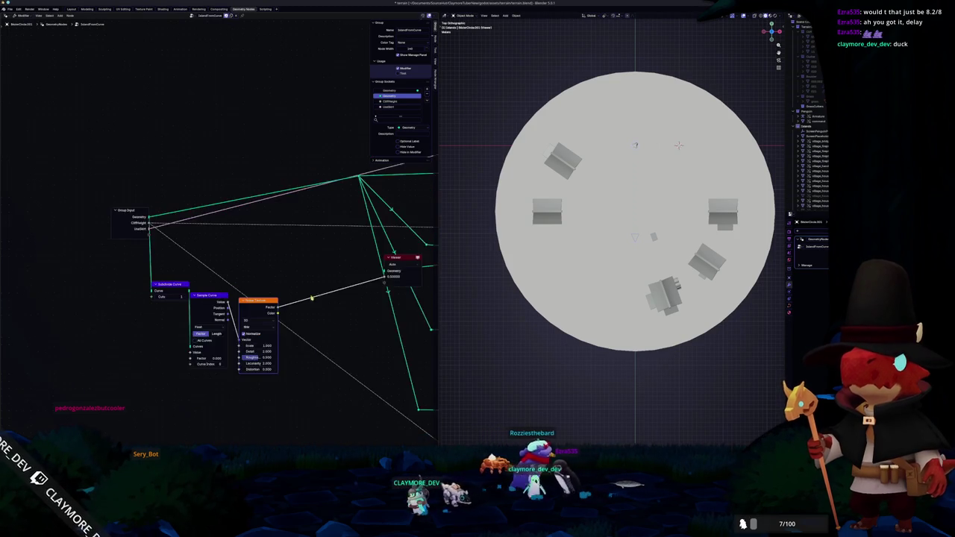
{"action": "middle_click_drag", "start_coordinate": [302, 298], "coordinate": [234, 309]}
{"action": "left_click_drag", "start_coordinate": [342, 274], "coordinate": [236, 269]}
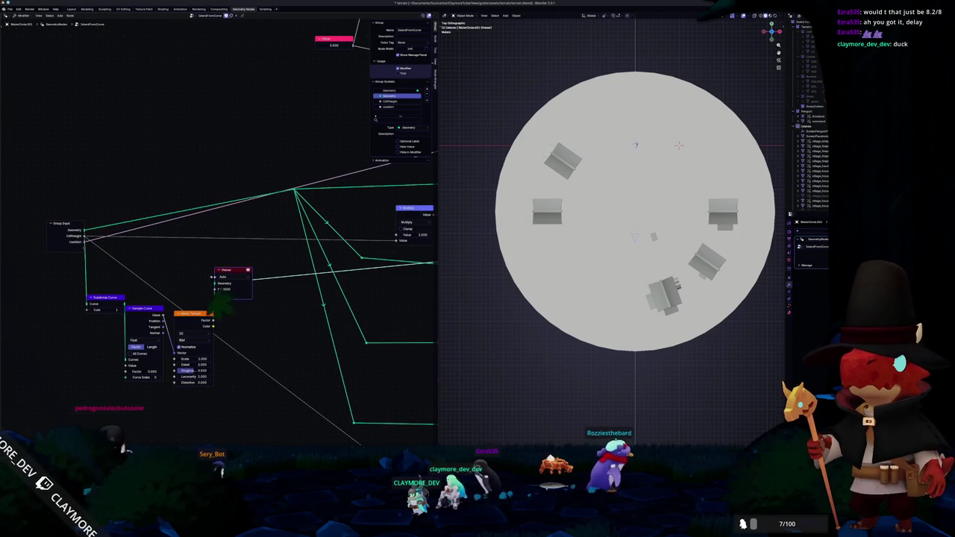
{"action": "scroll", "coordinate": [222, 277], "scroll_direction": "down", "scroll_amount": 2}
{"action": "scroll", "coordinate": [239, 275], "scroll_direction": "up", "scroll_amount": 1}
{"action": "scroll", "coordinate": [261, 272], "scroll_direction": "up", "scroll_amount": 1}
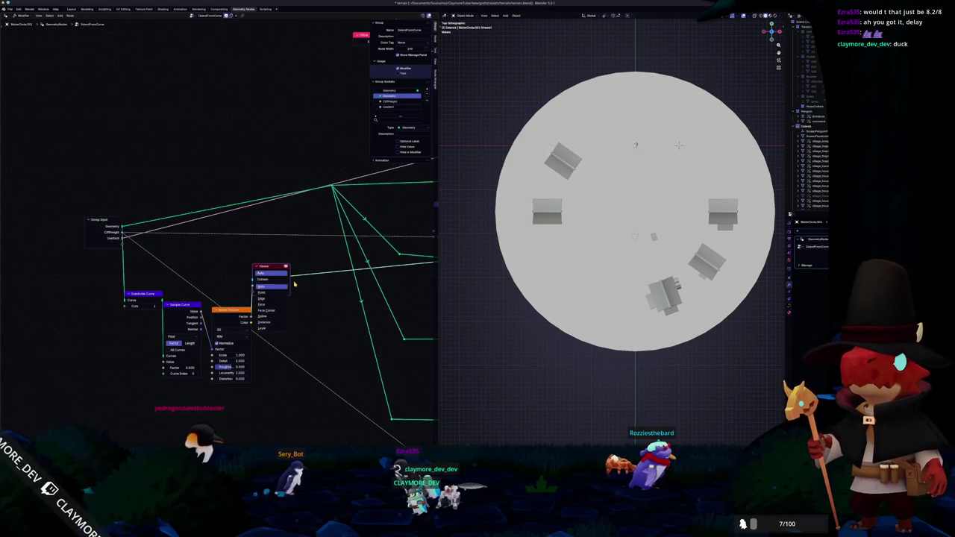
{"action": "mouse_move", "coordinate": [266, 271]}
{"action": "left_mouse_down"}
{"action": "mouse_move", "coordinate": [304, 298]}
{"action": "mouse_move", "coordinate": [273, 277]}
{"action": "mouse_move", "coordinate": [284, 274]}
{"action": "mouse_move", "coordinate": [251, 281]}
{"action": "left_mouse_up"}
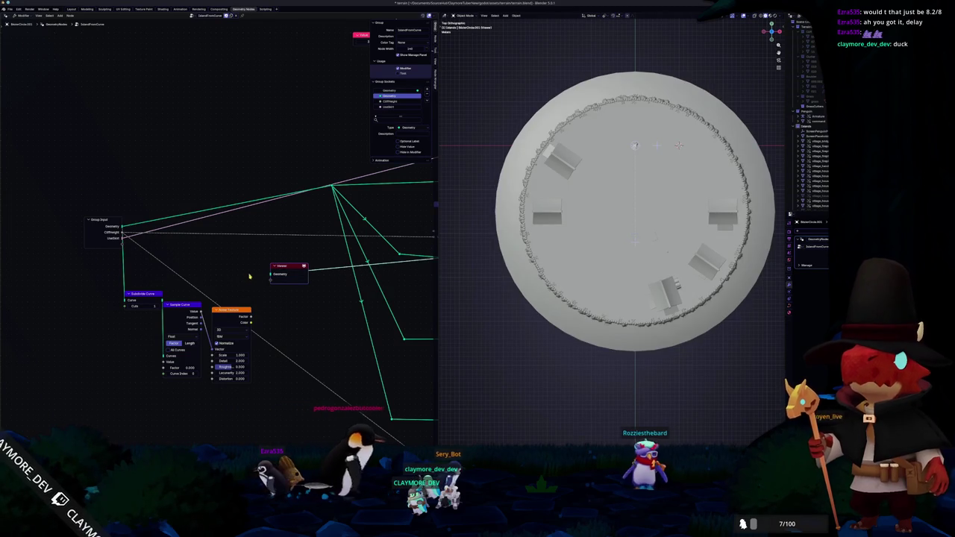
{"action": "scroll", "coordinate": [214, 253], "scroll_direction": "up", "scroll_amount": 2}
{"action": "left_click", "coordinate": [115, 310], "text": "ctrl+shift"}
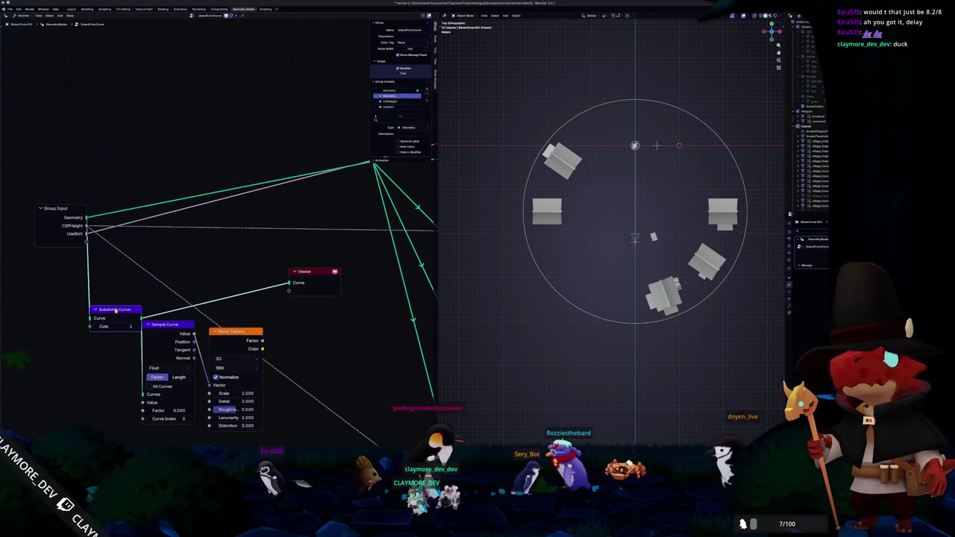
Step: Preview the Sample Curve value output and move the Subdivide Curve node aside
{"action": "left_click", "coordinate": [196, 326], "text": "ctrl+shift"}
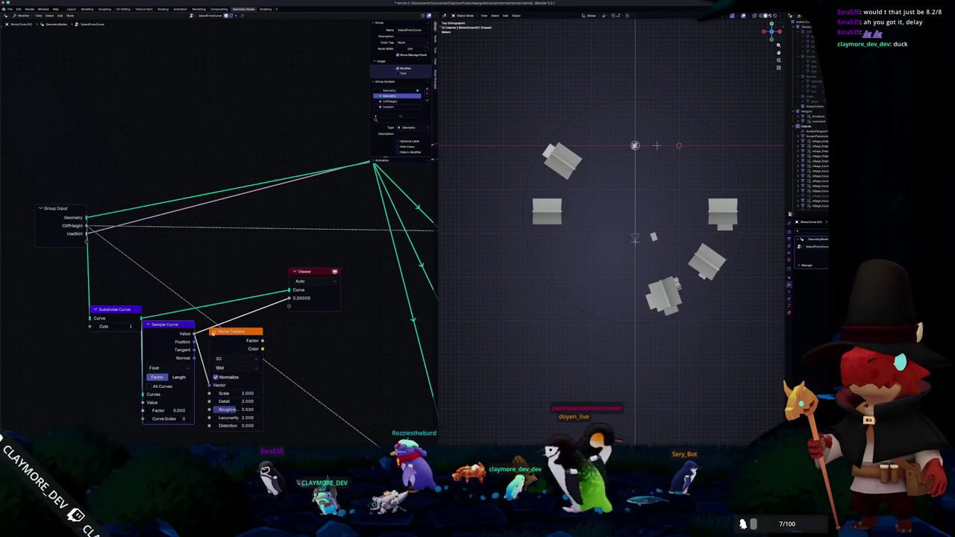
{"action": "left_click_drag", "start_coordinate": [168, 324], "coordinate": [170, 336]}
{"action": "left_click_drag", "start_coordinate": [112, 309], "coordinate": [84, 319]}
Step: Browse the add-node search near Resample Curve without adding anything, then switch to the browser
{"action": "key", "text": "shift+a"}
{"action": "type", "text": "s"}
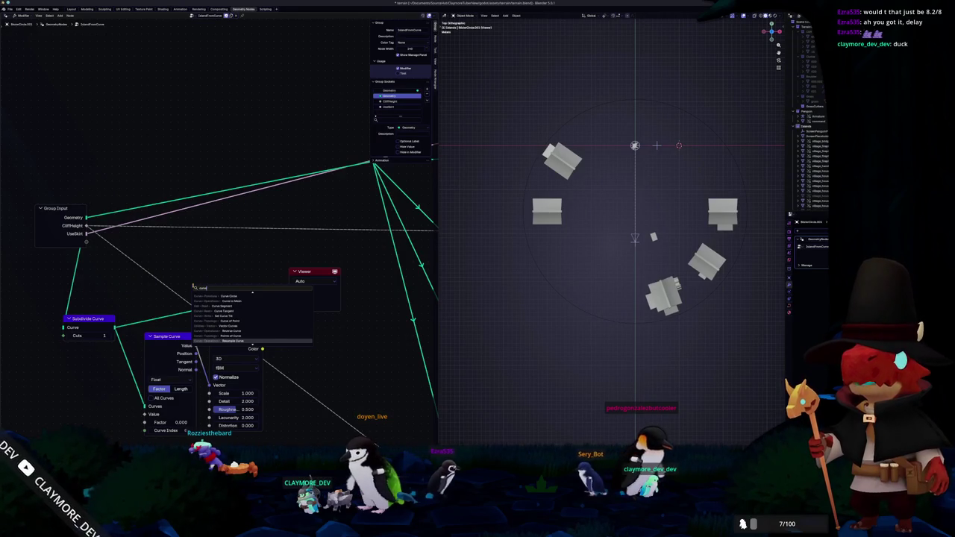
{"action": "key", "text": "Up"}
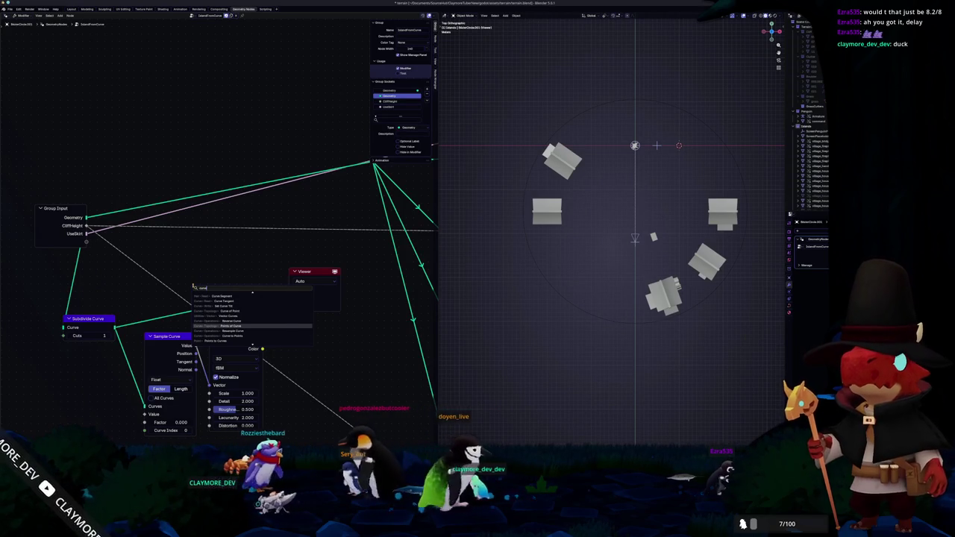
{"action": "key", "text": "Return"}
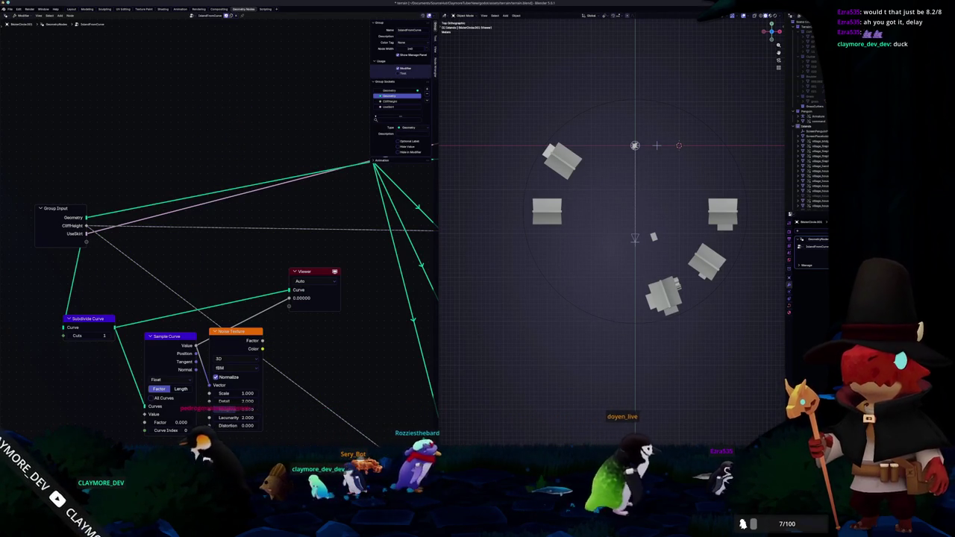
{"action": "key", "text": "alt+Tab"}
Step: Search Google for 'blender geometry nodes how to change position of curve vertices'
{"action": "triple_click", "coordinate": [374, 161]}
{"action": "type", "text": "bl"}
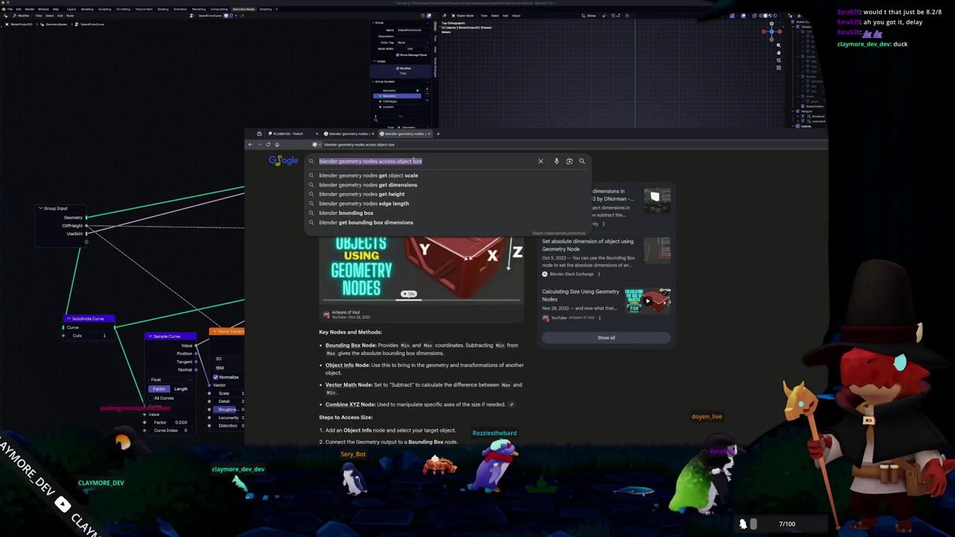
{"action": "type", "text": "ender geometry "}
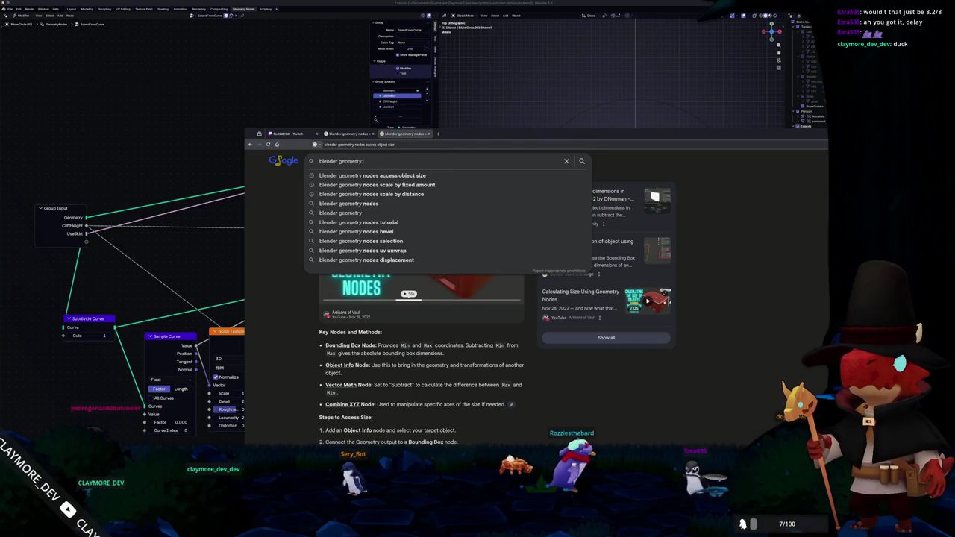
{"action": "type", "text": "nodes how to "}
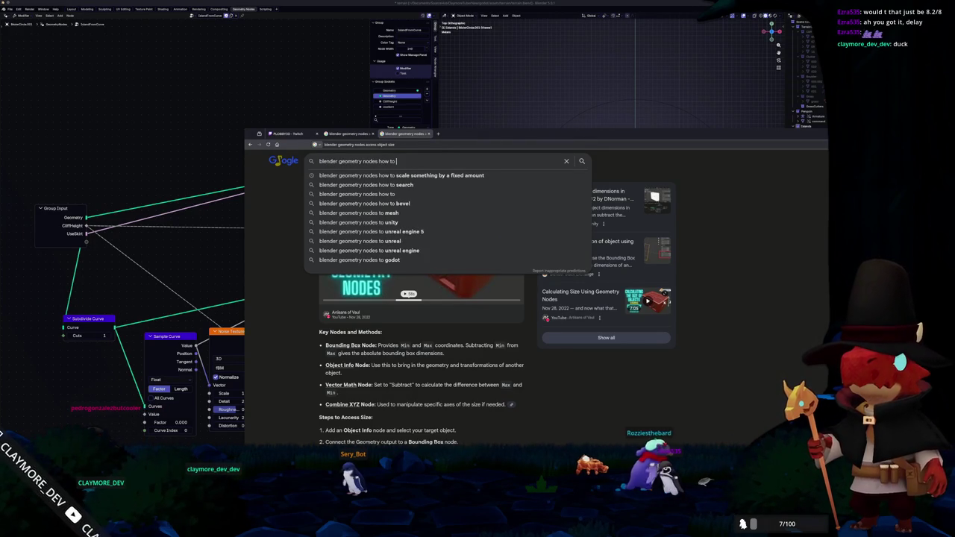
{"action": "type", "text": "change position of curve vertices"}
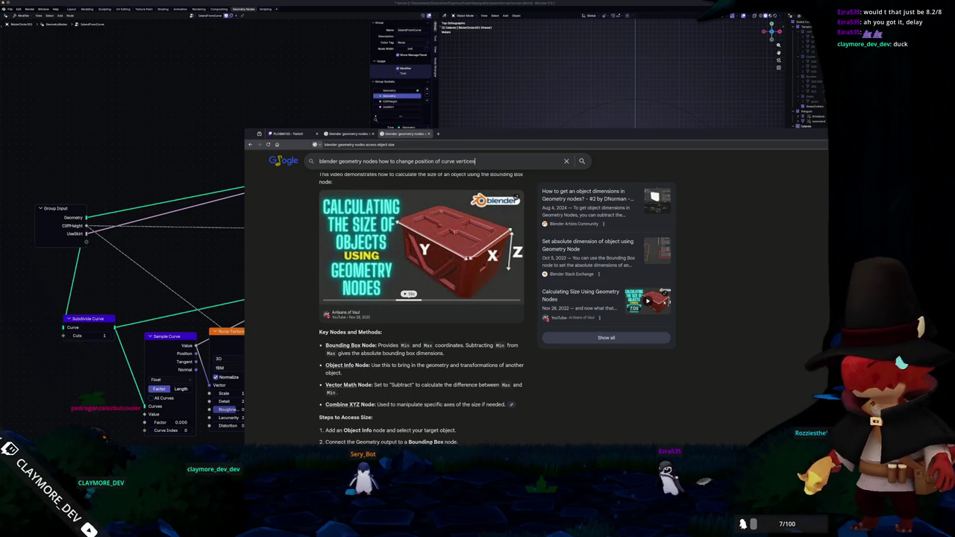
{"action": "key", "text": "Return"}
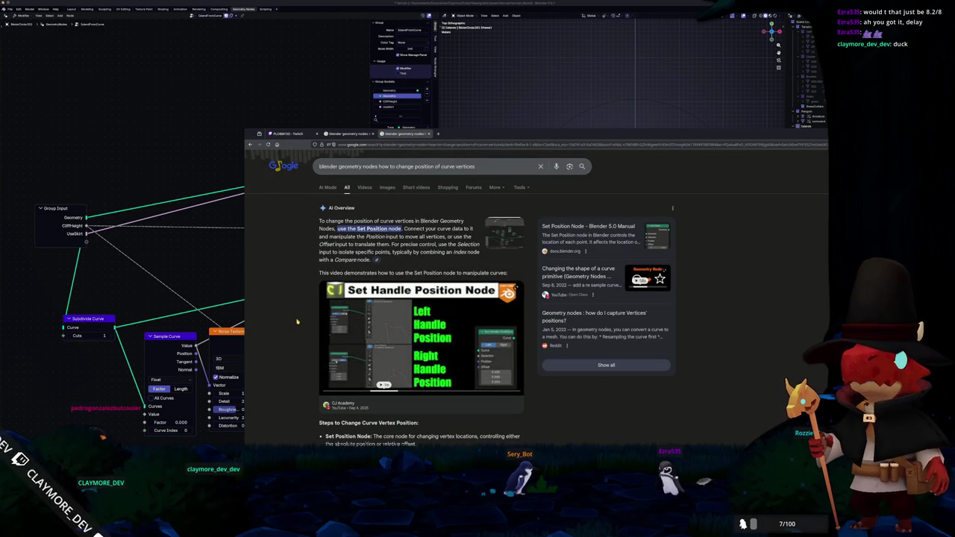
{"action": "scroll", "coordinate": [296, 322], "scroll_direction": "down", "scroll_amount": 2}
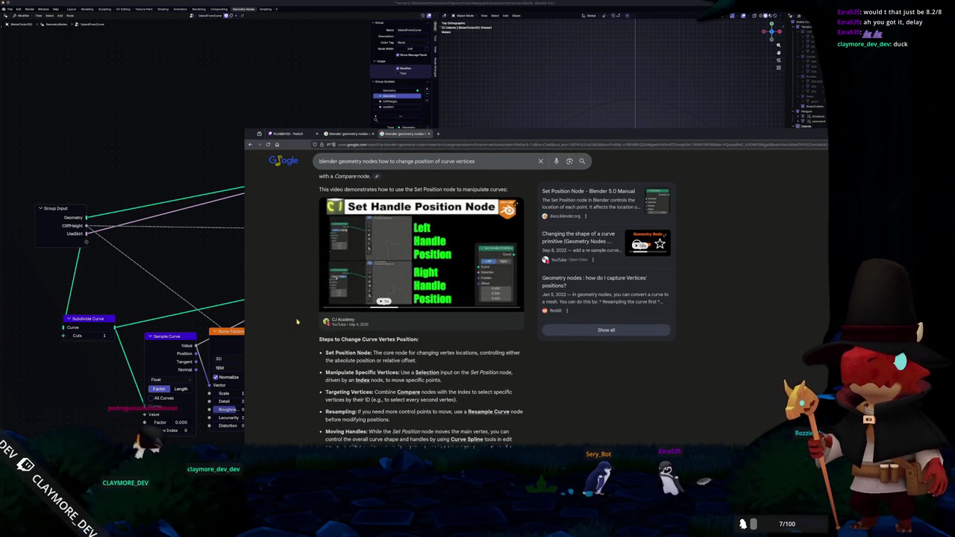
{"action": "scroll", "coordinate": [296, 322], "scroll_direction": "down", "scroll_amount": 2}
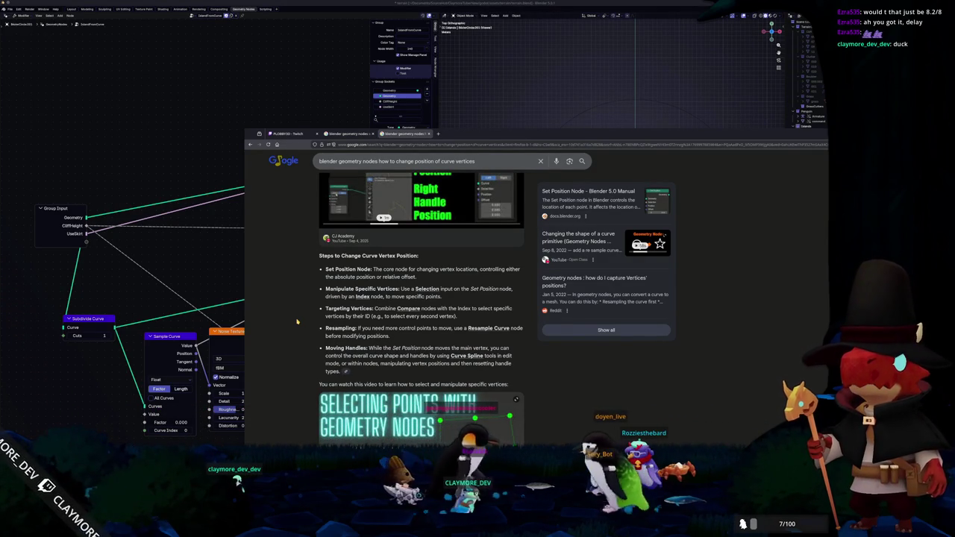
{"action": "scroll", "coordinate": [295, 321], "scroll_direction": "down", "scroll_amount": 3}
{"action": "scroll", "coordinate": [300, 333], "scroll_direction": "down", "scroll_amount": 1}
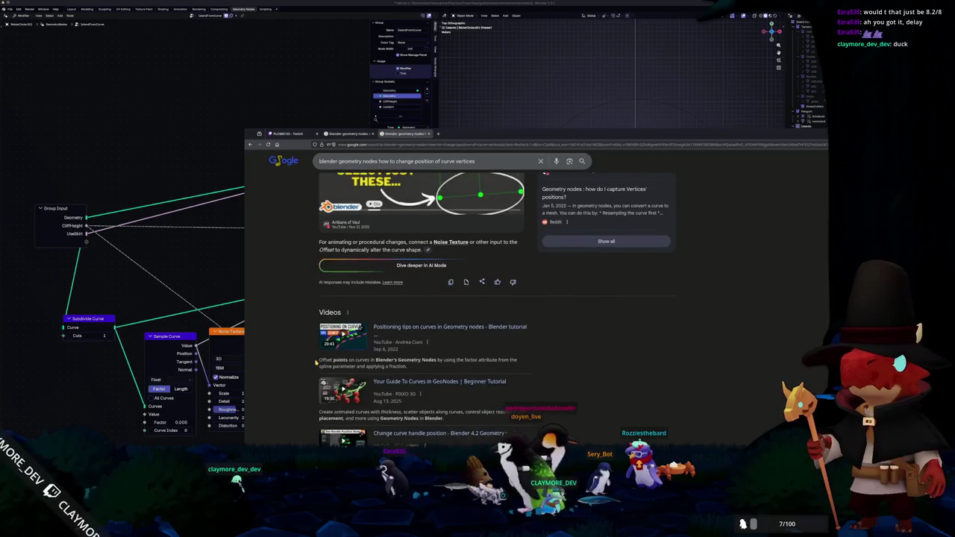
{"action": "scroll", "coordinate": [306, 347], "scroll_direction": "down", "scroll_amount": 2}
{"action": "scroll", "coordinate": [310, 355], "scroll_direction": "down", "scroll_amount": 2}
{"action": "scroll", "coordinate": [329, 380], "scroll_direction": "down", "scroll_amount": 1}
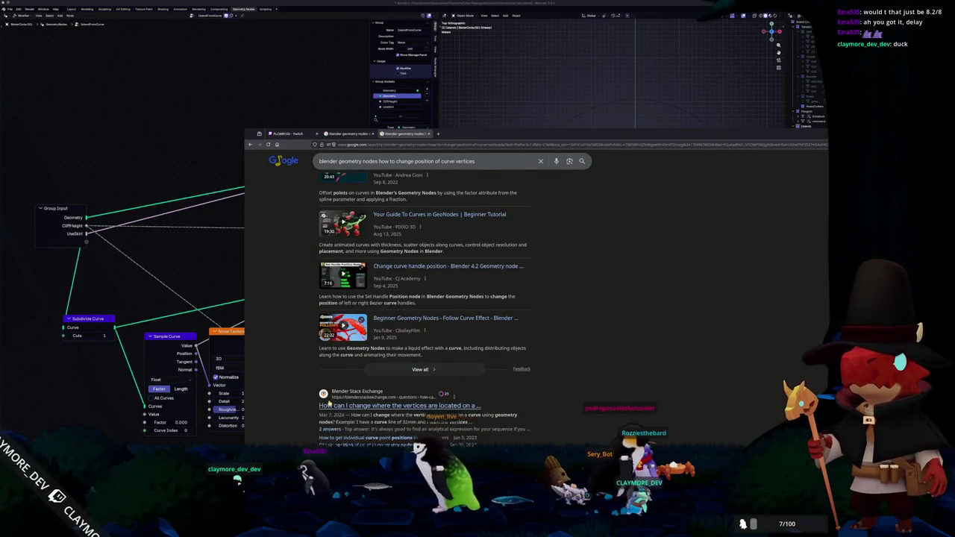
Step: Open the Stack Exchange question and view its answer's node-graph image full size
{"action": "left_click", "coordinate": [345, 405]}
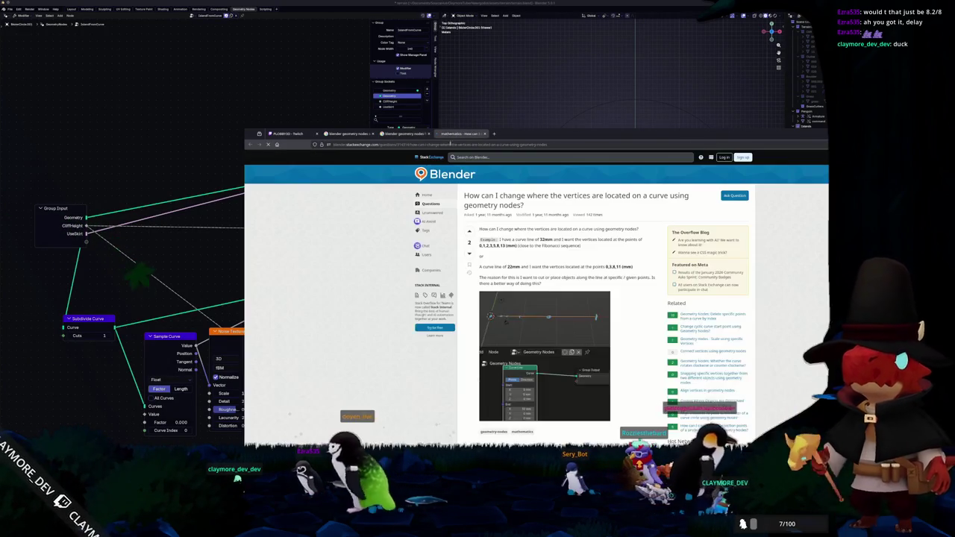
{"action": "scroll", "coordinate": [470, 325], "scroll_direction": "down", "scroll_amount": 1}
{"action": "scroll", "coordinate": [493, 333], "scroll_direction": "down", "scroll_amount": 2}
{"action": "scroll", "coordinate": [515, 339], "scroll_direction": "down", "scroll_amount": 1}
{"action": "scroll", "coordinate": [533, 349], "scroll_direction": "down", "scroll_amount": 1}
{"action": "left_click", "coordinate": [532, 349]}
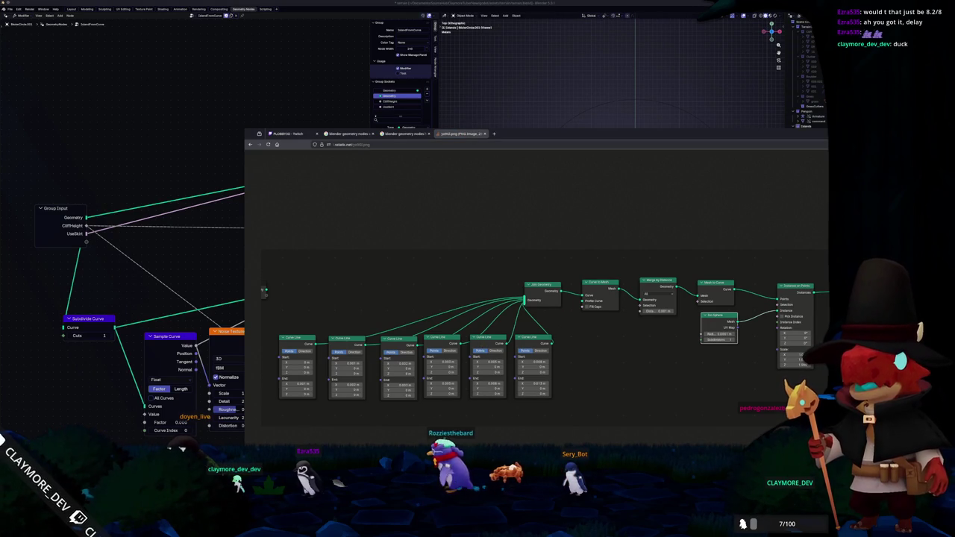
{"action": "middle_click", "coordinate": [464, 134]}
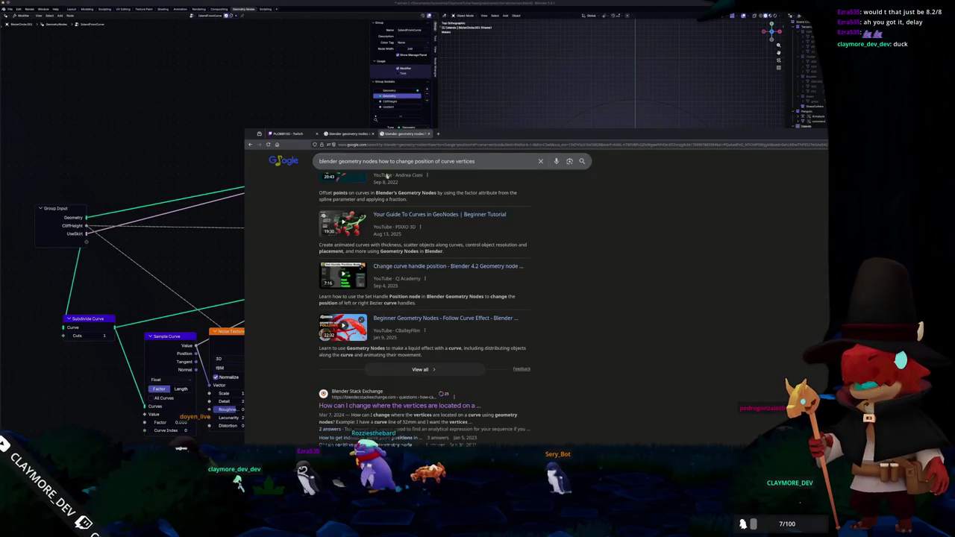
{"action": "scroll", "coordinate": [418, 313], "scroll_direction": "down", "scroll_amount": 2}
{"action": "scroll", "coordinate": [371, 328], "scroll_direction": "down", "scroll_amount": 2}
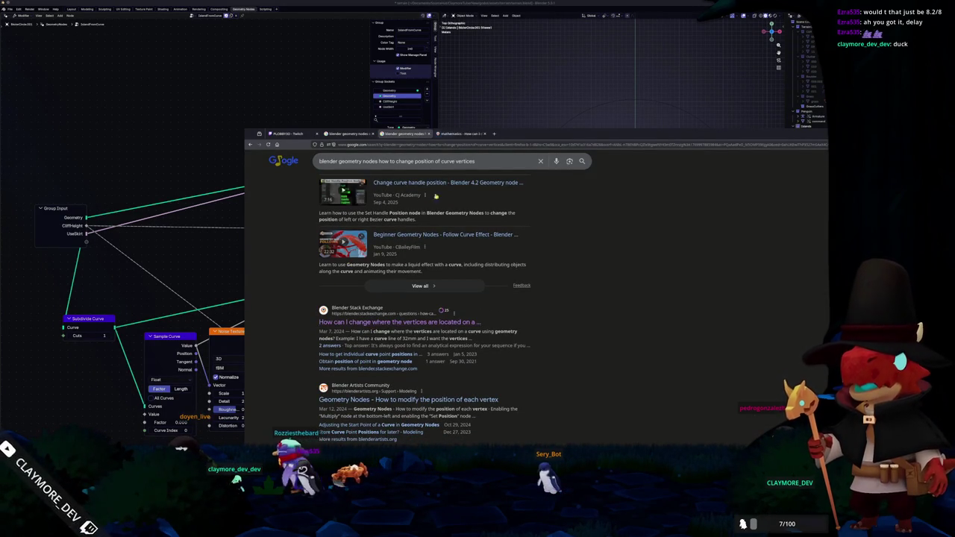
Step: Read through the remaining Stack Exchange answers and return to the Google results
{"action": "left_click", "coordinate": [459, 133]}
{"action": "scroll", "coordinate": [477, 314], "scroll_direction": "down", "scroll_amount": 3}
{"action": "scroll", "coordinate": [483, 326], "scroll_direction": "down", "scroll_amount": 2}
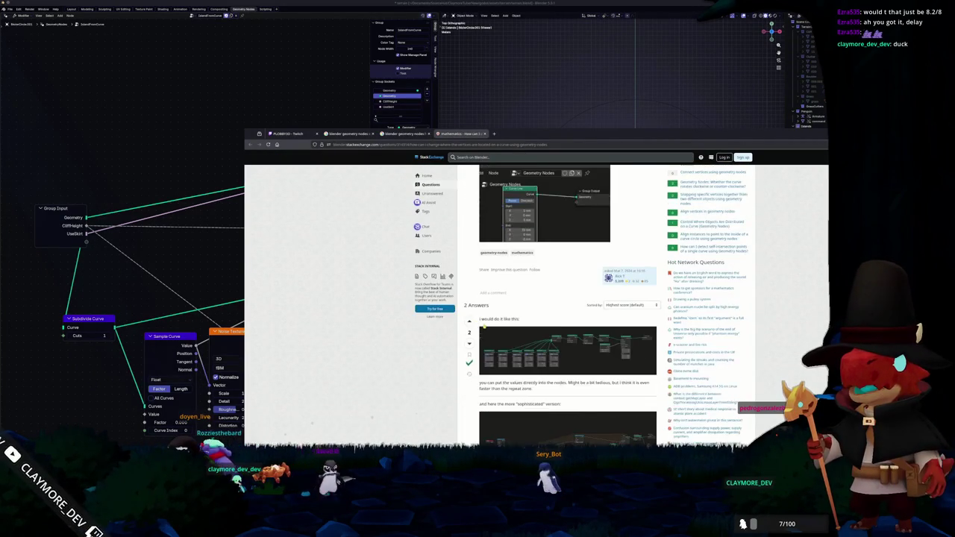
{"action": "scroll", "coordinate": [465, 341], "scroll_direction": "down", "scroll_amount": 2}
{"action": "scroll", "coordinate": [465, 341], "scroll_direction": "down", "scroll_amount": 1}
{"action": "scroll", "coordinate": [464, 342], "scroll_direction": "down", "scroll_amount": 1}
{"action": "scroll", "coordinate": [464, 342], "scroll_direction": "down", "scroll_amount": 1}
{"action": "scroll", "coordinate": [465, 341], "scroll_direction": "down", "scroll_amount": 2}
{"action": "scroll", "coordinate": [464, 341], "scroll_direction": "down", "scroll_amount": 1}
{"action": "scroll", "coordinate": [466, 341], "scroll_direction": "down", "scroll_amount": 1}
{"action": "scroll", "coordinate": [469, 340], "scroll_direction": "down", "scroll_amount": 1}
{"action": "scroll", "coordinate": [468, 341], "scroll_direction": "down", "scroll_amount": 1}
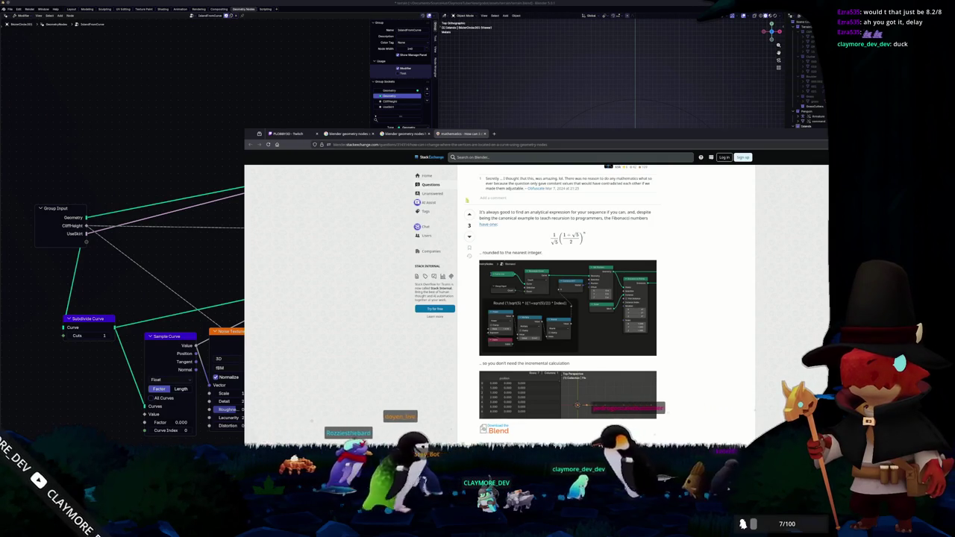
{"action": "key", "text": "alt+Left"}
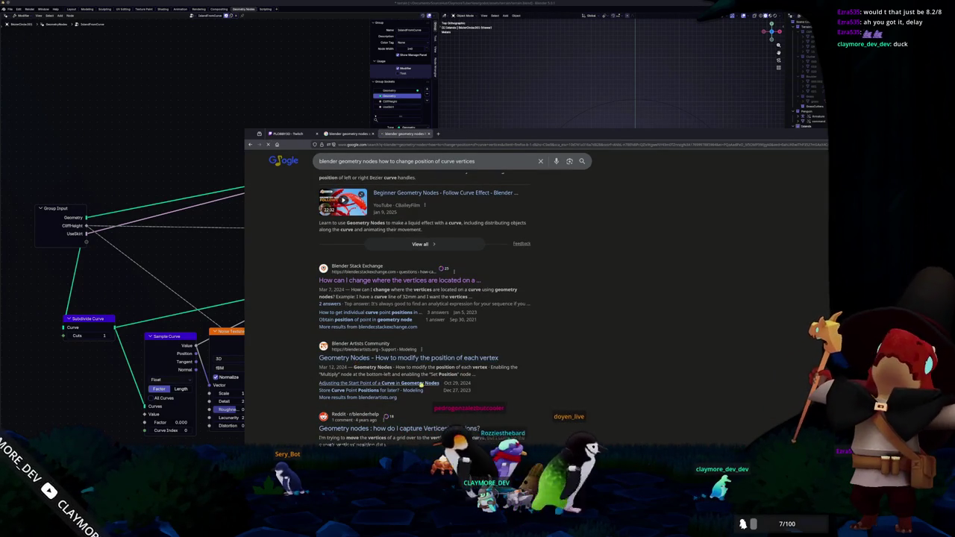
Step: Read the Blender Artists thread on vertex positions and enlarge its node-tree screenshot
{"action": "left_click", "coordinate": [386, 358]}
{"action": "scroll", "coordinate": [489, 368], "scroll_direction": "down", "scroll_amount": 1}
{"action": "scroll", "coordinate": [482, 365], "scroll_direction": "down", "scroll_amount": 3}
{"action": "scroll", "coordinate": [476, 361], "scroll_direction": "down", "scroll_amount": 3}
{"action": "scroll", "coordinate": [470, 358], "scroll_direction": "down", "scroll_amount": 2}
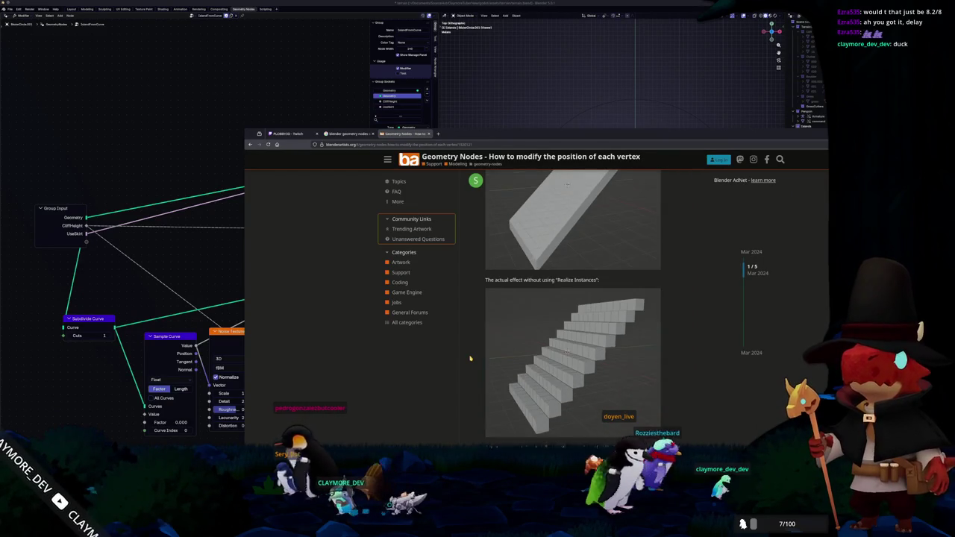
{"action": "scroll", "coordinate": [478, 359], "scroll_direction": "down", "scroll_amount": 2}
{"action": "scroll", "coordinate": [493, 360], "scroll_direction": "down", "scroll_amount": 2}
{"action": "scroll", "coordinate": [514, 361], "scroll_direction": "down", "scroll_amount": 1}
{"action": "scroll", "coordinate": [509, 365], "scroll_direction": "down", "scroll_amount": 2}
{"action": "scroll", "coordinate": [498, 371], "scroll_direction": "down", "scroll_amount": 2}
{"action": "scroll", "coordinate": [486, 379], "scroll_direction": "down", "scroll_amount": 2}
{"action": "scroll", "coordinate": [475, 388], "scroll_direction": "down", "scroll_amount": 2}
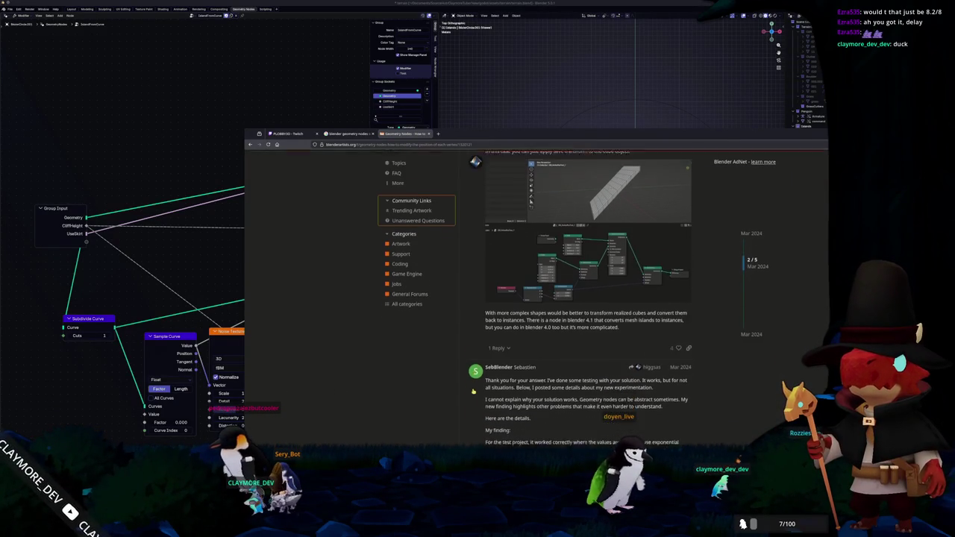
{"action": "scroll", "coordinate": [485, 373], "scroll_direction": "up", "scroll_amount": 1}
{"action": "scroll", "coordinate": [508, 351], "scroll_direction": "up", "scroll_amount": 1}
{"action": "left_click", "coordinate": [520, 336]}
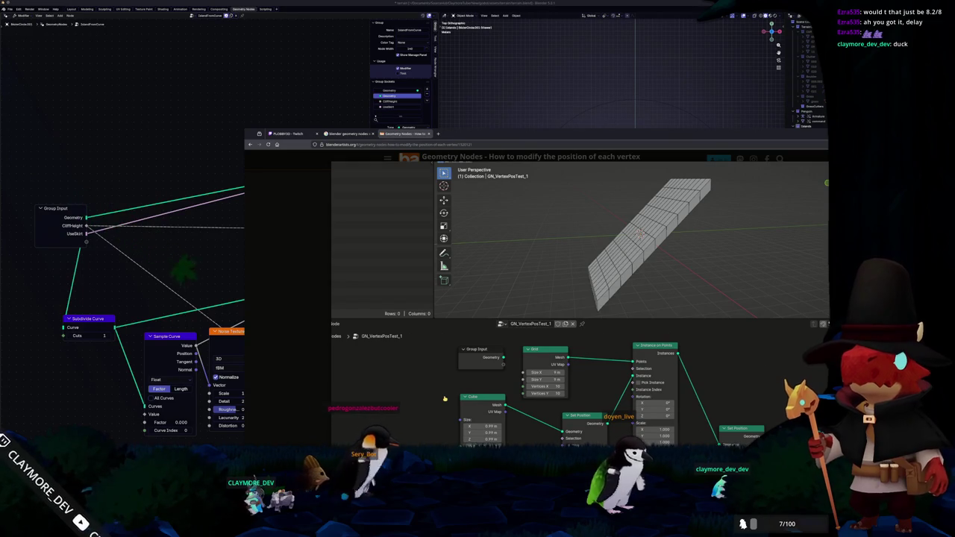
Step: Return to Blender's node editor and begin adding a new node
{"action": "left_click", "coordinate": [241, 375]}
{"action": "middle_click_drag", "start_coordinate": [225, 279], "coordinate": [234, 267]}
{"action": "key", "text": "shift+a"}
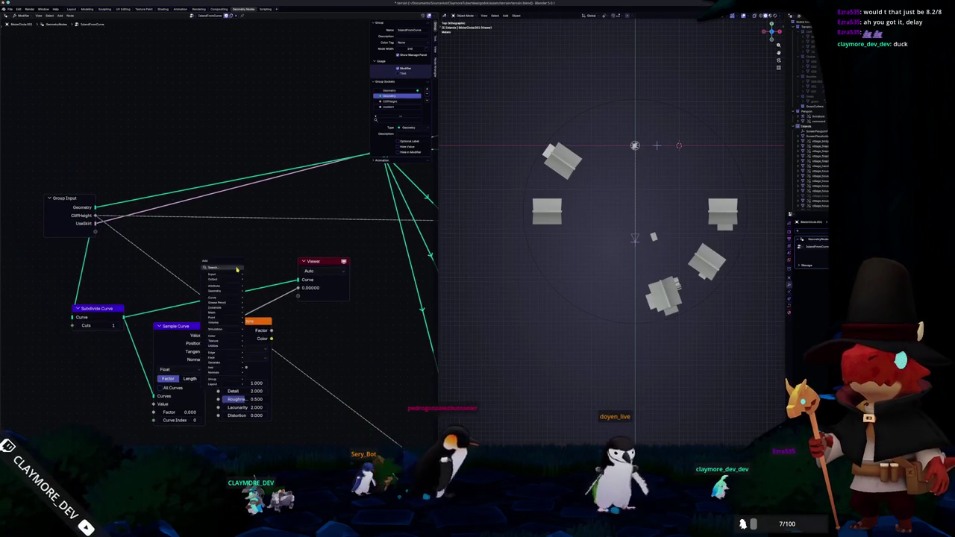
Step: Add a Set Position node between Group Input and Subdivide Curve
{"action": "type", "text": "se"}
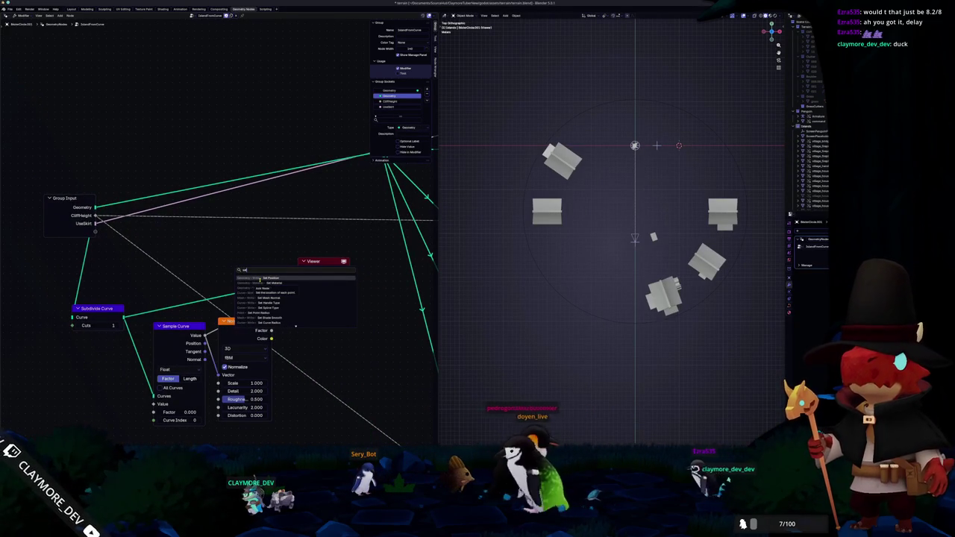
{"action": "key", "text": "Return"}
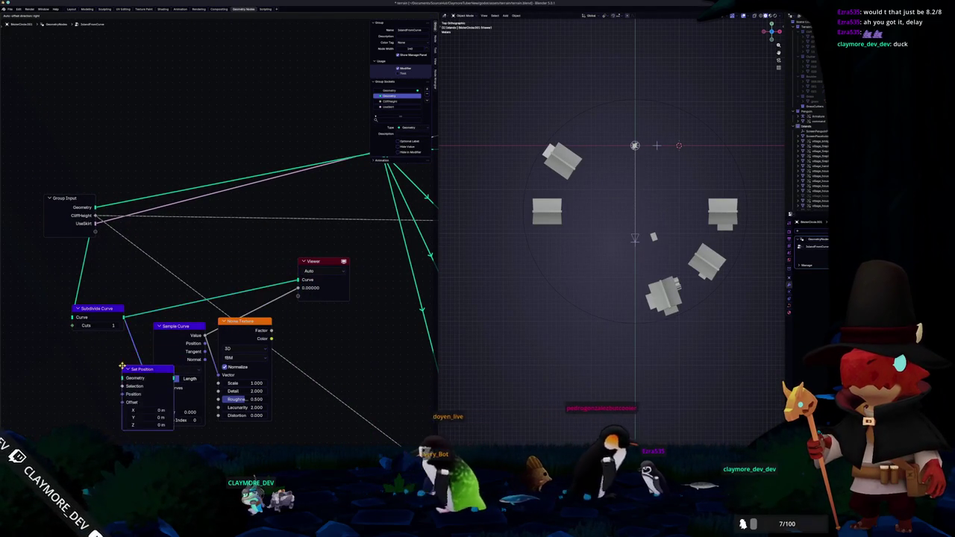
{"action": "left_click", "coordinate": [124, 287]}
{"action": "left_click_drag", "start_coordinate": [124, 287], "coordinate": [127, 315]}
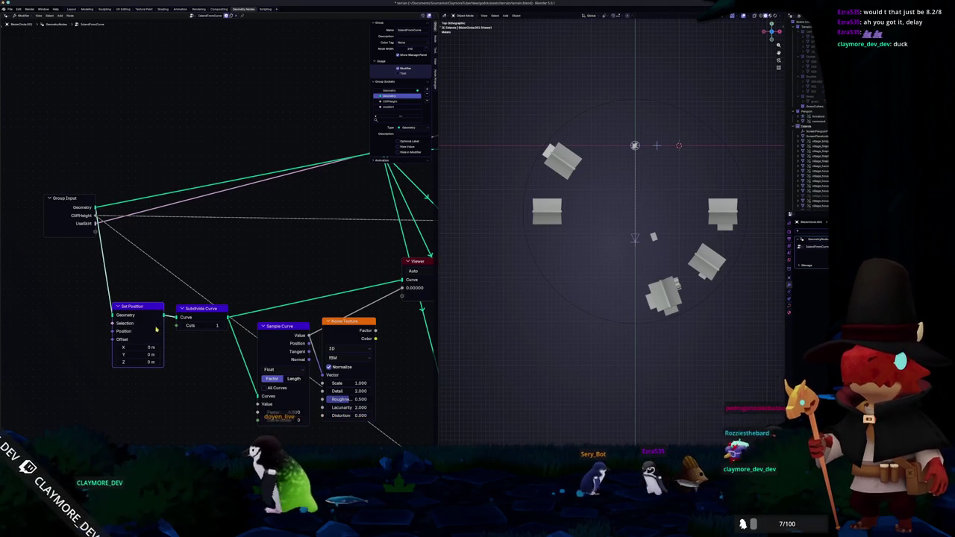
Step: Move Sample Curve and Noise Texture together to the lower left of the tree
{"action": "left_click_drag", "start_coordinate": [308, 329], "coordinate": [77, 372]}
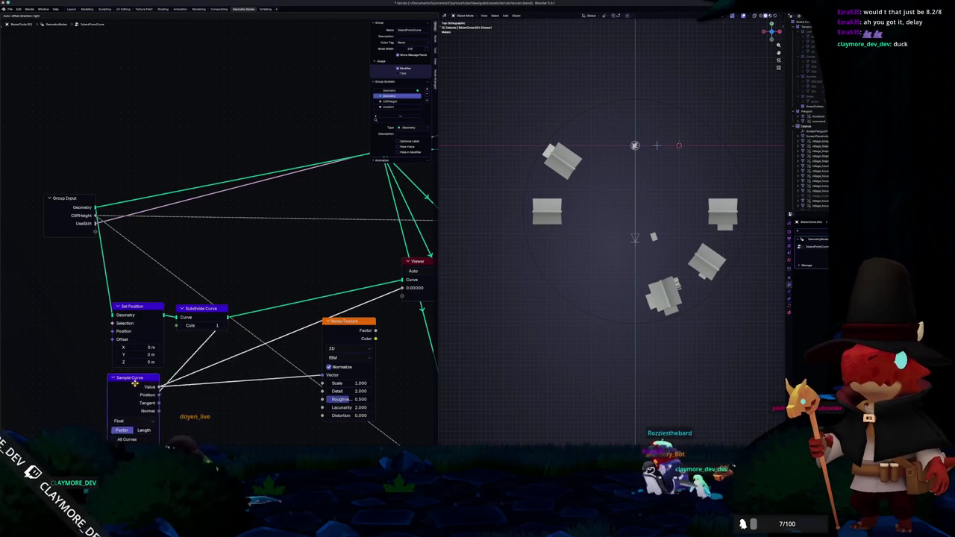
{"action": "left_click_drag", "start_coordinate": [322, 331], "coordinate": [32, 295]}
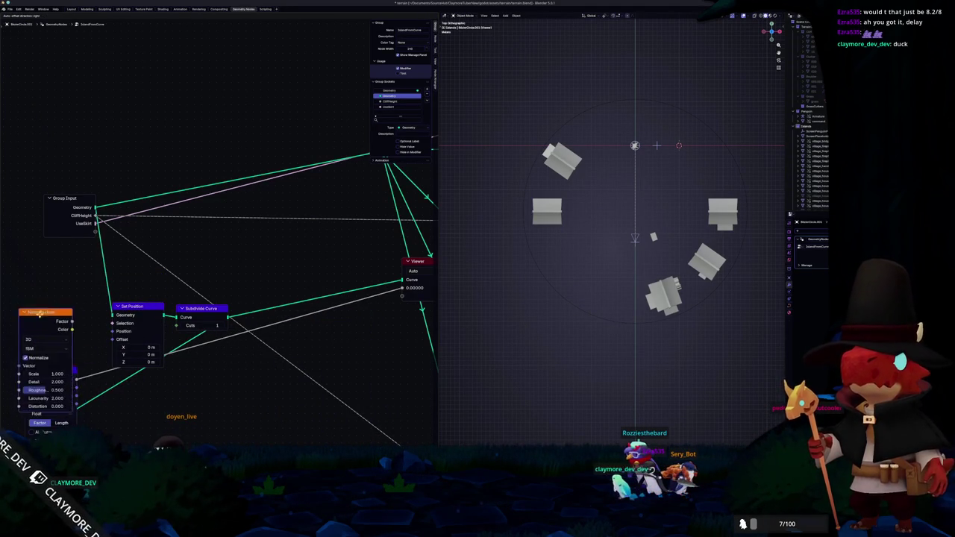
{"action": "middle_click_drag", "start_coordinate": [87, 362], "coordinate": [218, 324]}
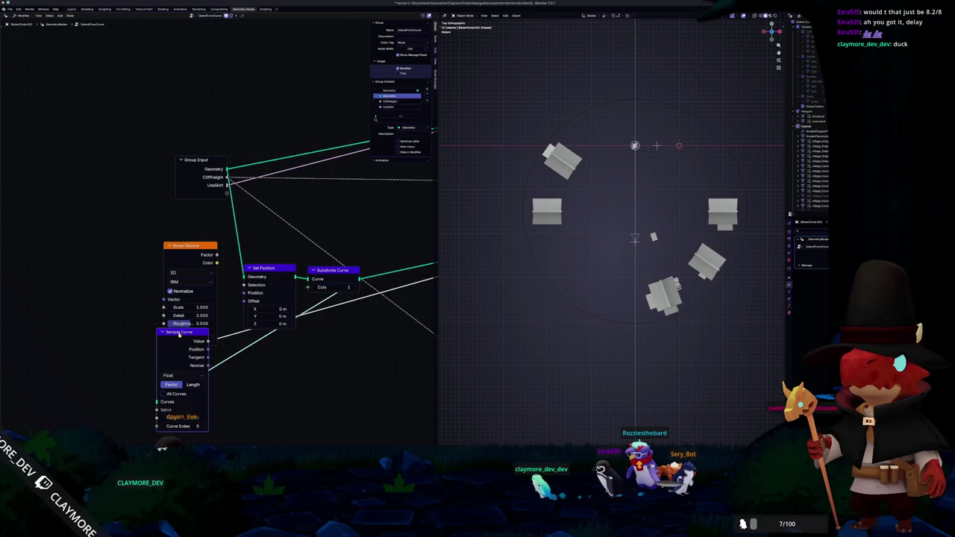
{"action": "left_click_drag", "start_coordinate": [178, 334], "coordinate": [46, 309]}
{"action": "left_click_drag", "start_coordinate": [187, 246], "coordinate": [121, 278]}
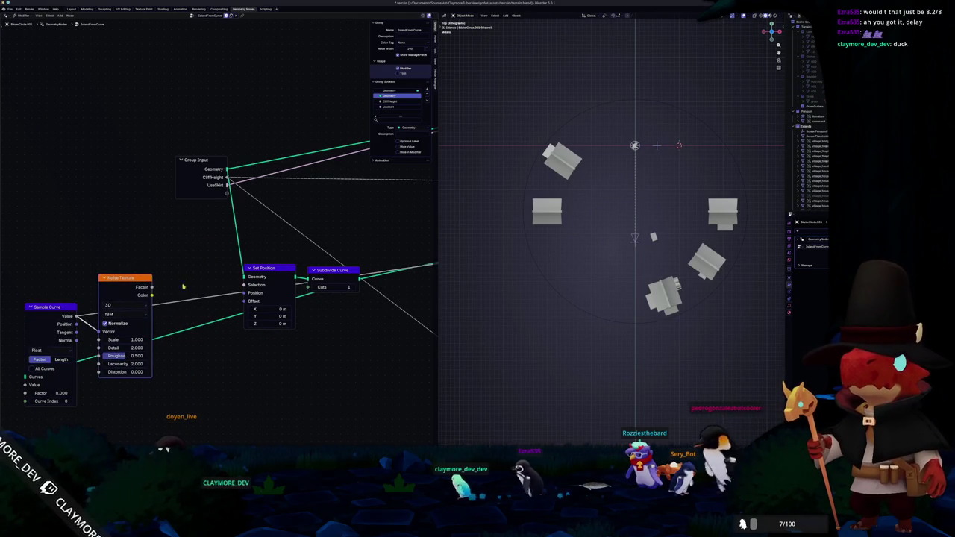
Step: Preview Set Position and link the Noise Texture colour into its Offset socket
{"action": "left_click", "coordinate": [280, 267], "text": "ctrl+shift"}
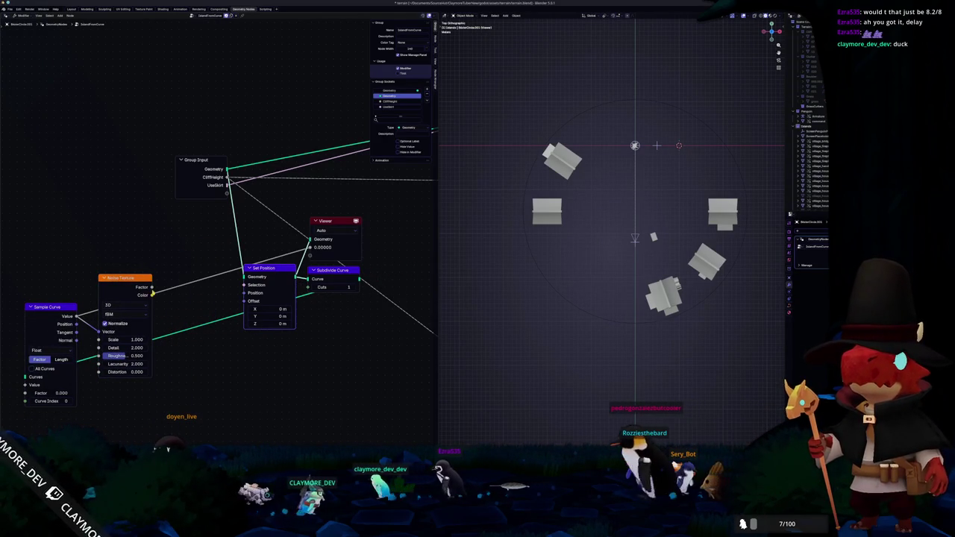
{"action": "left_click_drag", "start_coordinate": [211, 294], "coordinate": [257, 301]}
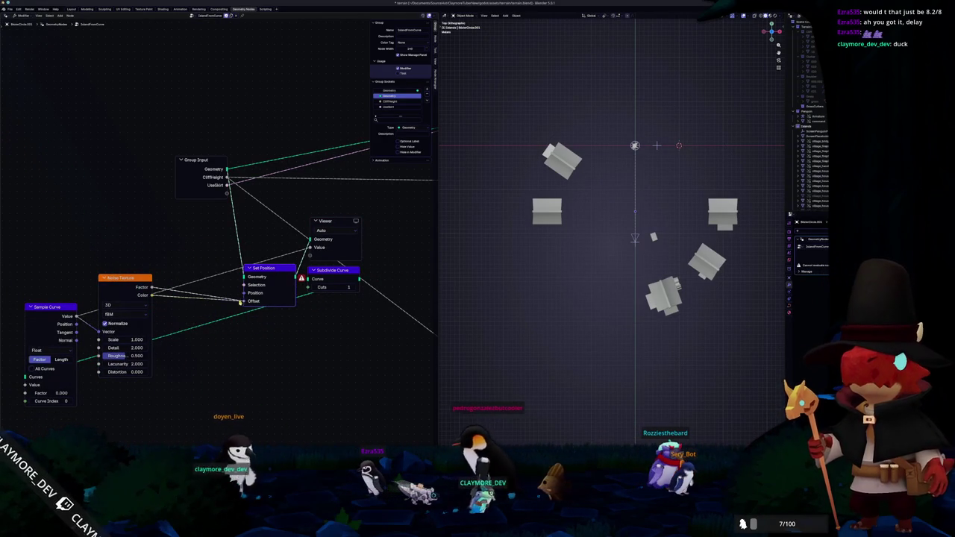
{"action": "mouse_move", "coordinate": [503, 294]}
{"action": "middle_mouse_down"}
{"action": "mouse_move", "coordinate": [482, 258]}
{"action": "mouse_move", "coordinate": [408, 285]}
{"action": "middle_mouse_up"}
{"action": "left_click_drag", "start_coordinate": [280, 271], "coordinate": [253, 274]}
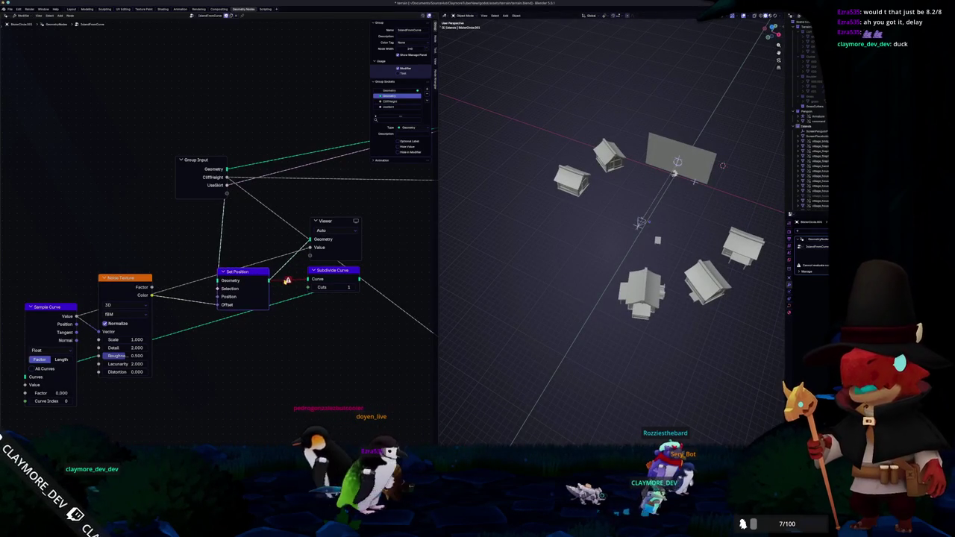
Step: Bring the full terrain back into the preview and nudge the Set Position node up-left
{"action": "left_click", "coordinate": [259, 281], "text": "ctrl+shift"}
{"action": "left_click_drag", "start_coordinate": [256, 276], "coordinate": [248, 257]}
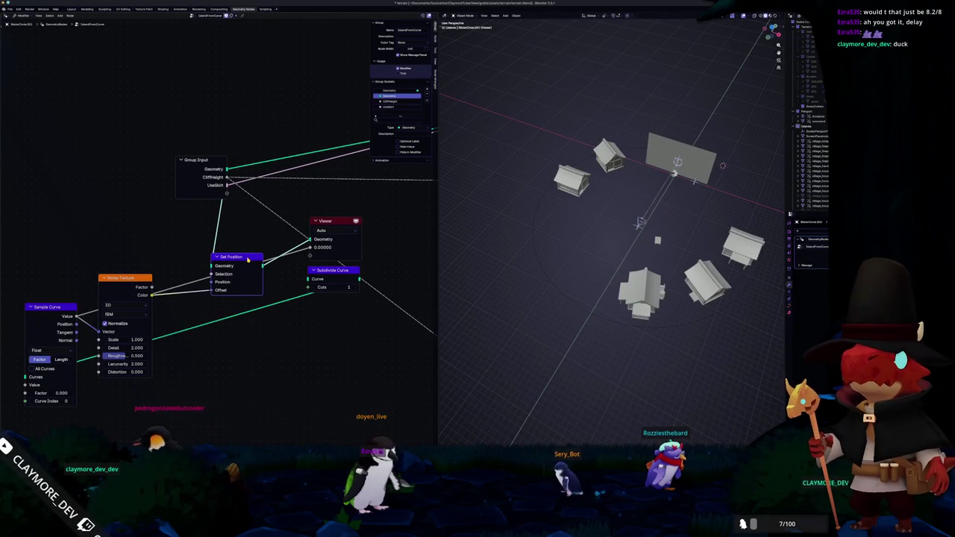
{"action": "middle_click_drag", "start_coordinate": [492, 266], "coordinate": [516, 263]}
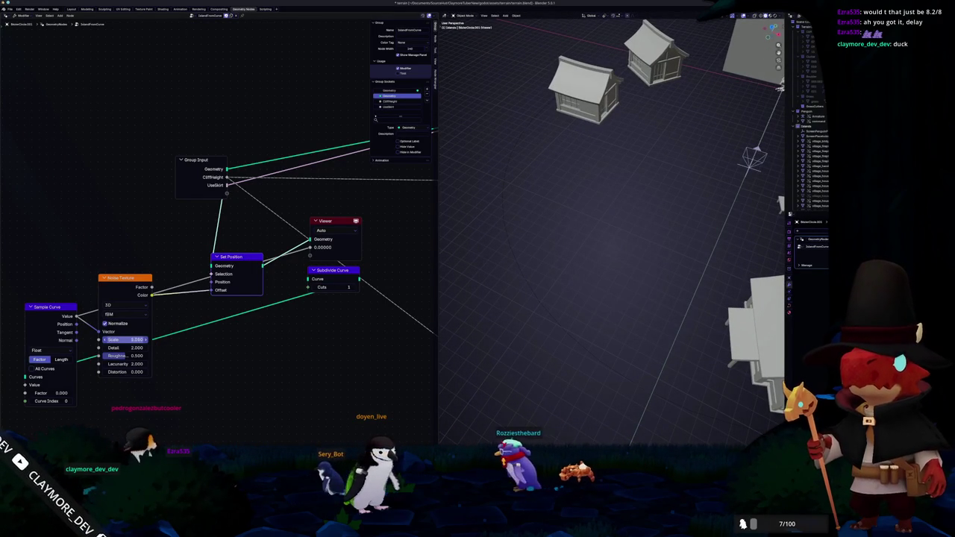
Step: Raise the Noise Texture scale to 9.67 and set the Viewer node to Vector data
{"action": "left_click_drag", "start_coordinate": [123, 339], "coordinate": [214, 348]}
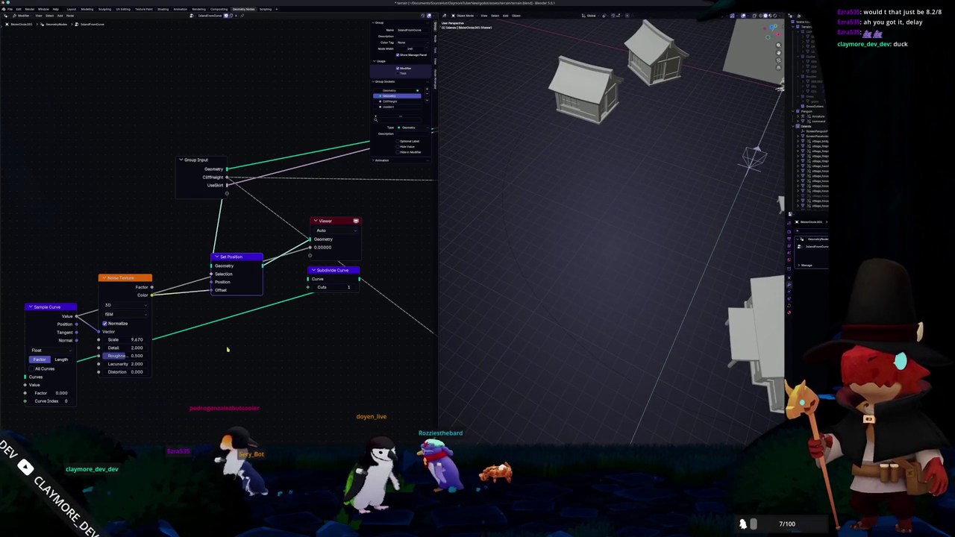
{"action": "left_click_drag", "start_coordinate": [79, 336], "coordinate": [56, 296]}
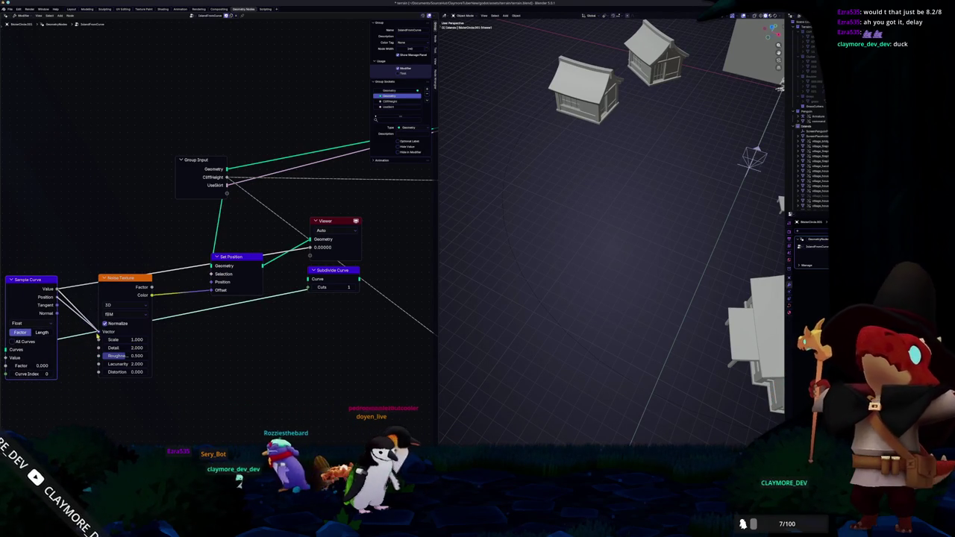
{"action": "left_click", "coordinate": [36, 288], "text": "ctrl+shift"}
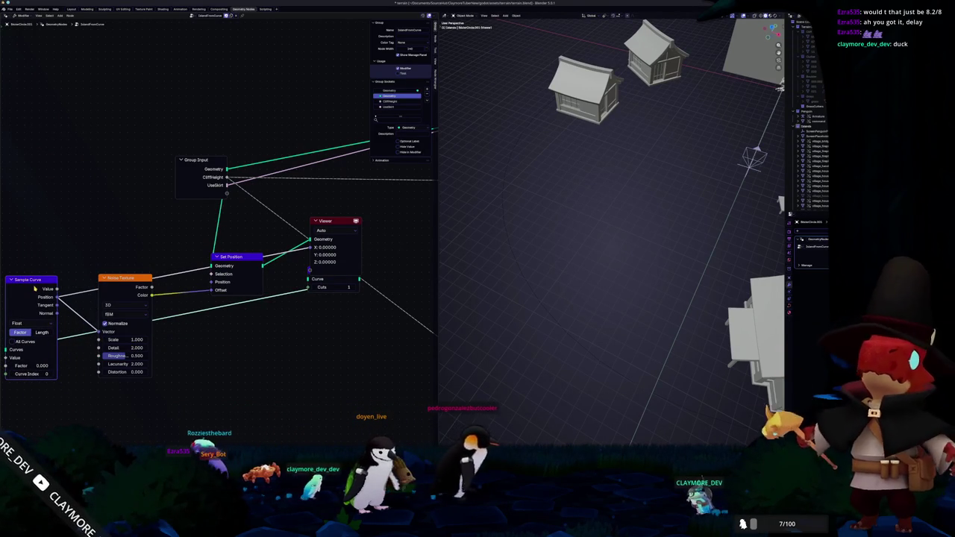
{"action": "scroll", "coordinate": [91, 279], "scroll_direction": "down", "scroll_amount": 2}
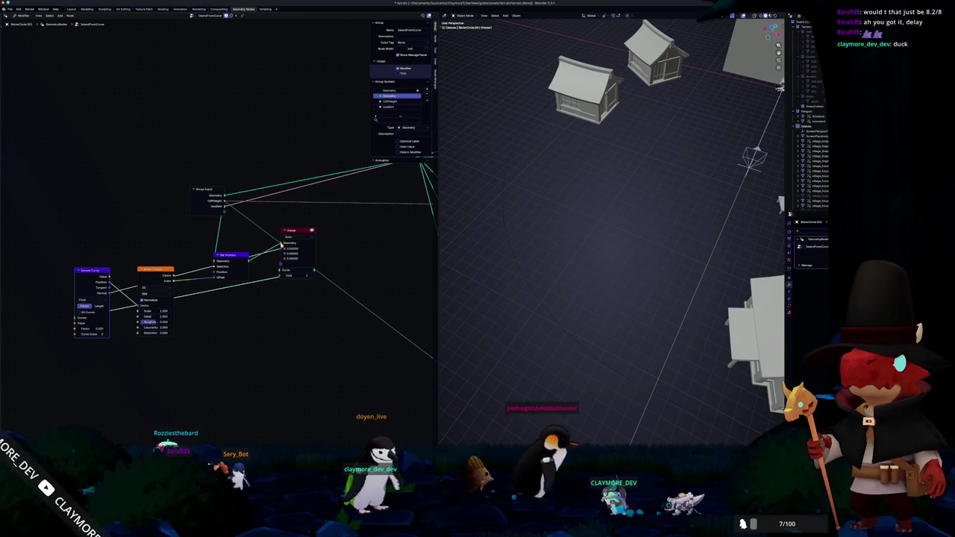
{"action": "left_click", "coordinate": [254, 261], "text": "ctrl+shift"}
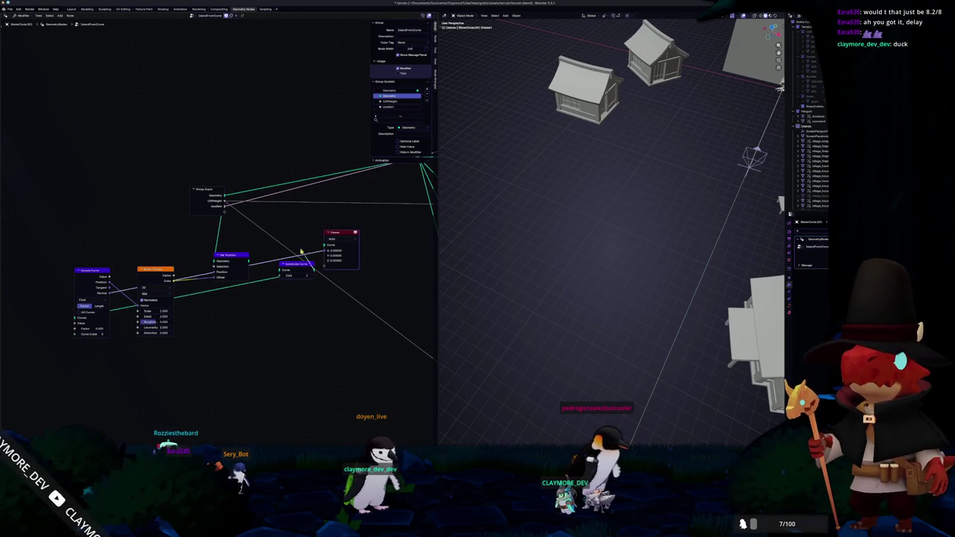
Step: Box-select and delete the Subdivide Curve and Set Position nodes from the rim tree
{"action": "scroll", "coordinate": [309, 273], "scroll_direction": "down", "scroll_amount": 3}
{"action": "scroll", "coordinate": [320, 224], "scroll_direction": "down", "scroll_amount": 2}
{"action": "middle_click_drag", "start_coordinate": [320, 224], "coordinate": [244, 234]}
{"action": "scroll", "coordinate": [260, 297], "scroll_direction": "up", "scroll_amount": 2}
{"action": "scroll", "coordinate": [261, 298], "scroll_direction": "up", "scroll_amount": 1}
{"action": "scroll", "coordinate": [186, 245], "scroll_direction": "up", "scroll_amount": 2}
{"action": "scroll", "coordinate": [227, 340], "scroll_direction": "up", "scroll_amount": 2}
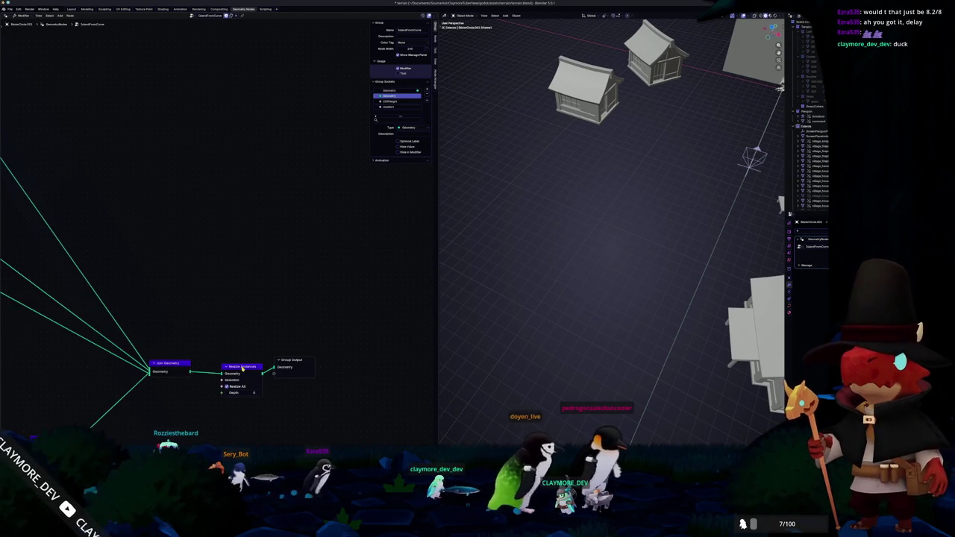
{"action": "scroll", "coordinate": [246, 351], "scroll_direction": "down", "scroll_amount": 2}
{"action": "scroll", "coordinate": [219, 290], "scroll_direction": "down", "scroll_amount": 2}
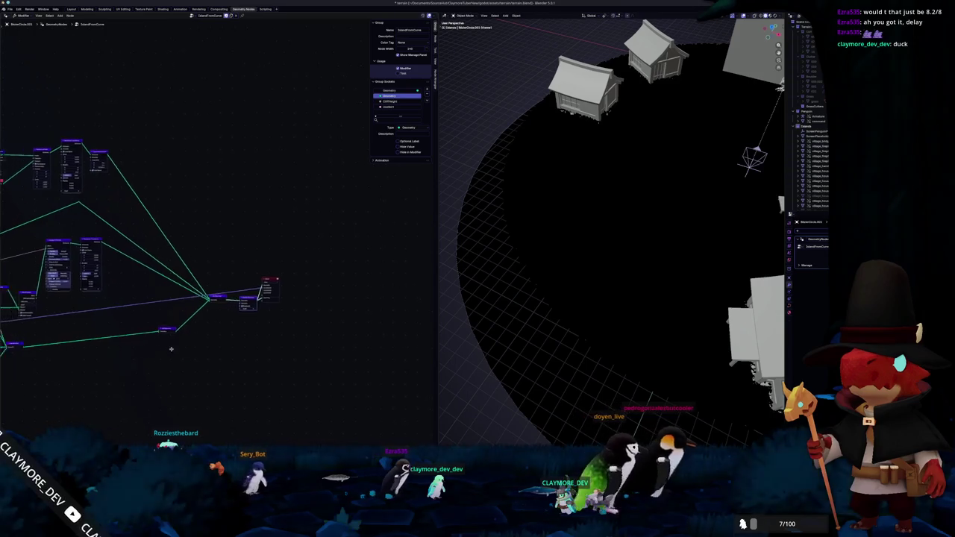
{"action": "scroll", "coordinate": [161, 350], "scroll_direction": "up", "scroll_amount": 2}
{"action": "middle_click_drag", "start_coordinate": [156, 358], "coordinate": [196, 343]}
{"action": "scroll", "coordinate": [111, 277], "scroll_direction": "up", "scroll_amount": 1}
{"action": "scroll", "coordinate": [251, 324], "scroll_direction": "up", "scroll_amount": 3}
{"action": "scroll", "coordinate": [261, 303], "scroll_direction": "up", "scroll_amount": 1}
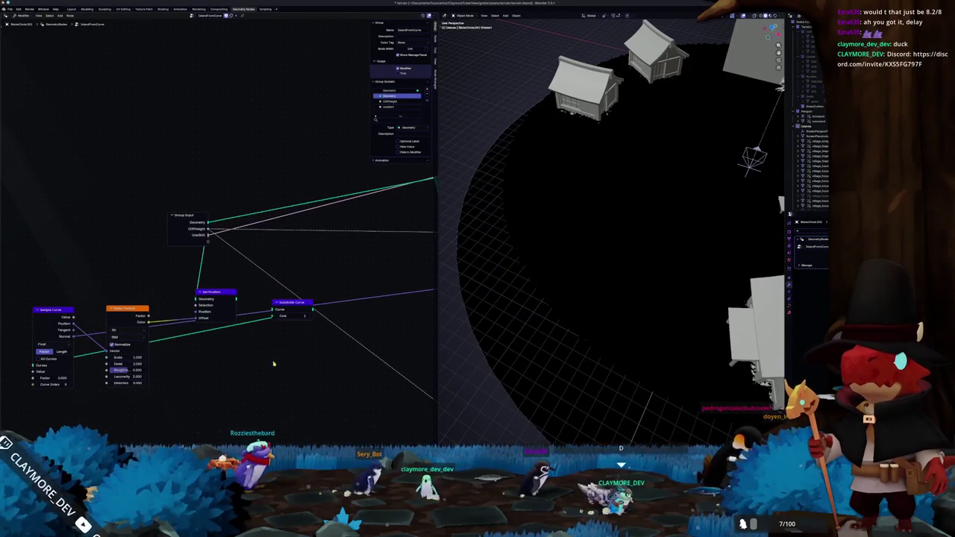
{"action": "left_click_drag", "start_coordinate": [278, 299], "coordinate": [278, 299]}
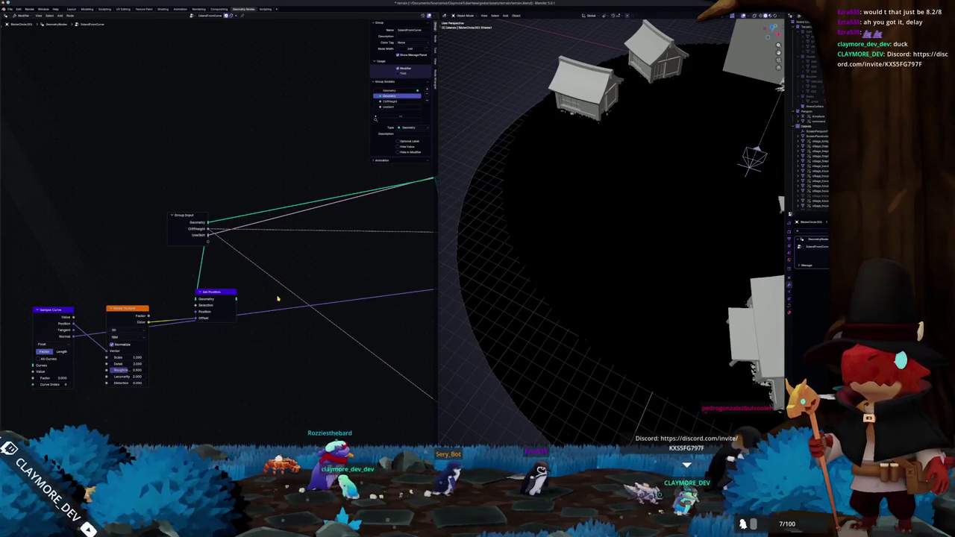
{"action": "key", "text": "ctrl+x"}
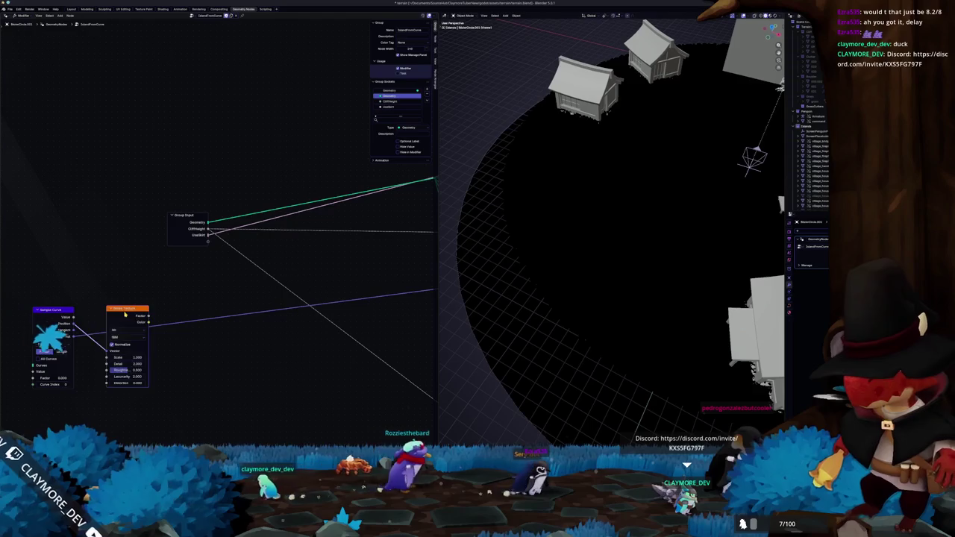
Step: Delete the leftover Noise Texture node
{"action": "key", "text": "ctrl+x"}
{"action": "scroll", "coordinate": [154, 305], "scroll_direction": "down", "scroll_amount": 3}
{"action": "scroll", "coordinate": [224, 284], "scroll_direction": "down", "scroll_amount": 2}
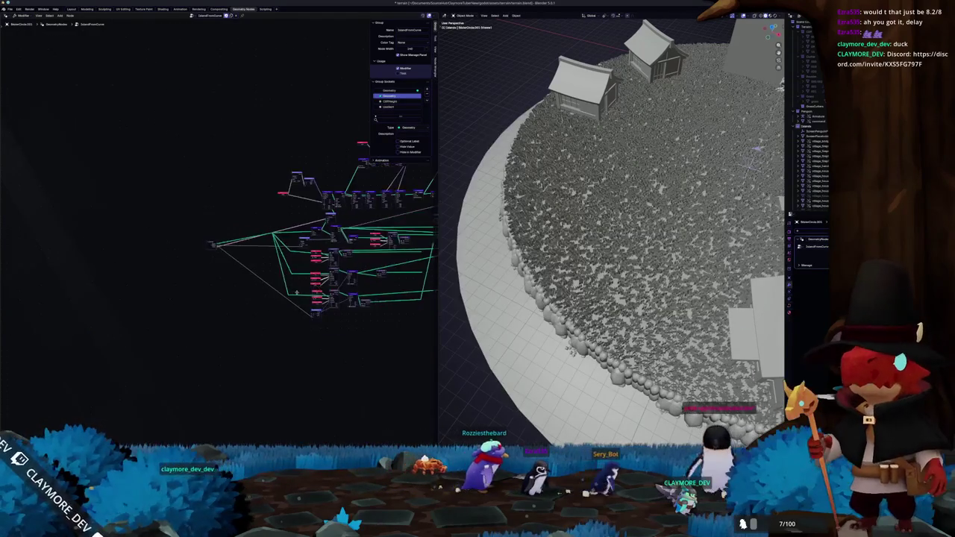
{"action": "scroll", "coordinate": [274, 300], "scroll_direction": "down", "scroll_amount": 2}
{"action": "scroll", "coordinate": [274, 301], "scroll_direction": "up", "scroll_amount": 1}
{"action": "scroll", "coordinate": [254, 302], "scroll_direction": "up", "scroll_amount": 3}
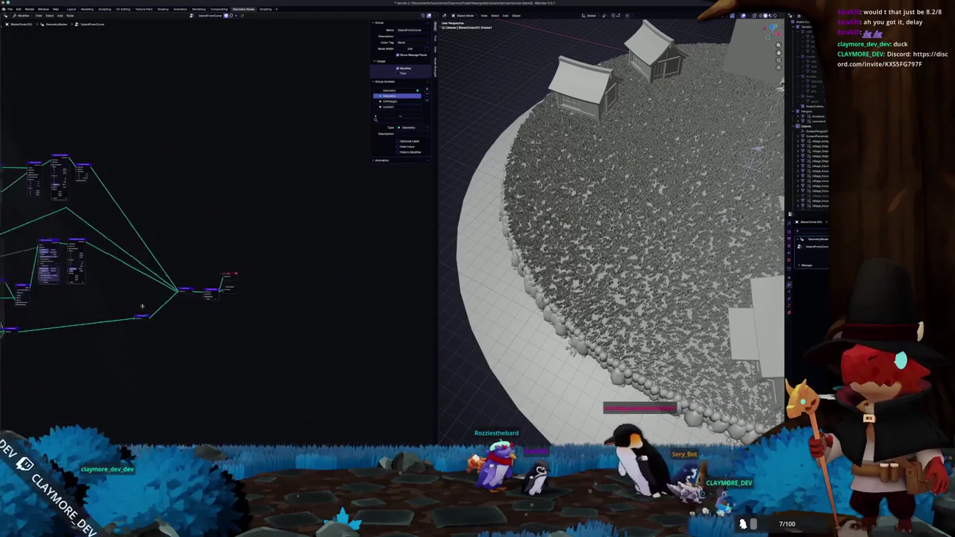
{"action": "scroll", "coordinate": [230, 306], "scroll_direction": "up", "scroll_amount": 2}
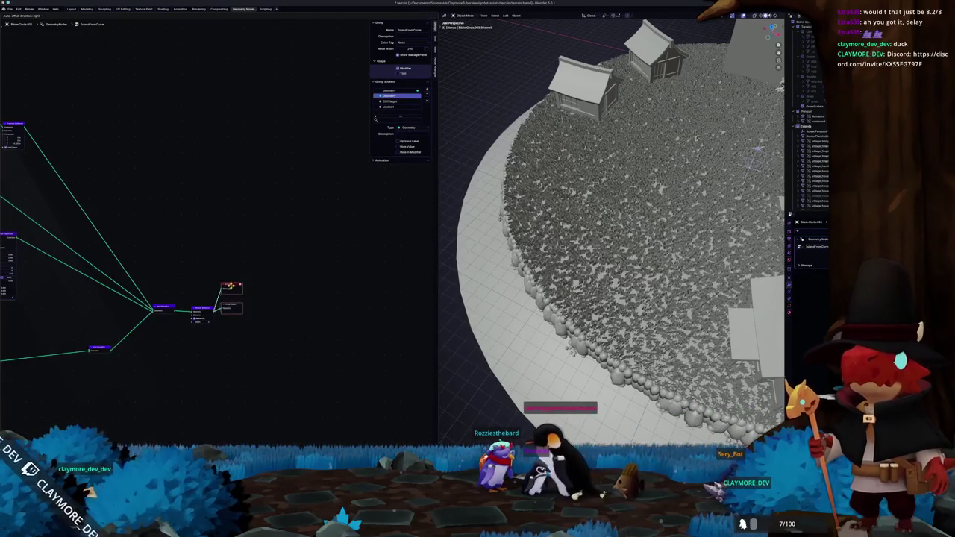
{"action": "scroll", "coordinate": [237, 298], "scroll_direction": "down", "scroll_amount": 2}
{"action": "scroll", "coordinate": [236, 303], "scroll_direction": "down", "scroll_amount": 2}
{"action": "scroll", "coordinate": [236, 306], "scroll_direction": "down", "scroll_amount": 2}
{"action": "scroll", "coordinate": [235, 309], "scroll_direction": "down", "scroll_amount": 1}
{"action": "scroll", "coordinate": [179, 314], "scroll_direction": "up", "scroll_amount": 3}
{"action": "scroll", "coordinate": [192, 277], "scroll_direction": "up", "scroll_amount": 2}
{"action": "scroll", "coordinate": [187, 237], "scroll_direction": "up", "scroll_amount": 2}
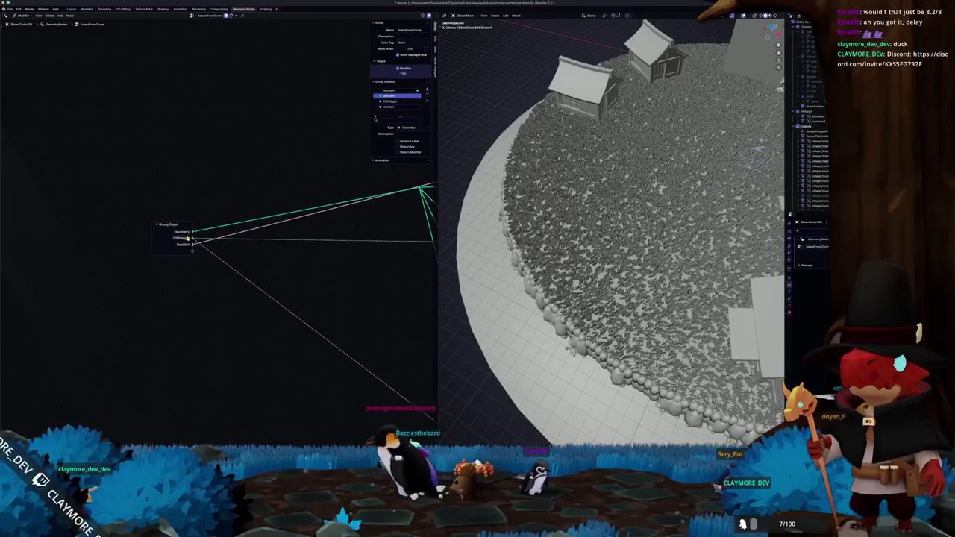
Step: Pull a link from Group Input and search for a new Set Position node
{"action": "left_click_drag", "start_coordinate": [116, 316], "coordinate": [122, 321]}
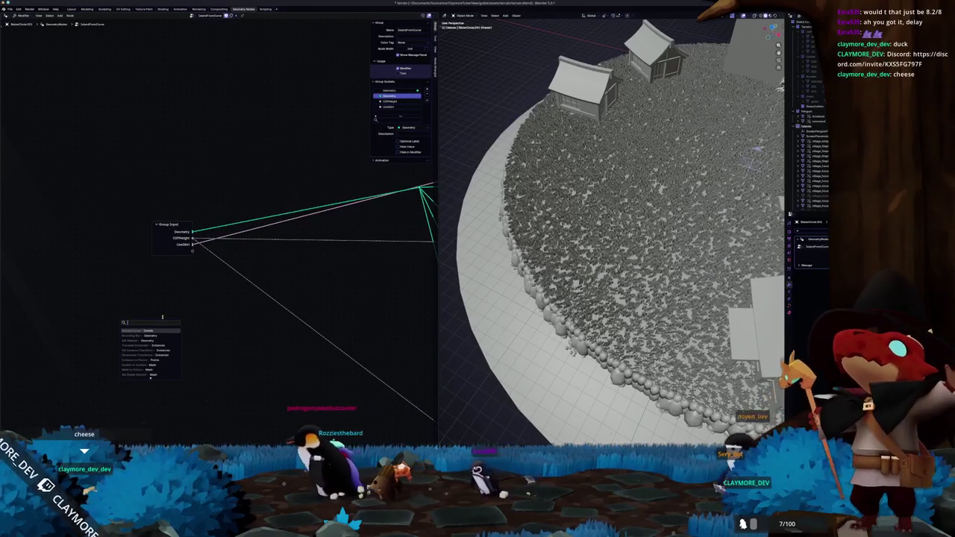
{"action": "type", "text": "get vert"}
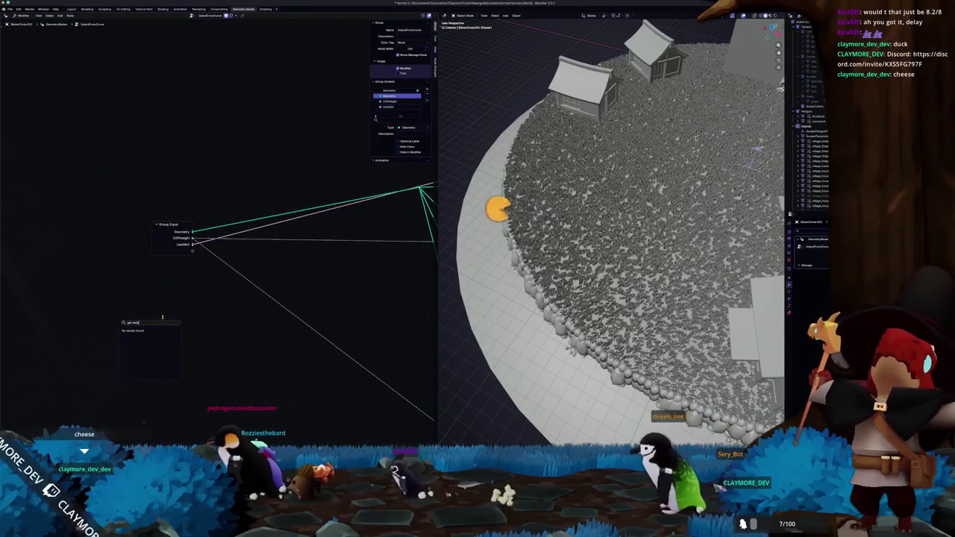
{"action": "key", "text": "Escape"}
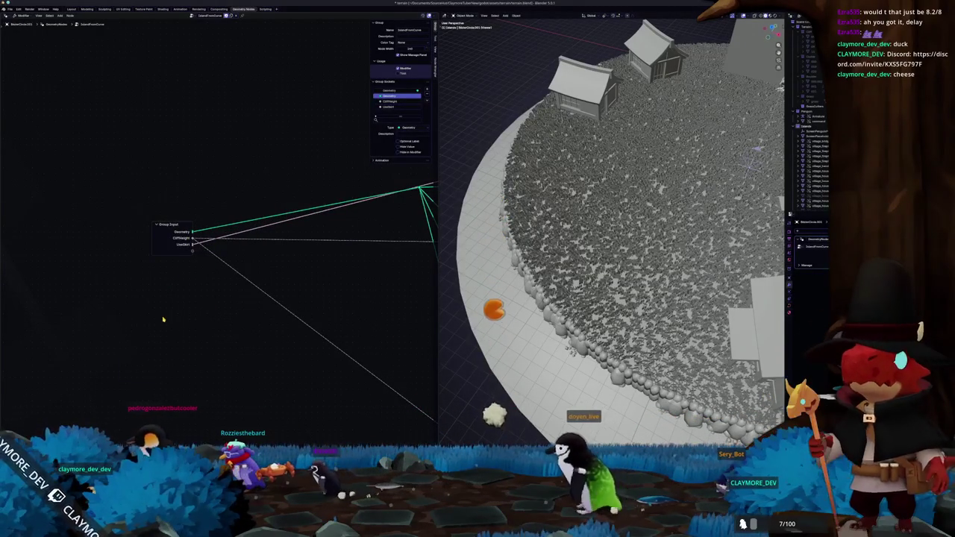
{"action": "scroll", "coordinate": [267, 294], "scroll_direction": "down", "scroll_amount": 2}
{"action": "mouse_move", "coordinate": [266, 294]}
{"action": "middle_mouse_down"}
{"action": "mouse_move", "coordinate": [129, 318]}
{"action": "mouse_move", "coordinate": [137, 315]}
{"action": "middle_mouse_up"}
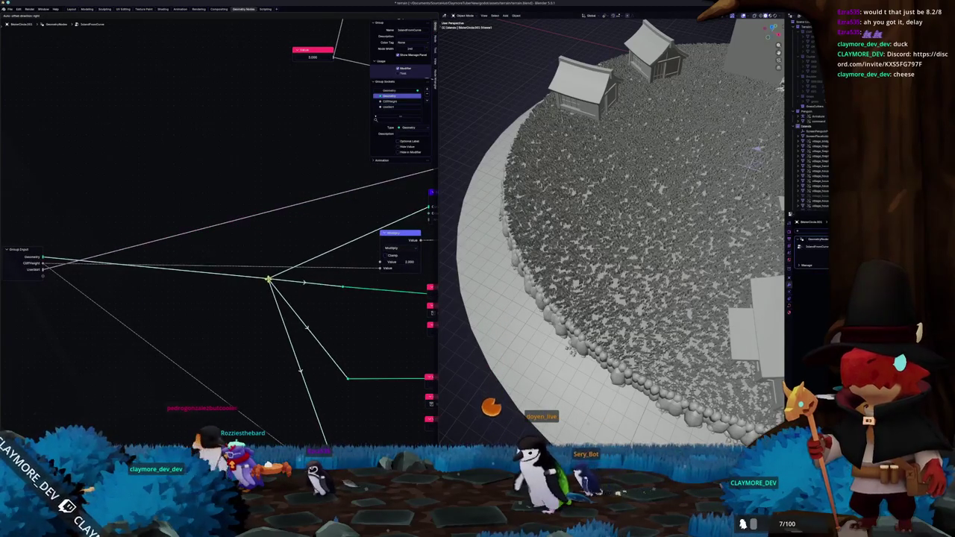
{"action": "middle_click_drag", "start_coordinate": [54, 267], "coordinate": [232, 244]}
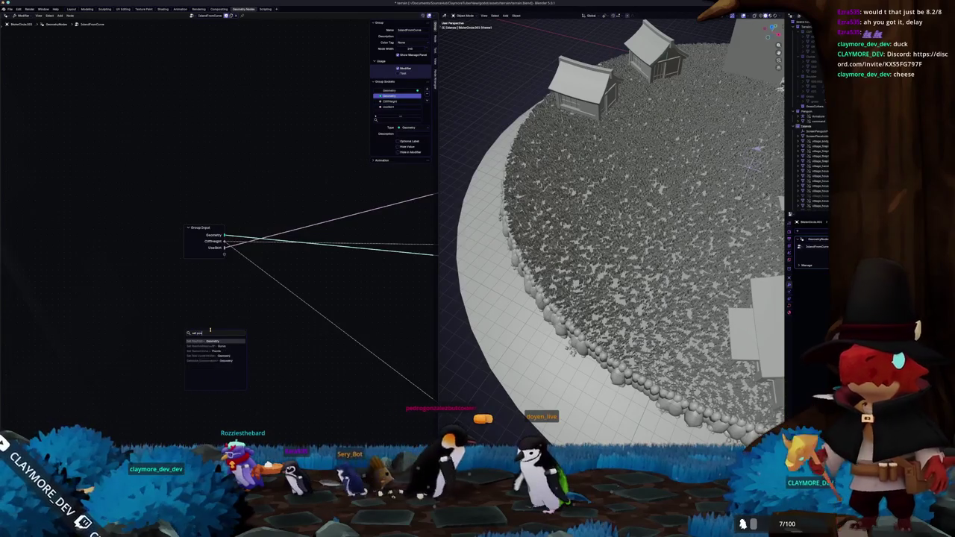
{"action": "type", "text": "siti"}
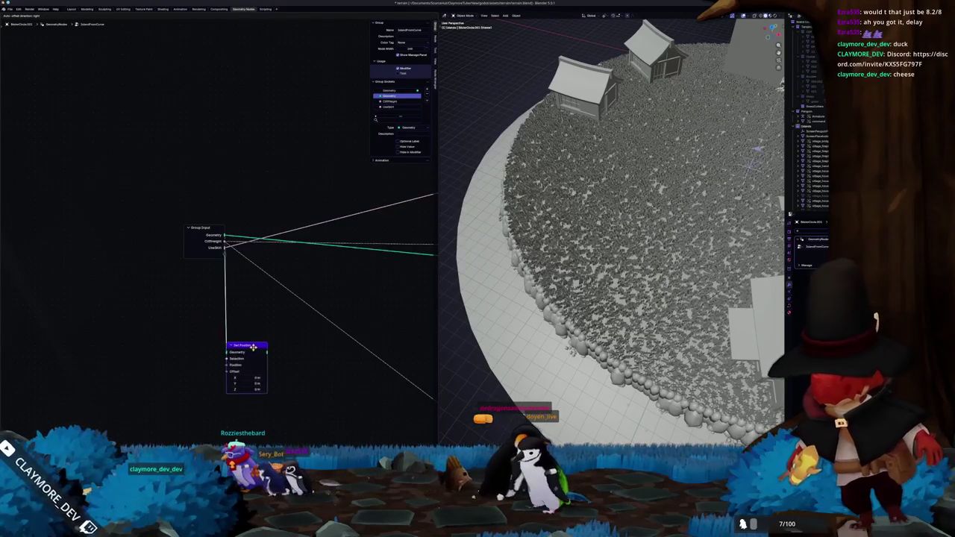
{"action": "scroll", "coordinate": [227, 367], "scroll_direction": "up", "scroll_amount": 2}
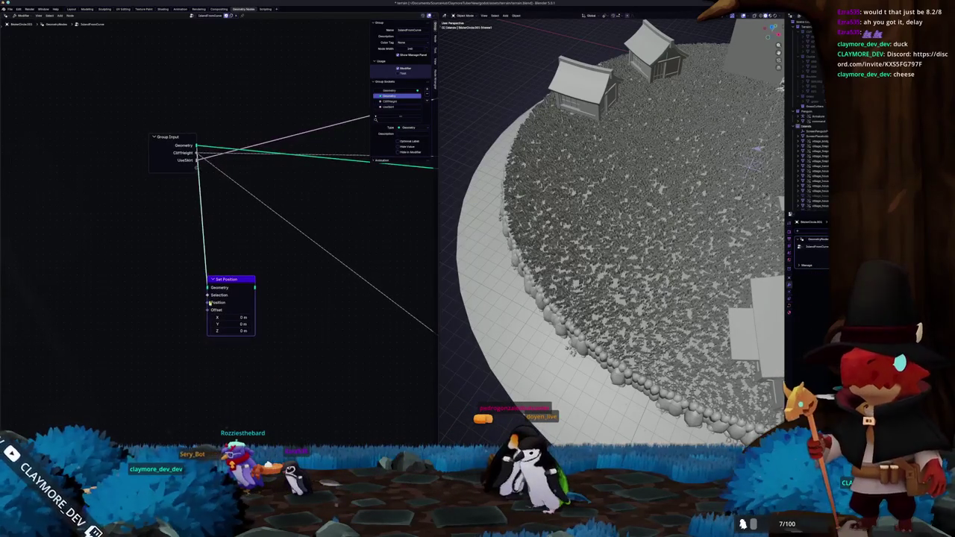
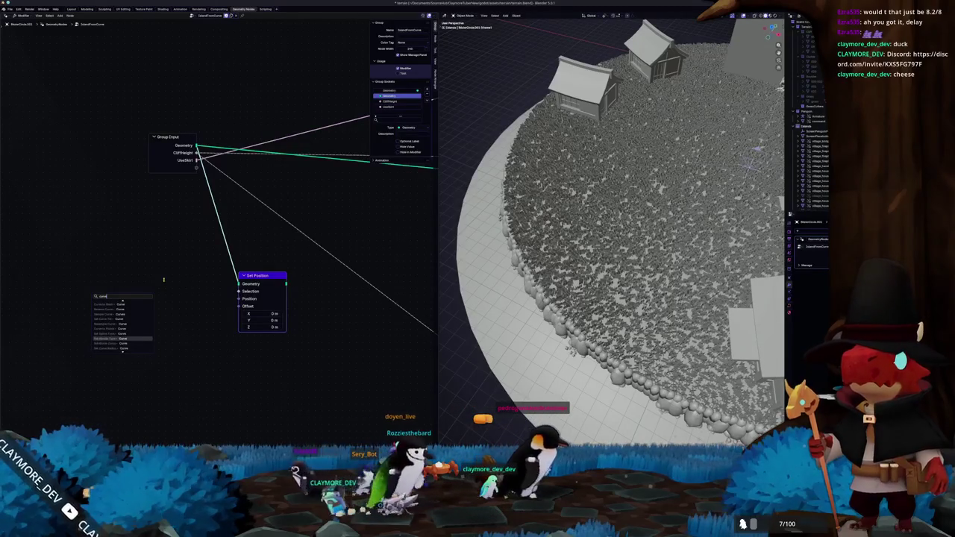
Step: Cancel the node search without adding a node and switch to the vertex-position tutorial in Chrome
{"action": "key", "text": "Down"}
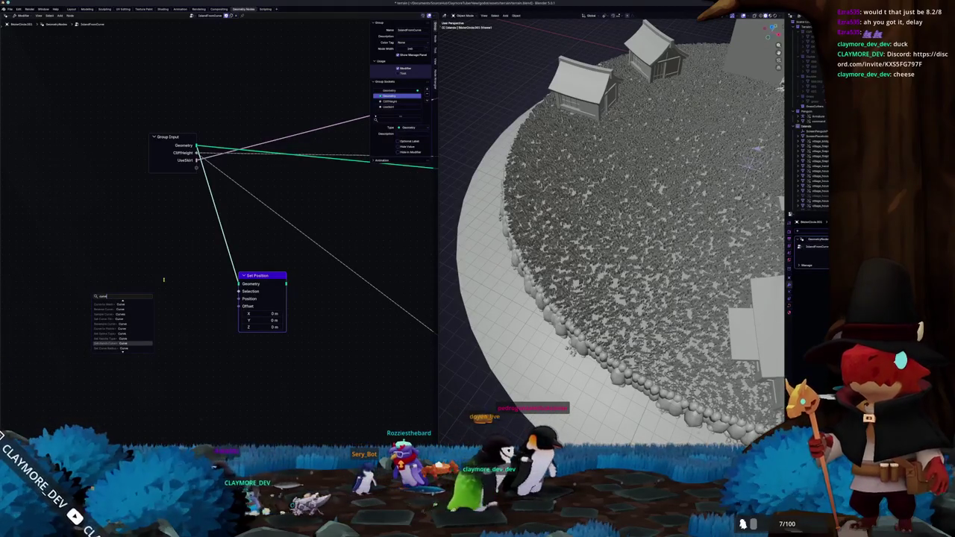
{"action": "key", "text": "Down"}
{"action": "key", "text": "Down"}
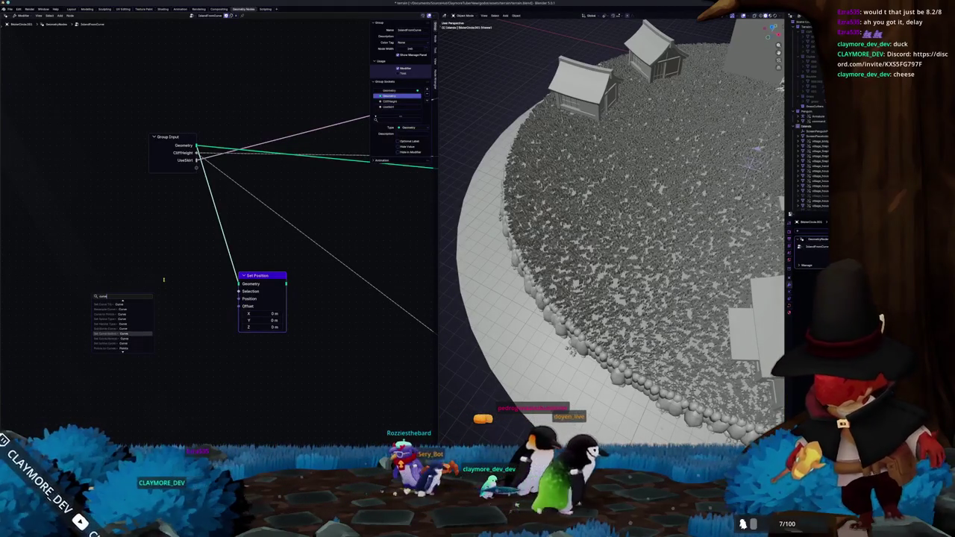
{"action": "key", "text": "Down"}
{"action": "key", "text": "Down"}
{"action": "key", "text": "Escape"}
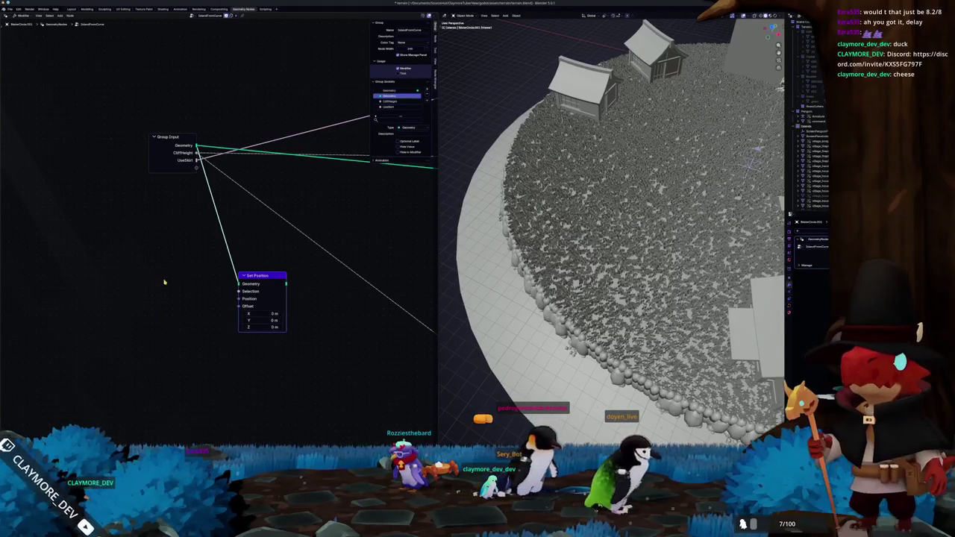
{"action": "key", "text": "alt+Tab"}
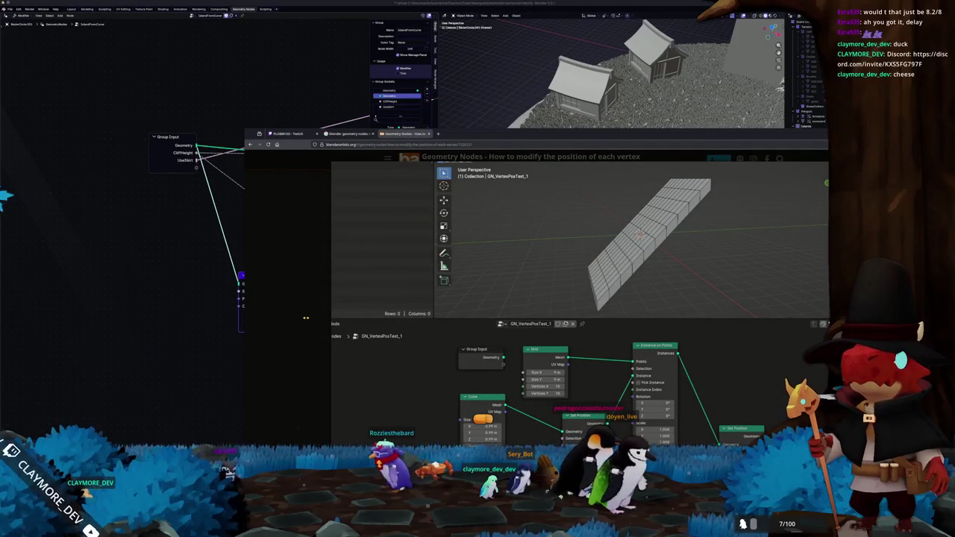
Step: Go back to the Google results, expand the AI overview, then scroll down the result list
{"action": "key", "text": "alt+Left"}
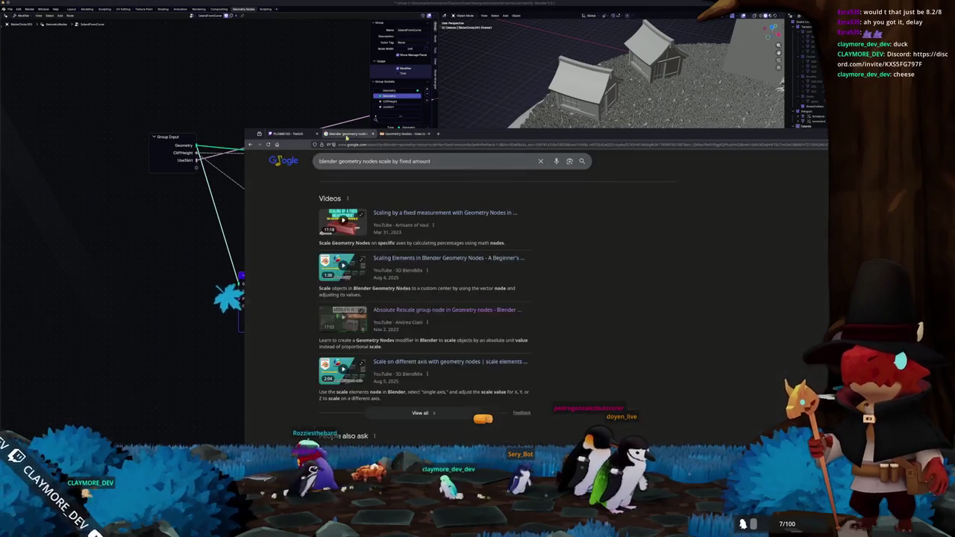
{"action": "scroll", "coordinate": [304, 337], "scroll_direction": "up", "scroll_amount": 3}
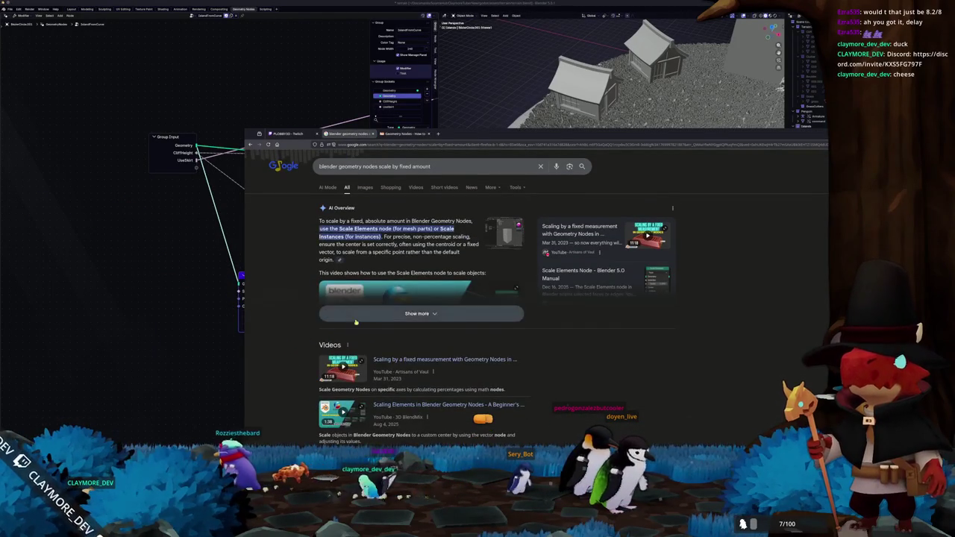
{"action": "left_click", "coordinate": [416, 314]}
{"action": "scroll", "coordinate": [290, 323], "scroll_direction": "down", "scroll_amount": 2}
{"action": "scroll", "coordinate": [290, 323], "scroll_direction": "up", "scroll_amount": 3}
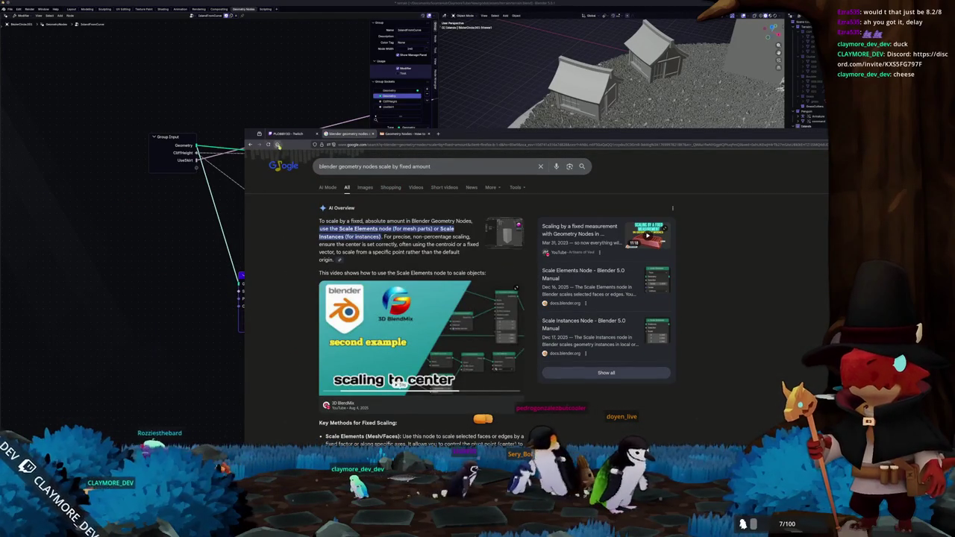
{"action": "key", "text": "alt+Right"}
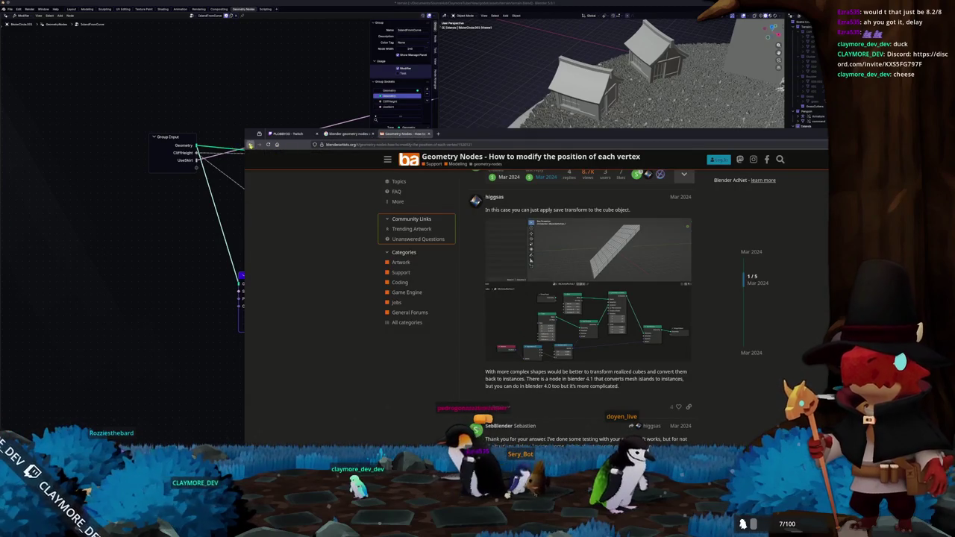
{"action": "left_click", "coordinate": [251, 145]}
{"action": "scroll", "coordinate": [371, 226], "scroll_direction": "down", "scroll_amount": 2}
{"action": "scroll", "coordinate": [371, 226], "scroll_direction": "down", "scroll_amount": 2}
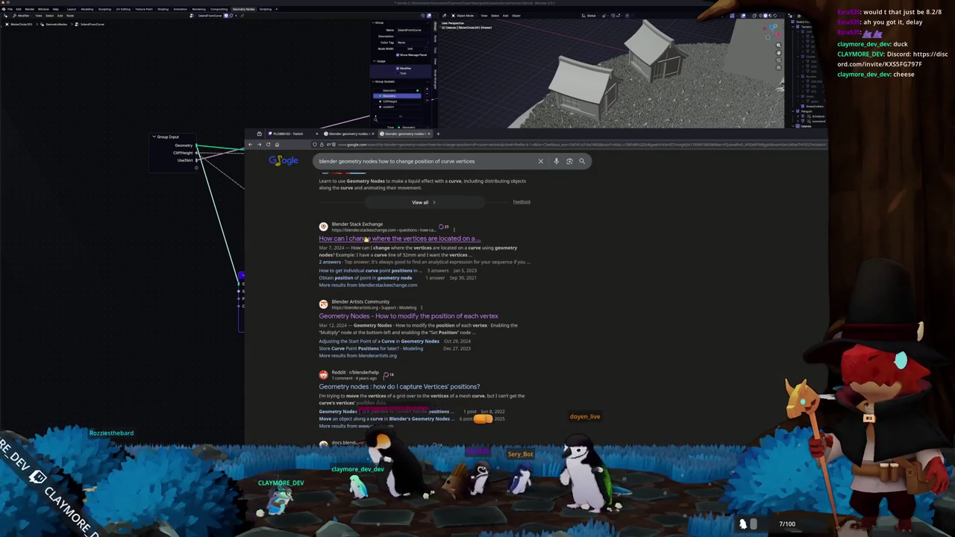
Step: Open the Stack Exchange curve-vertex question and view its answer node graphs, including the Fibonacci setup, full size
{"action": "left_click", "coordinate": [366, 239]}
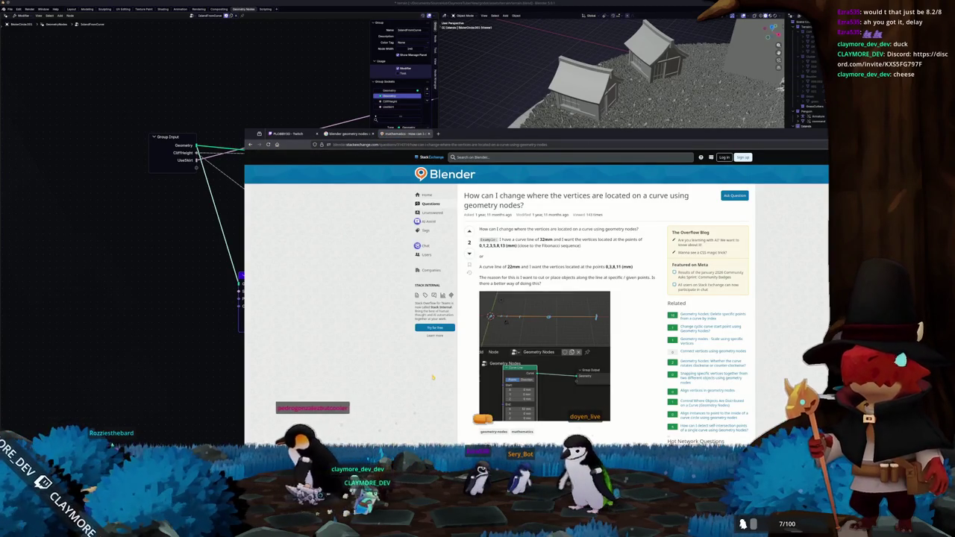
{"action": "scroll", "coordinate": [431, 377], "scroll_direction": "down", "scroll_amount": 3}
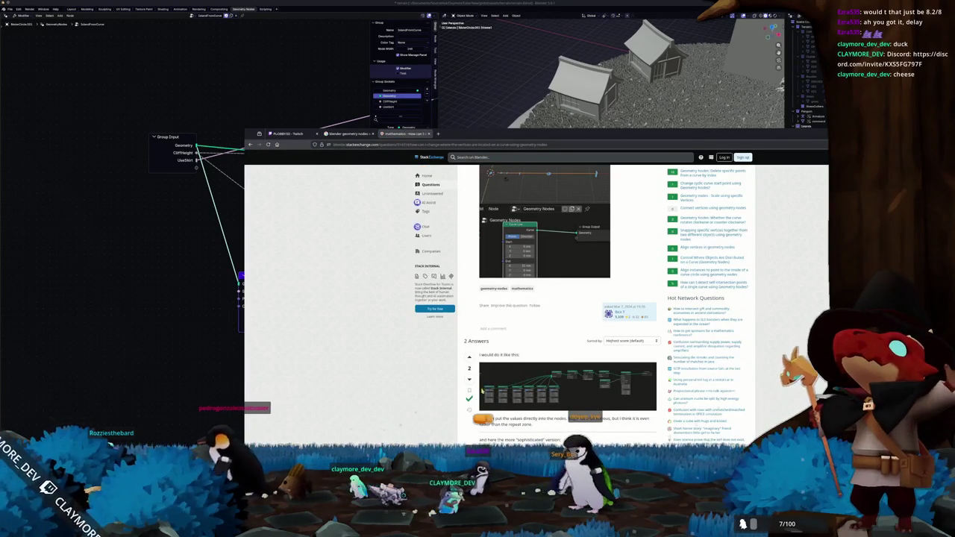
{"action": "left_click", "coordinate": [493, 385]}
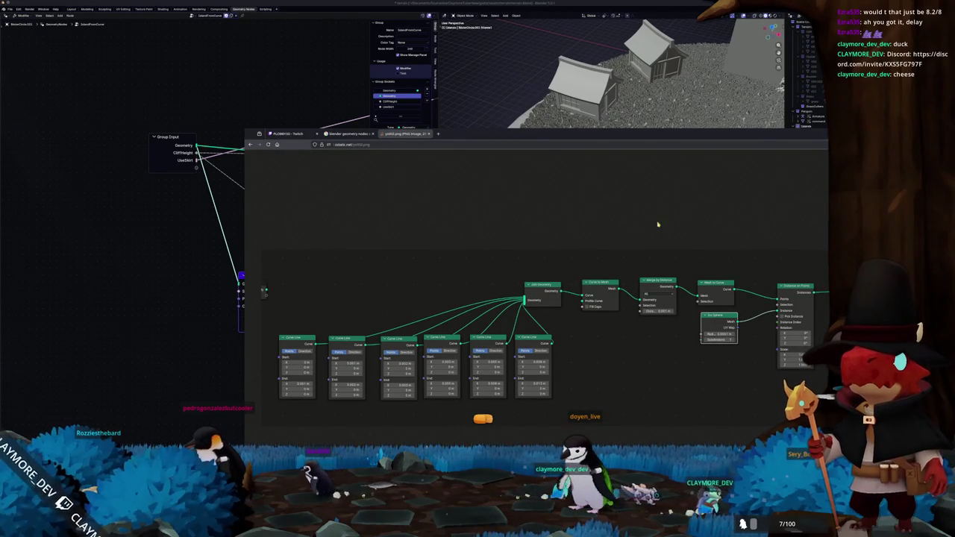
{"action": "left_click", "coordinate": [250, 144]}
{"action": "scroll", "coordinate": [413, 356], "scroll_direction": "down", "scroll_amount": 5}
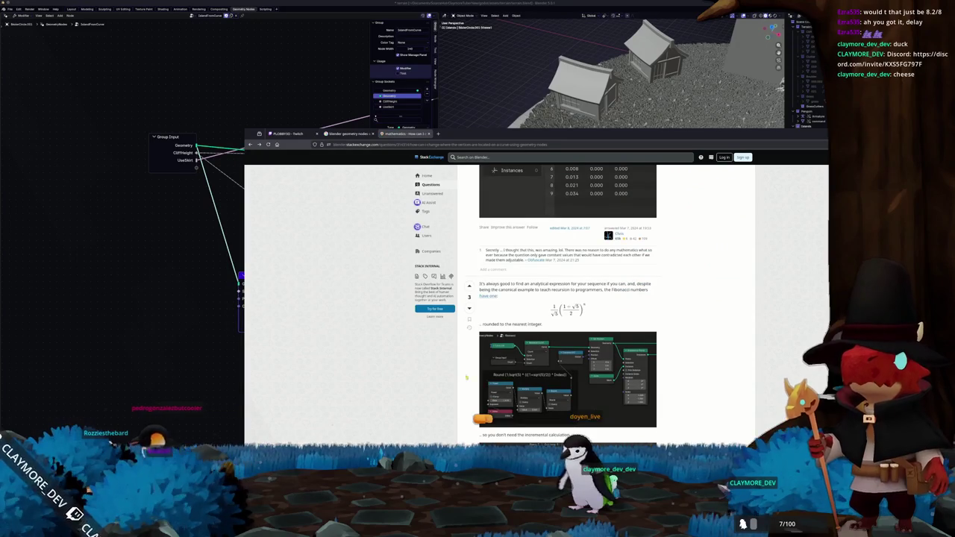
{"action": "left_click", "coordinate": [557, 384]}
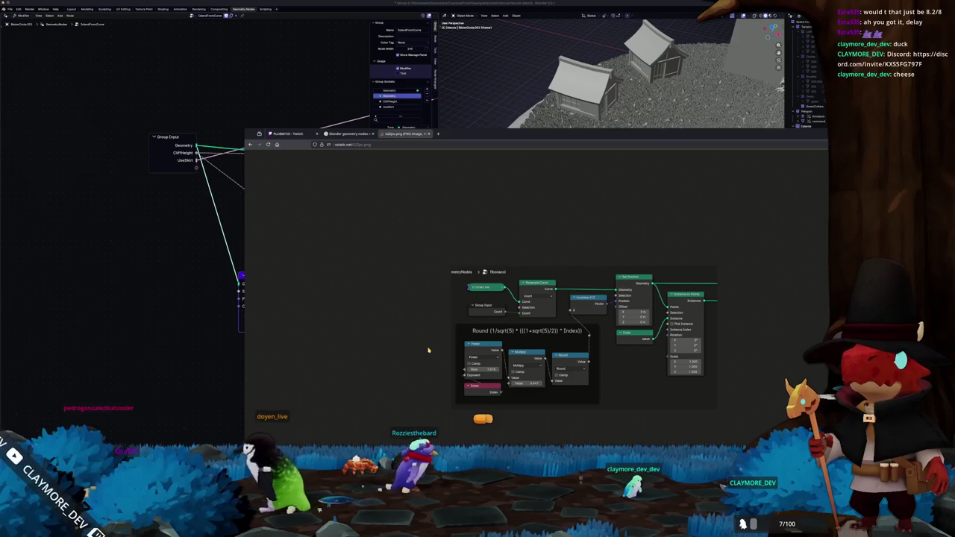
{"action": "left_click", "coordinate": [485, 145]}
Step: Search Google for reading a curve vertex position in geometry nodes, then switch back to Blender
{"action": "type", "text": "blend"}
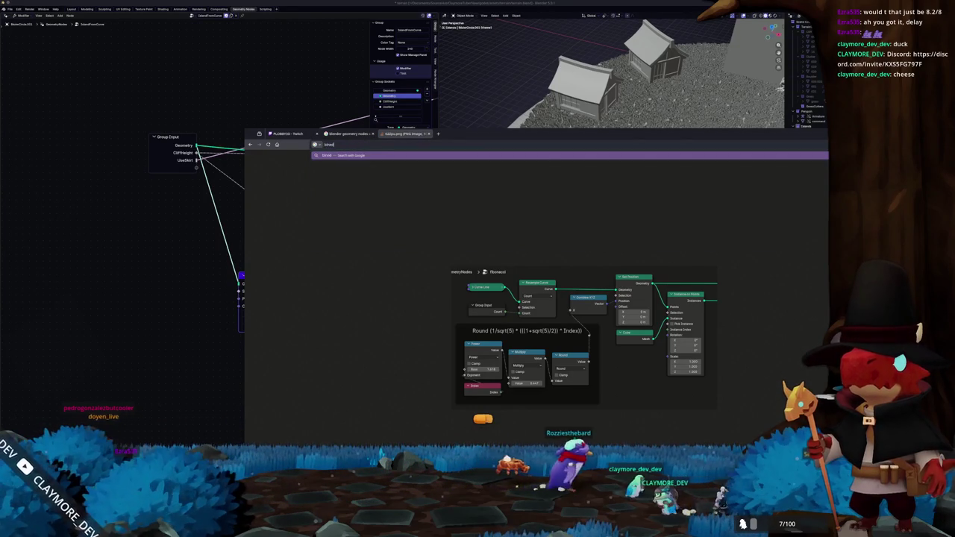
{"action": "type", "text": "er get"}
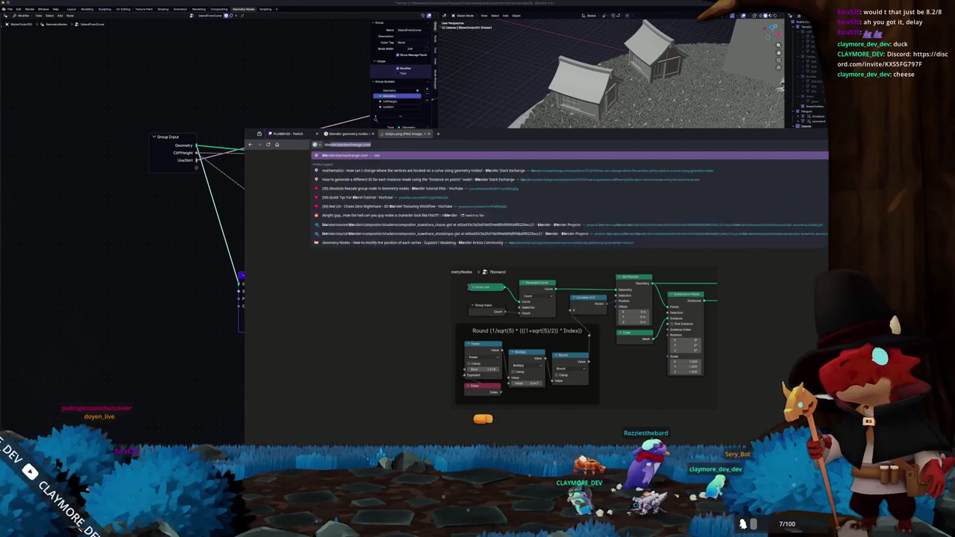
{"action": "type", "text": "osition of curve"}
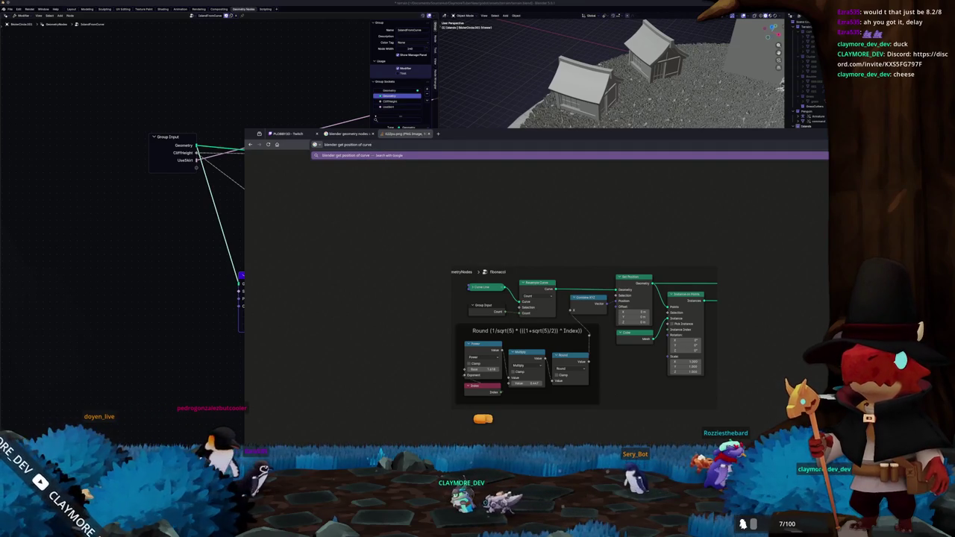
{"action": "type", "text": " geometry node"}
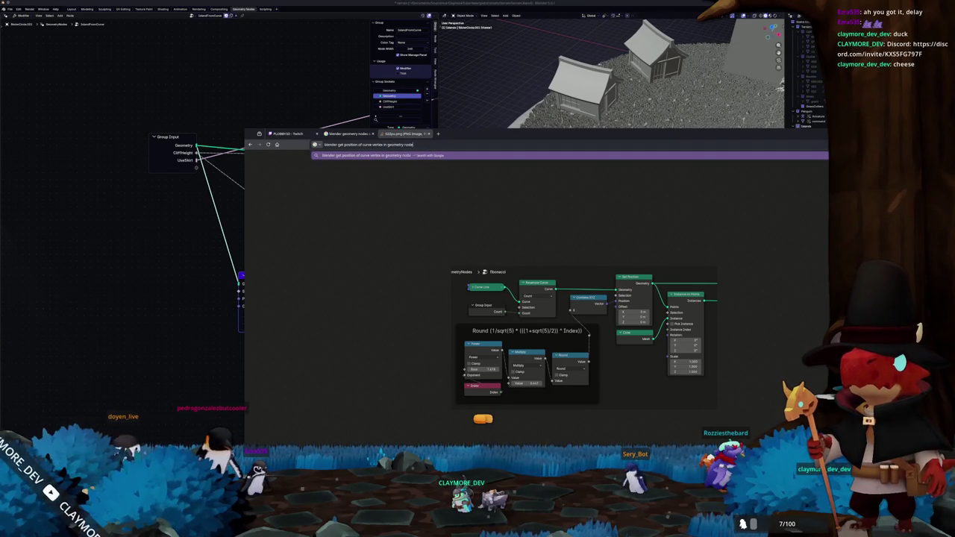
{"action": "type", "text": "s"}
{"action": "key", "text": "Return"}
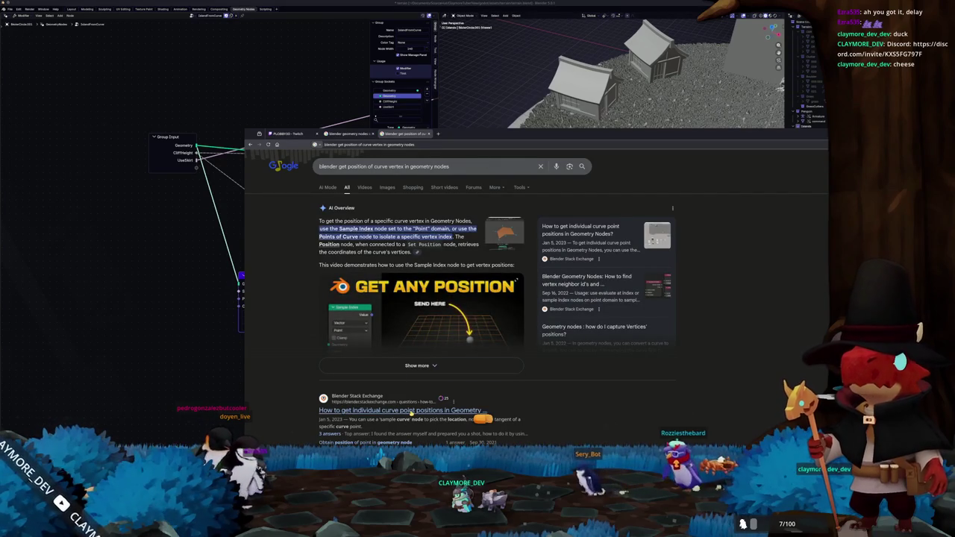
{"action": "left_click", "coordinate": [159, 383]}
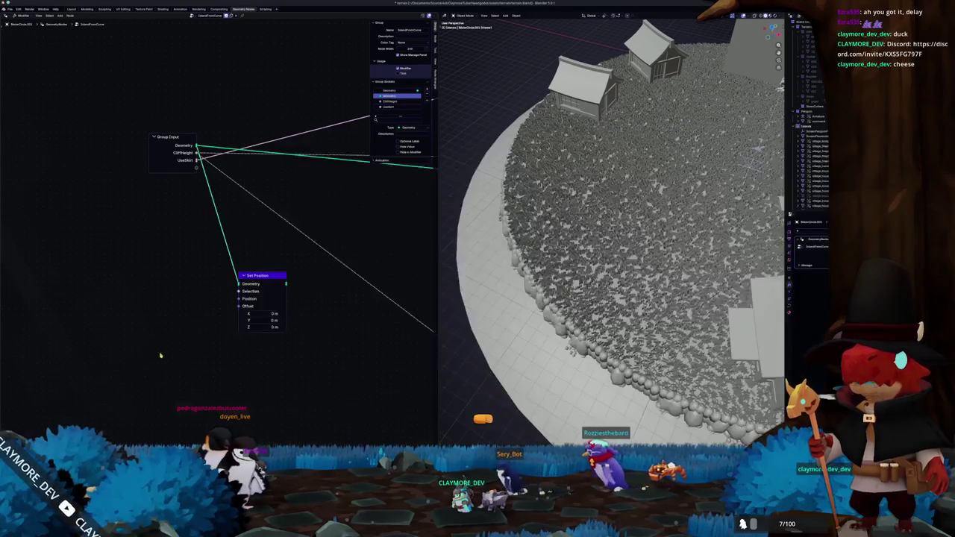
Step: Add a Sample Curve node beside Set Position and feed the group geometry into its Curves input
{"action": "key", "text": "shift+a"}
{"action": "type", "text": "sample cu"}
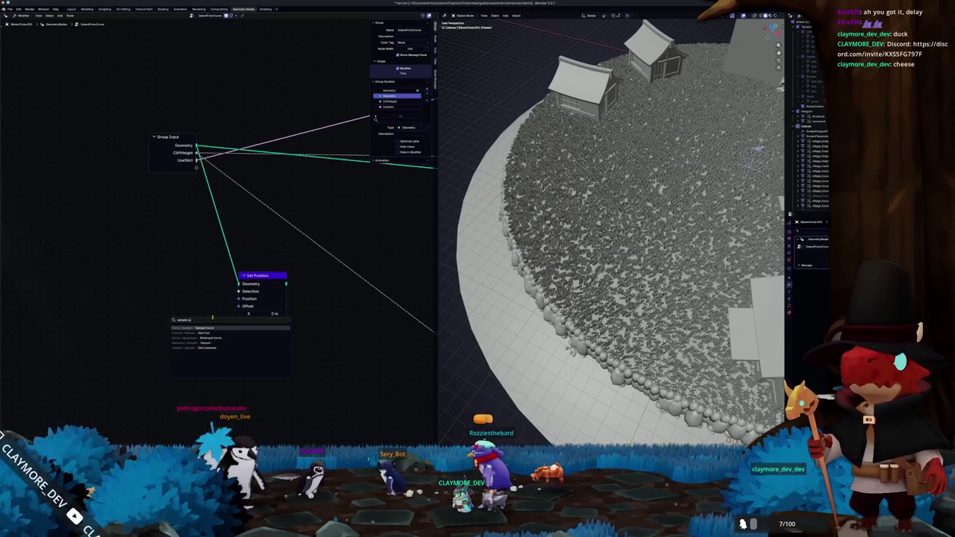
{"action": "key", "text": "Return"}
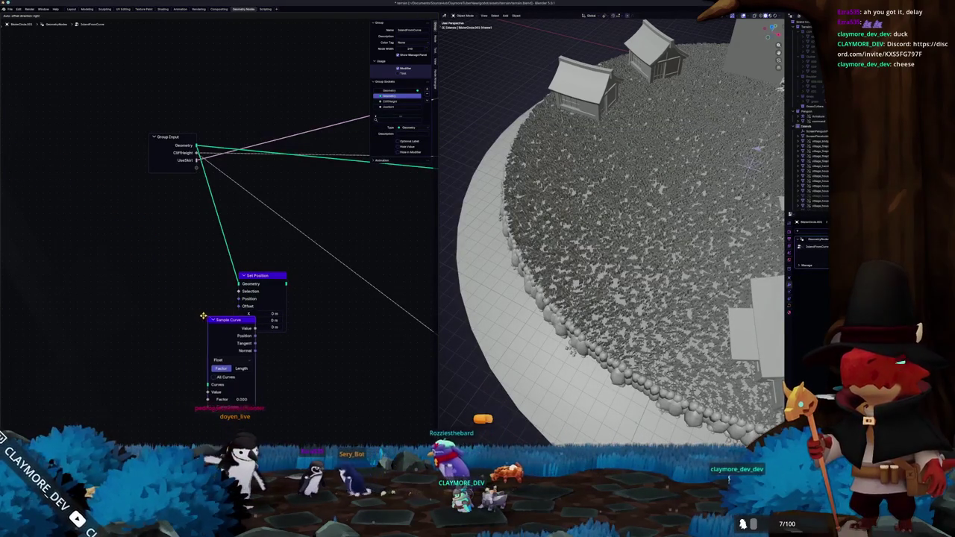
{"action": "left_click", "coordinate": [167, 271]}
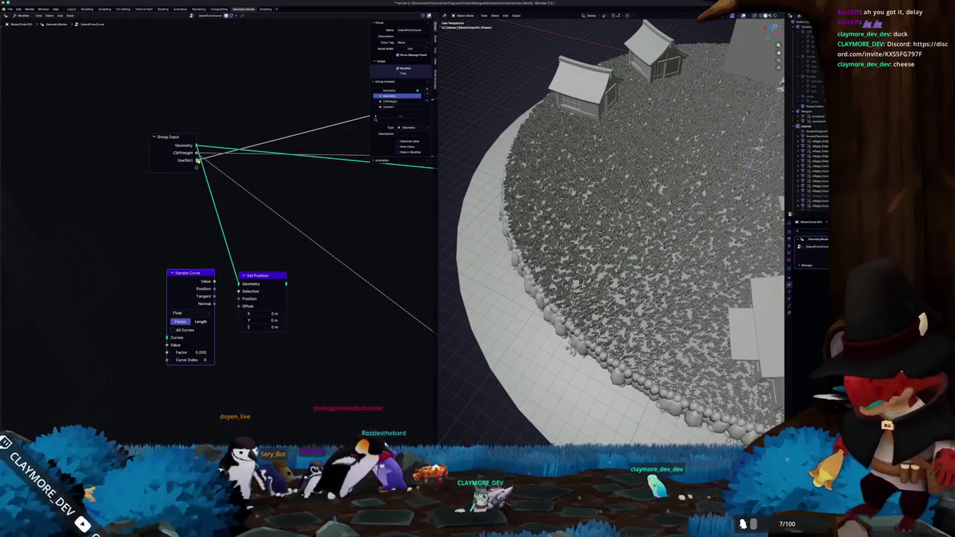
{"action": "left_click_drag", "start_coordinate": [197, 165], "coordinate": [186, 276]}
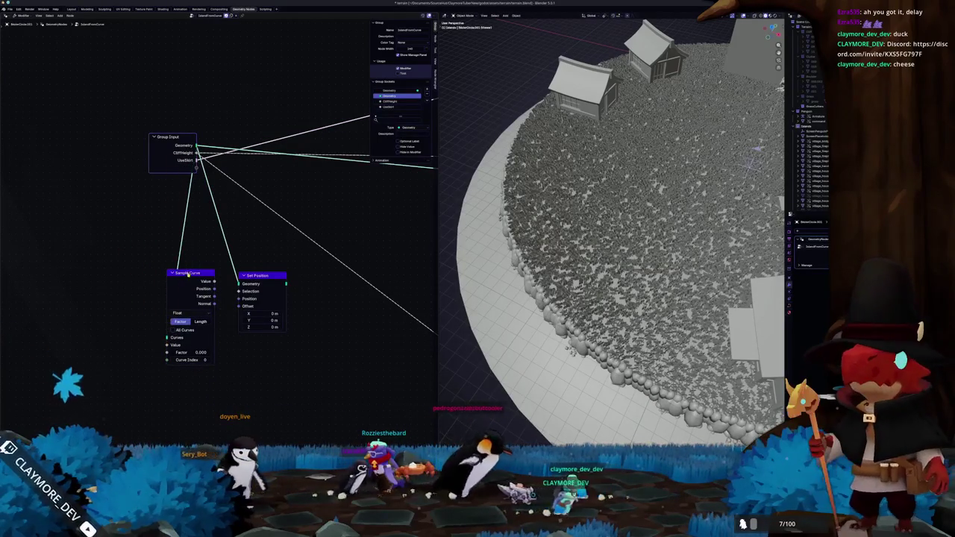
Step: Arrange the nodes and link Sample Curve's Position output into Set Position's Position input
{"action": "scroll", "coordinate": [187, 277], "scroll_direction": "up", "scroll_amount": 3}
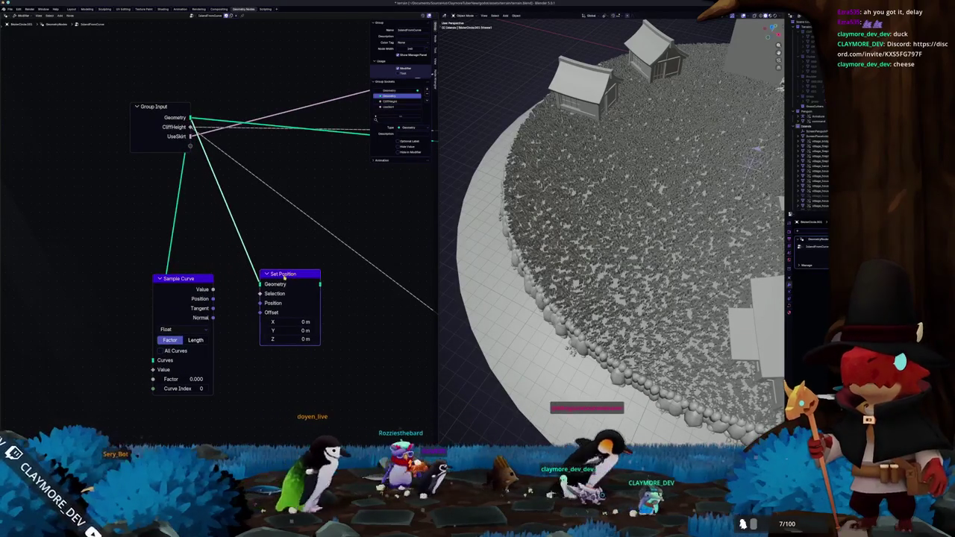
{"action": "left_click_drag", "start_coordinate": [179, 278], "coordinate": [217, 274]}
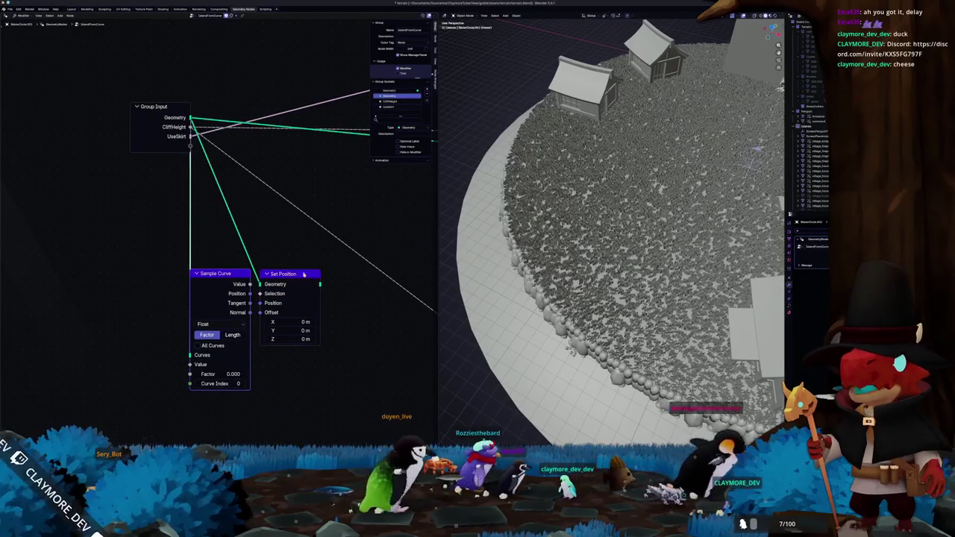
{"action": "middle_click_drag", "start_coordinate": [295, 275], "coordinate": [352, 271]}
{"action": "left_click_drag", "start_coordinate": [352, 271], "coordinate": [388, 269]}
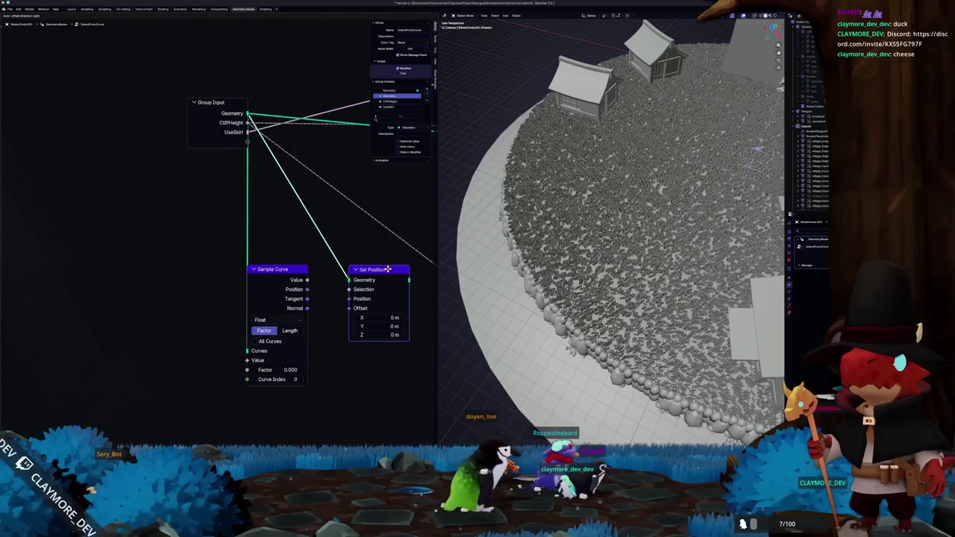
{"action": "middle_click_drag", "start_coordinate": [316, 292], "coordinate": [294, 297]}
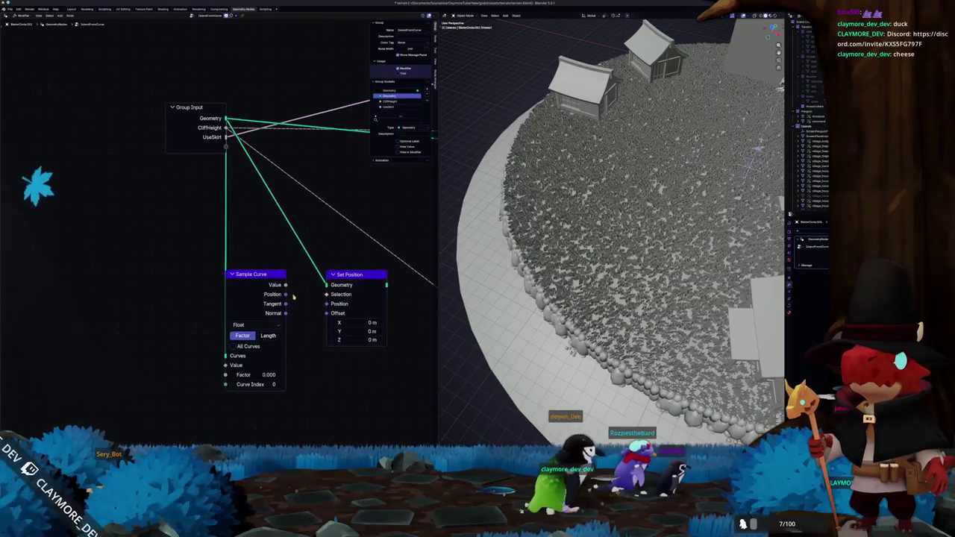
{"action": "left_click_drag", "start_coordinate": [285, 294], "coordinate": [327, 304]}
{"action": "middle_click_drag", "start_coordinate": [307, 313], "coordinate": [291, 321]}
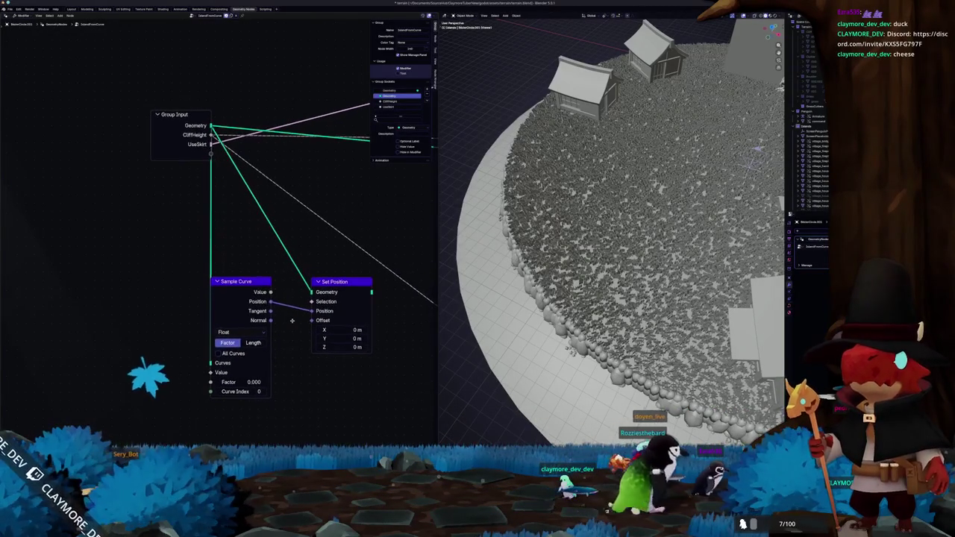
{"action": "mouse_move", "coordinate": [237, 282]}
{"action": "left_mouse_down"}
{"action": "mouse_move", "coordinate": [179, 288]}
{"action": "mouse_move", "coordinate": [189, 288]}
{"action": "left_mouse_up"}
{"action": "scroll", "coordinate": [179, 288], "scroll_direction": "down", "scroll_amount": 2}
{"action": "type", "text": "noise"}
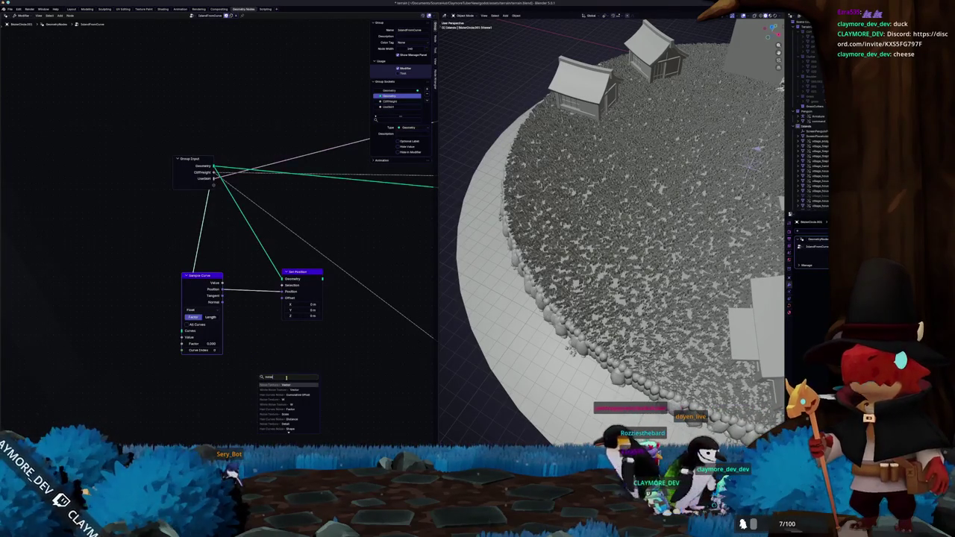
Step: Add a Noise Texture and route its Color through Separate XYZ and Combine XYZ into Set Position's Offset
{"action": "key", "text": "Return"}
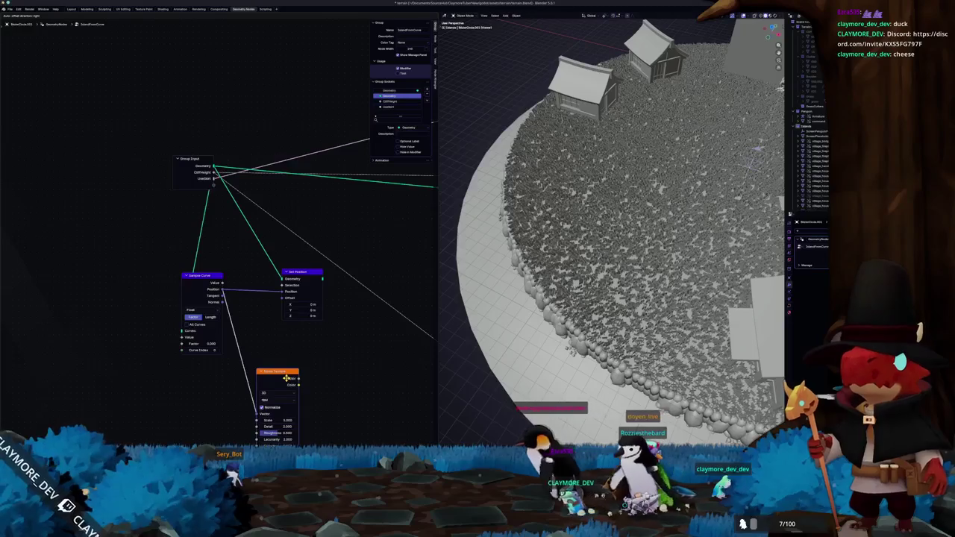
{"action": "left_click", "coordinate": [259, 378]}
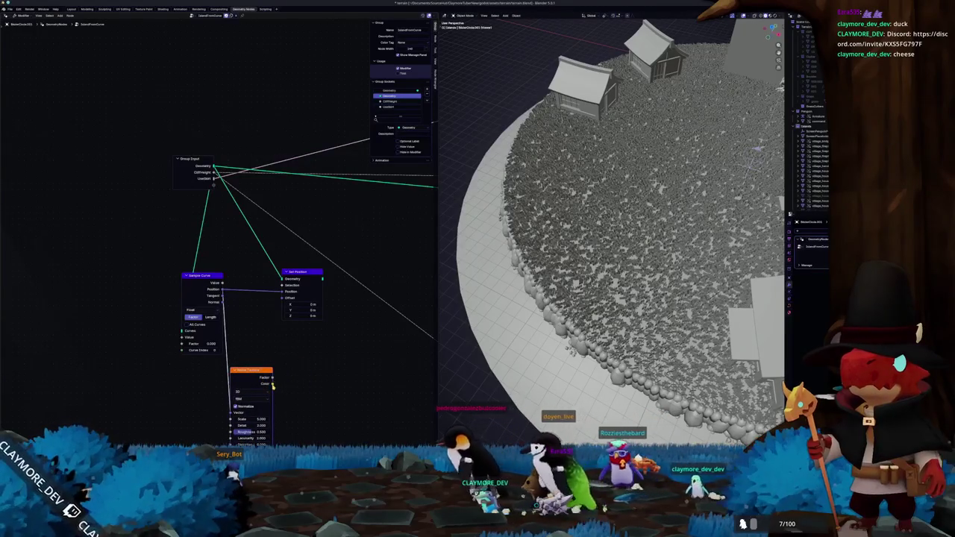
{"action": "left_click_drag", "start_coordinate": [273, 379], "coordinate": [305, 387]}
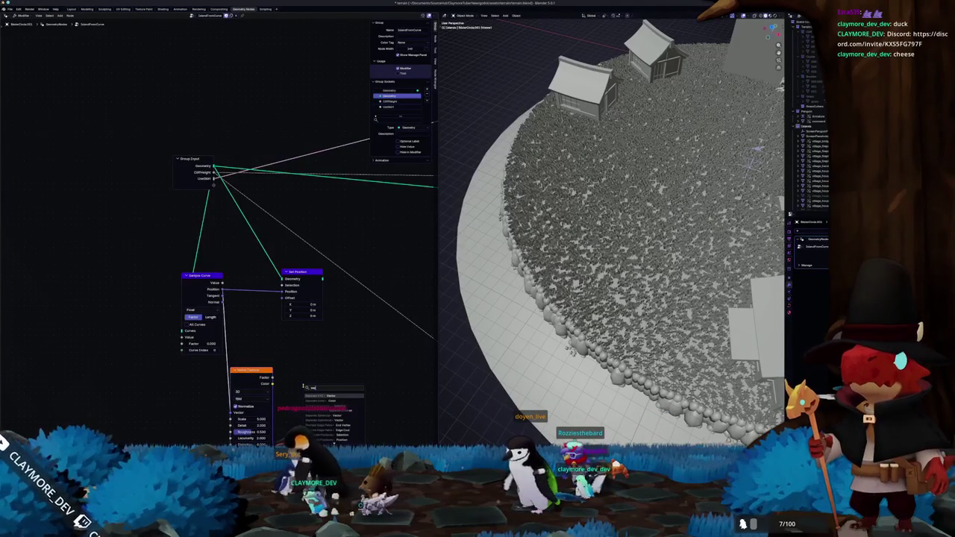
{"action": "type", "text": "ve"}
{"action": "key", "text": "Return"}
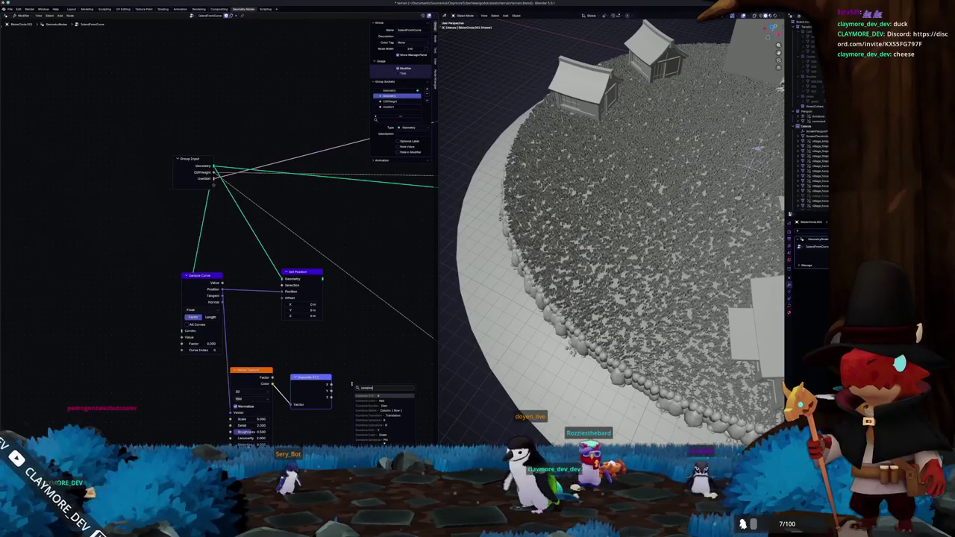
{"action": "key", "text": "Return"}
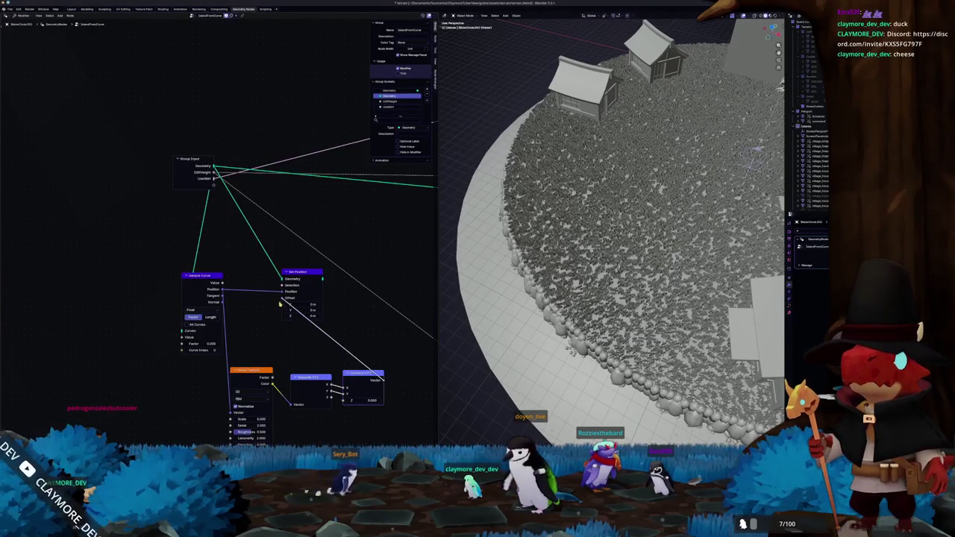
{"action": "left_click", "coordinate": [307, 276], "text": "ctrl+shift"}
Step: Nudge the Set Position node and lower the Noise Texture Scale to 2.570
{"action": "scroll", "coordinate": [492, 269], "scroll_direction": "down", "scroll_amount": 5}
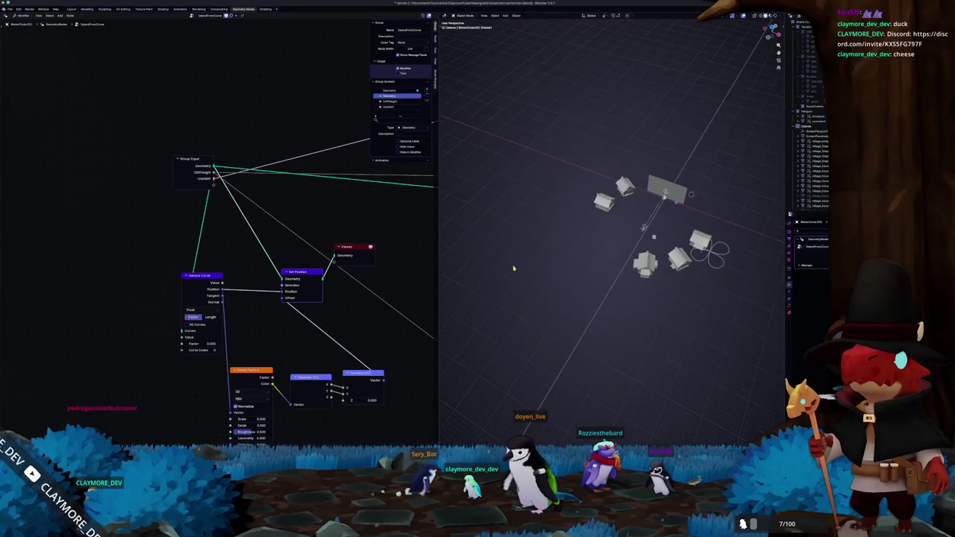
{"action": "left_click_drag", "start_coordinate": [291, 273], "coordinate": [297, 270]}
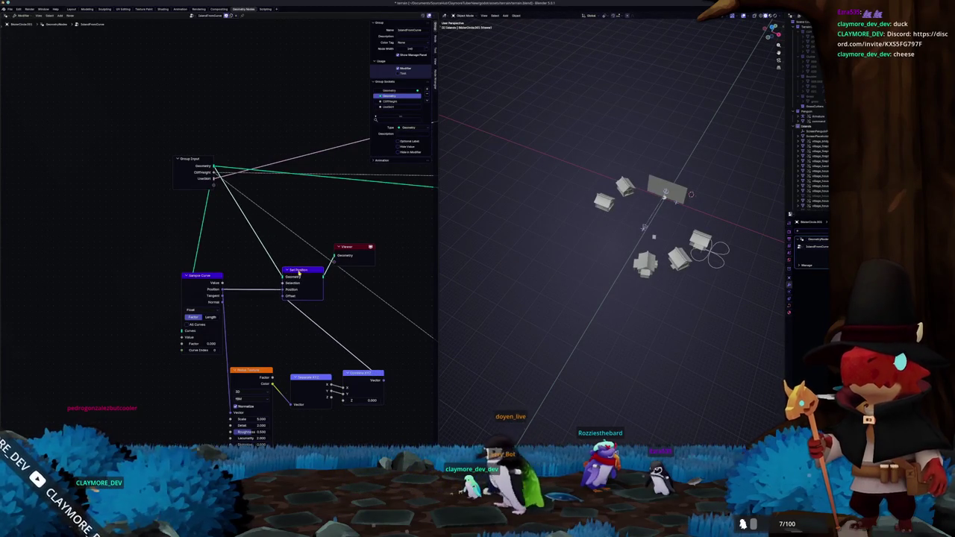
{"action": "scroll", "coordinate": [644, 226], "scroll_direction": "up", "scroll_amount": 2}
{"action": "scroll", "coordinate": [552, 137], "scroll_direction": "up", "scroll_amount": 5}
{"action": "scroll", "coordinate": [650, 262], "scroll_direction": "up", "scroll_amount": 3}
{"action": "scroll", "coordinate": [650, 261], "scroll_direction": "up", "scroll_amount": 2}
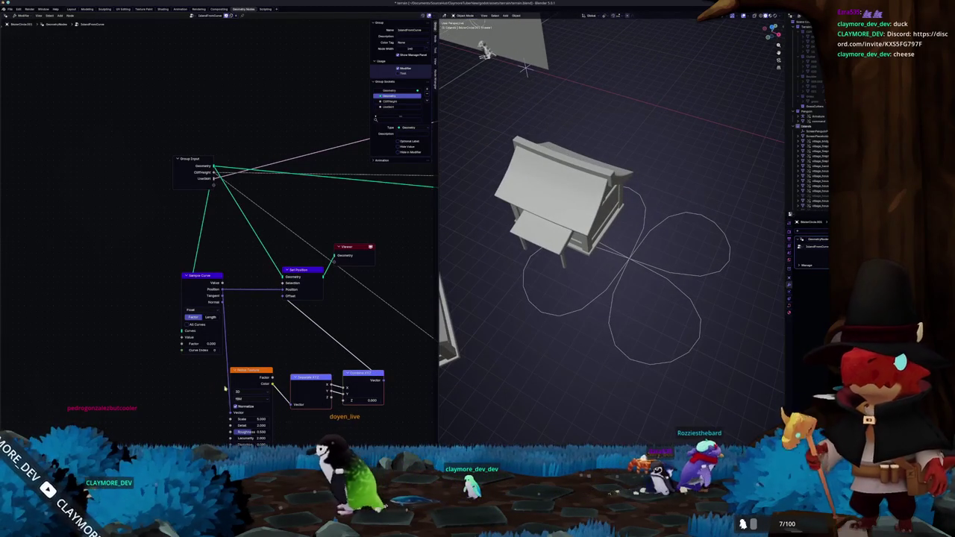
{"action": "mouse_move", "coordinate": [251, 420]}
{"action": "left_mouse_down"}
{"action": "mouse_move", "coordinate": [268, 419]}
{"action": "mouse_move", "coordinate": [241, 390]}
{"action": "left_mouse_up"}
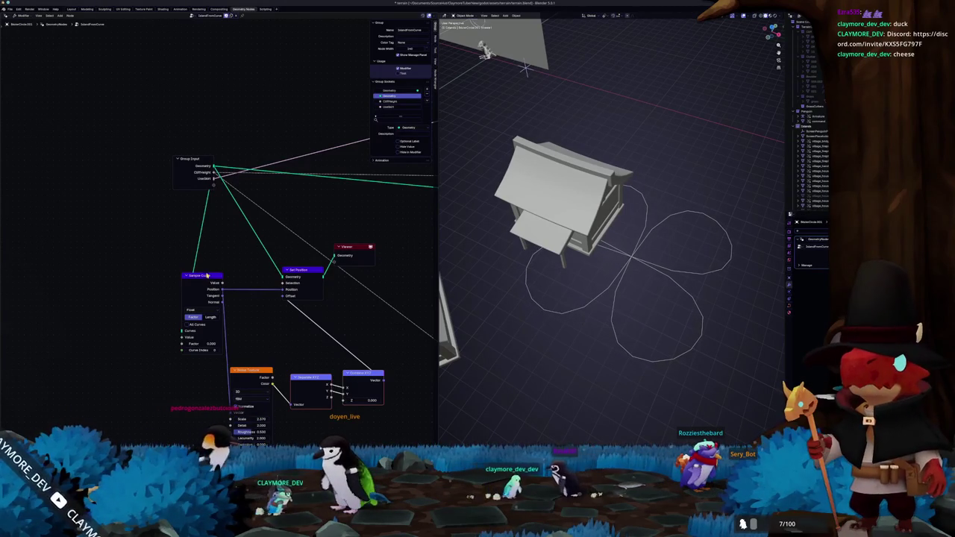
Step: Try Sample Curve in Length mode, switch back to Factor, and rearrange the surrounding nodes
{"action": "left_click_drag", "start_coordinate": [208, 275], "coordinate": [149, 275]}
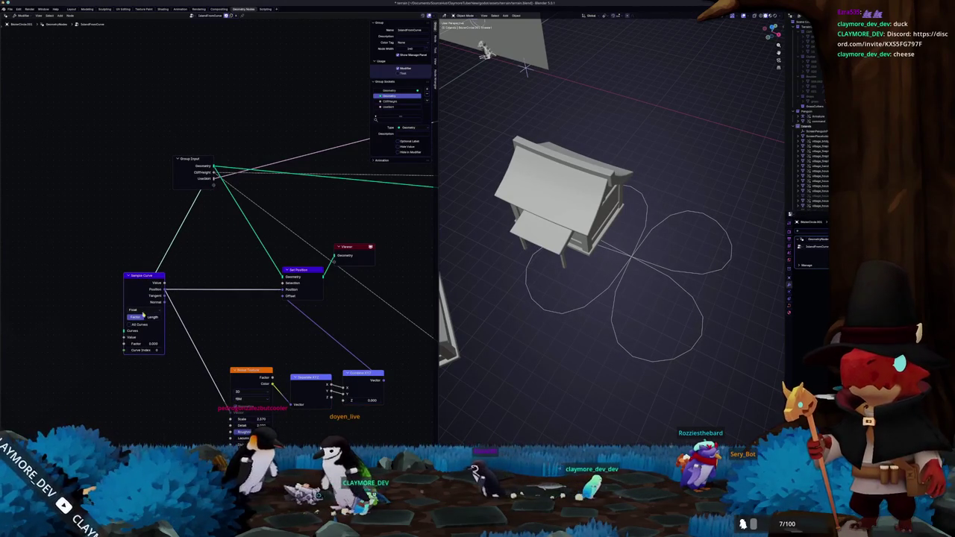
{"action": "left_click", "coordinate": [152, 317]}
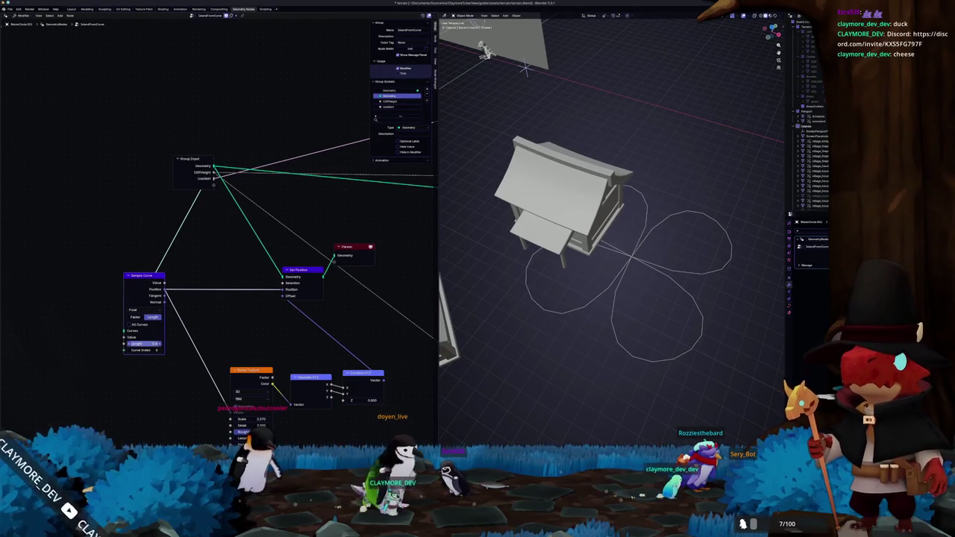
{"action": "left_click_drag", "start_coordinate": [144, 344], "coordinate": [137, 348]}
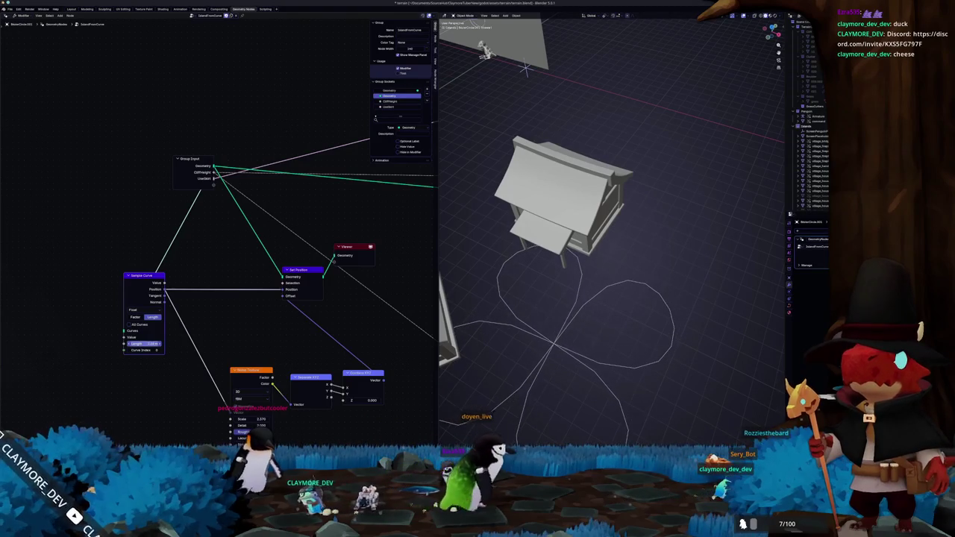
{"action": "left_click", "coordinate": [135, 317]}
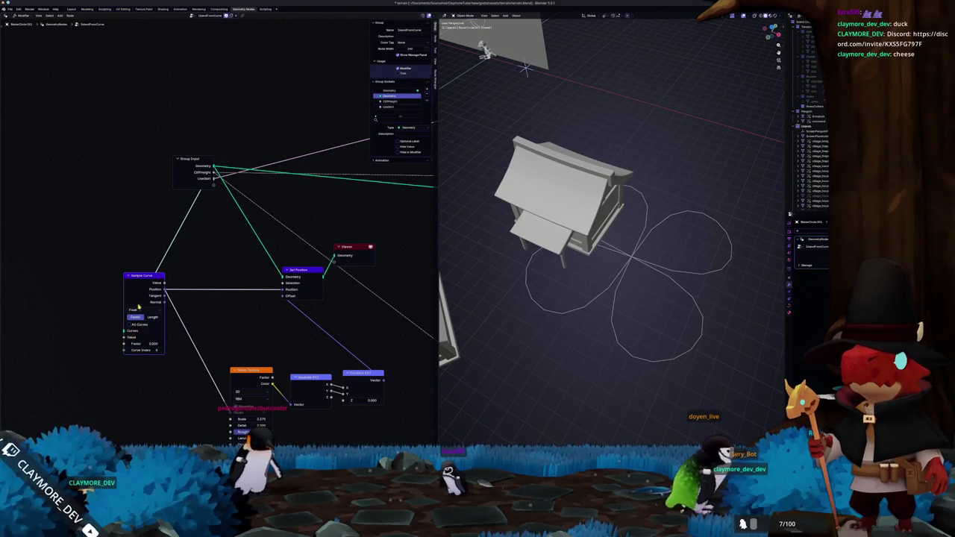
{"action": "mouse_move", "coordinate": [141, 281]}
{"action": "left_mouse_down"}
{"action": "mouse_move", "coordinate": [231, 266]}
{"action": "mouse_move", "coordinate": [171, 273]}
{"action": "left_mouse_up"}
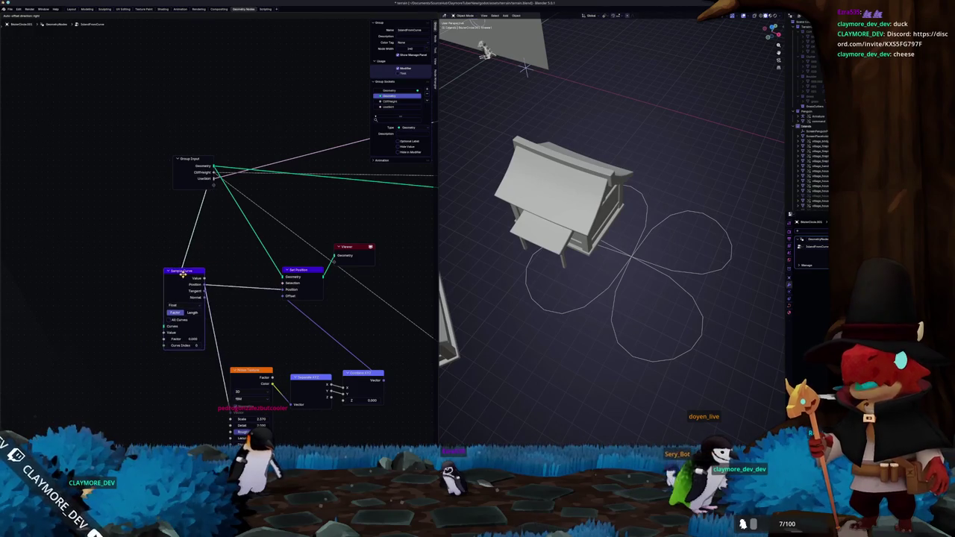
{"action": "scroll", "coordinate": [224, 284], "scroll_direction": "down", "scroll_amount": 2}
{"action": "scroll", "coordinate": [256, 296], "scroll_direction": "down", "scroll_amount": 1}
{"action": "scroll", "coordinate": [256, 296], "scroll_direction": "up", "scroll_amount": 3}
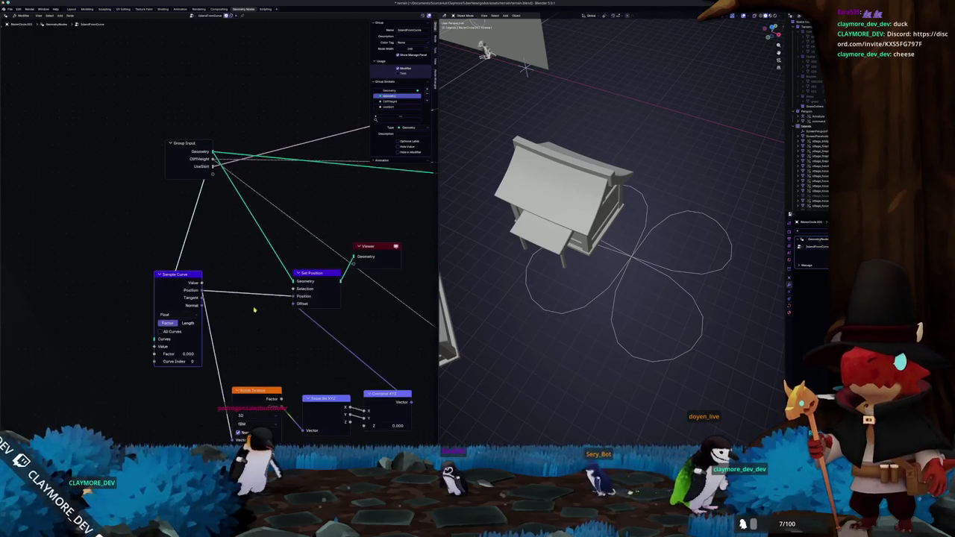
{"action": "left_click_drag", "start_coordinate": [317, 275], "coordinate": [296, 277]}
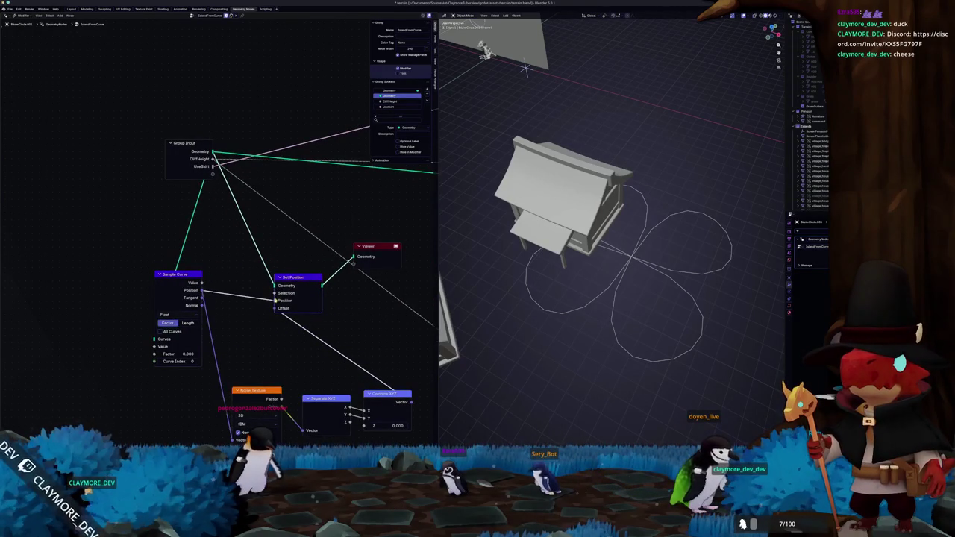
{"action": "left_click_drag", "start_coordinate": [259, 388], "coordinate": [237, 325]}
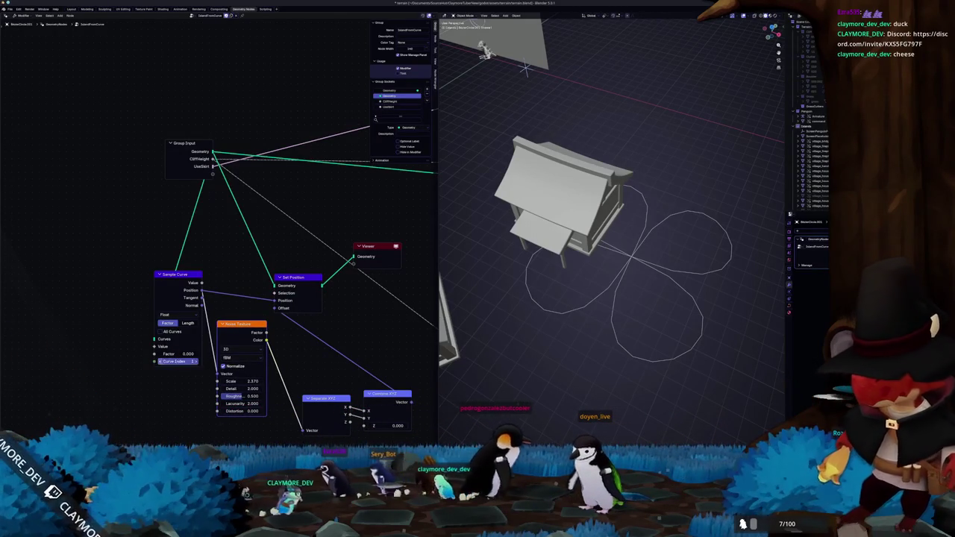
Step: Set Sample Curve's data type to Vector and slide its factor from 0.100 further along the curve
{"action": "left_click", "coordinate": [188, 323]}
{"action": "left_click", "coordinate": [168, 314]}
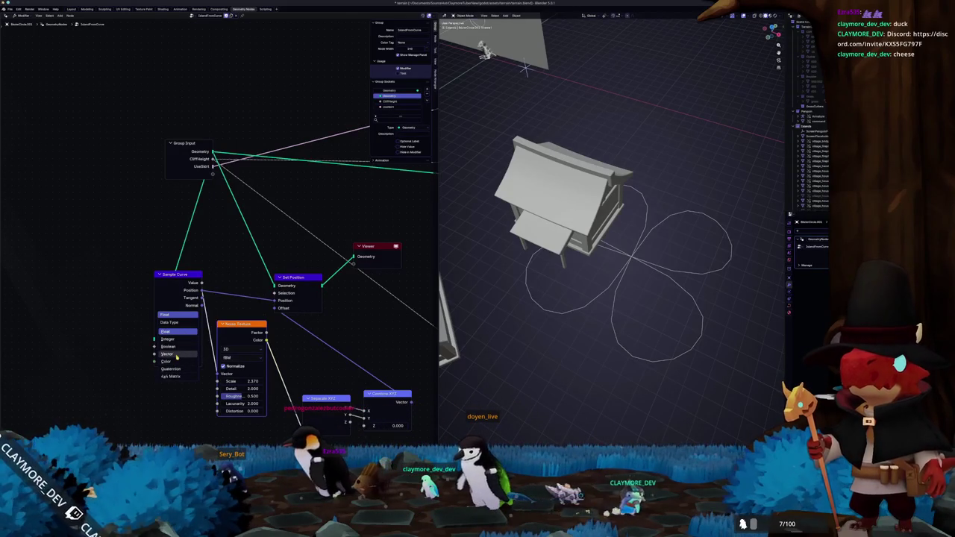
{"action": "left_click_drag", "start_coordinate": [171, 355], "coordinate": [183, 355]}
{"action": "scroll", "coordinate": [478, 347], "scroll_direction": "down", "scroll_amount": 5}
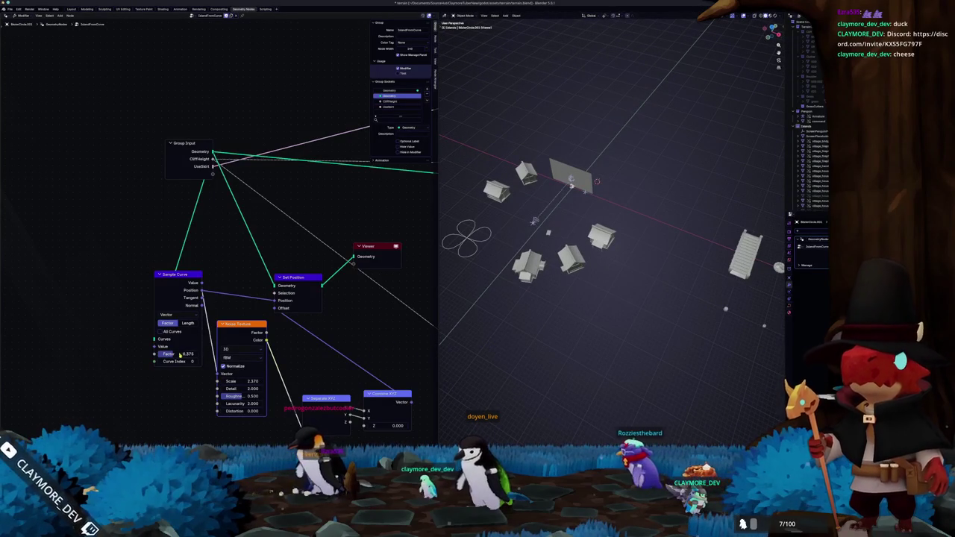
{"action": "left_click_drag", "start_coordinate": [182, 355], "coordinate": [224, 355]}
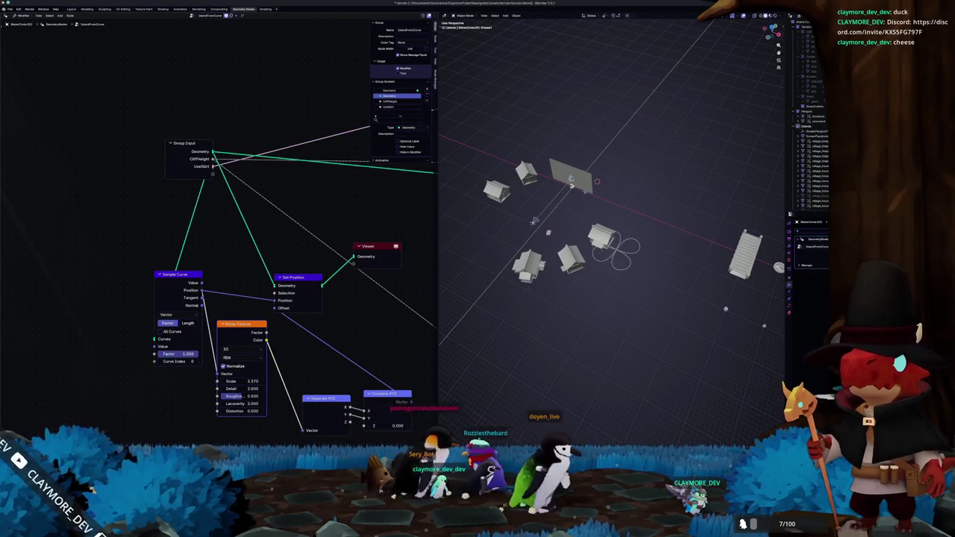
{"action": "key", "text": "alt+Tab"}
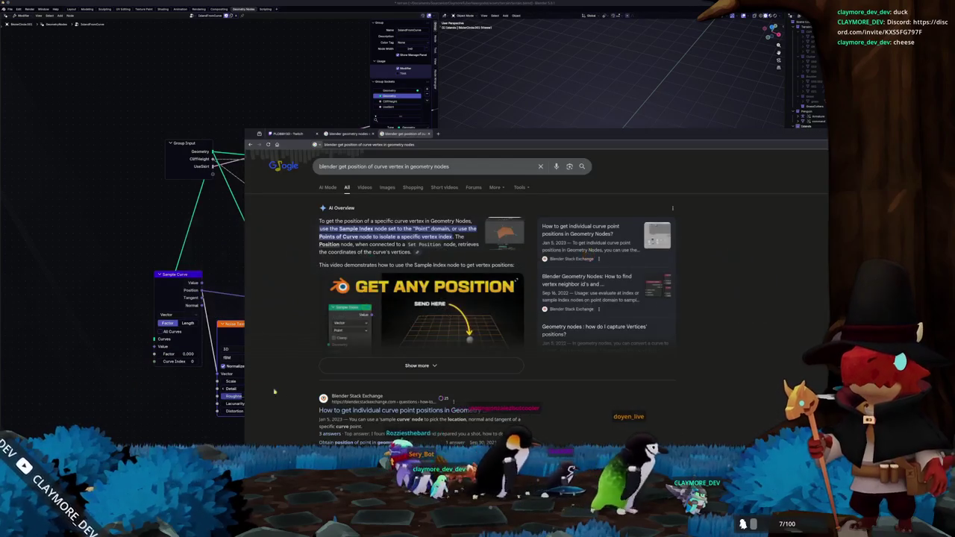
Step: Open the Stack Exchange question on individual curve point positions and view its answer screenshot full size
{"action": "left_click", "coordinate": [346, 412]}
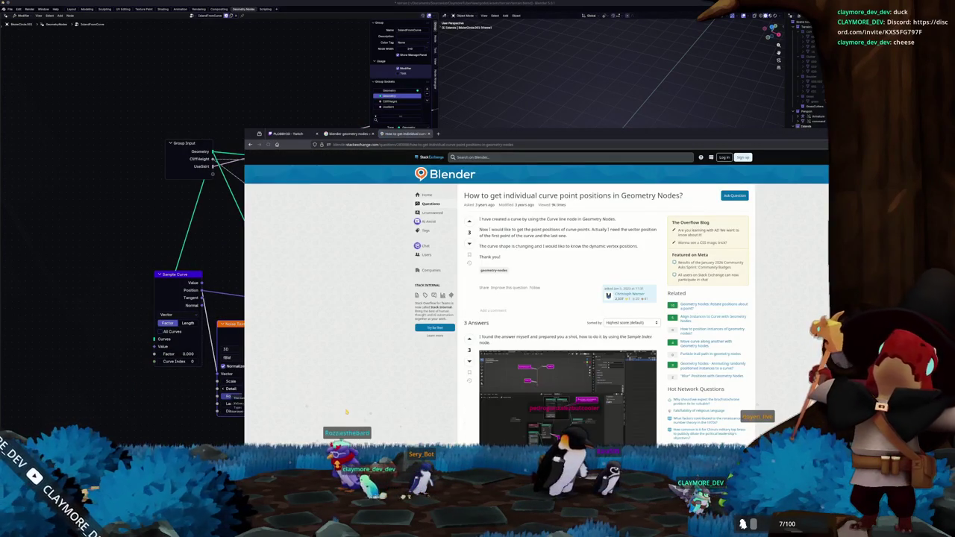
{"action": "scroll", "coordinate": [386, 411], "scroll_direction": "down", "scroll_amount": 2}
{"action": "scroll", "coordinate": [390, 412], "scroll_direction": "down", "scroll_amount": 2}
{"action": "scroll", "coordinate": [396, 413], "scroll_direction": "down", "scroll_amount": 2}
{"action": "scroll", "coordinate": [401, 414], "scroll_direction": "down", "scroll_amount": 2}
{"action": "scroll", "coordinate": [403, 414], "scroll_direction": "down", "scroll_amount": 3}
{"action": "scroll", "coordinate": [402, 414], "scroll_direction": "down", "scroll_amount": 1}
{"action": "left_click", "coordinate": [567, 348]}
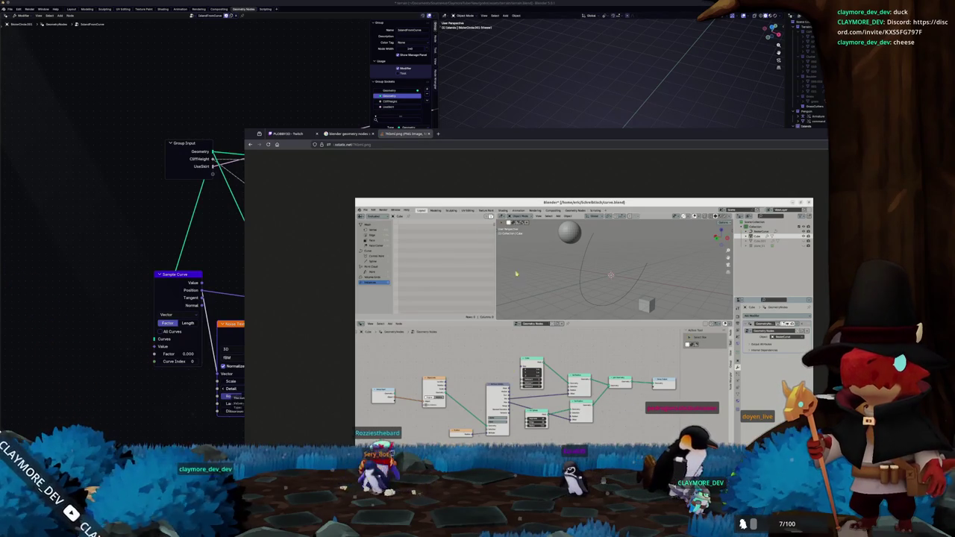
{"action": "left_click", "coordinate": [250, 145]}
{"action": "scroll", "coordinate": [374, 321], "scroll_direction": "down", "scroll_amount": 2}
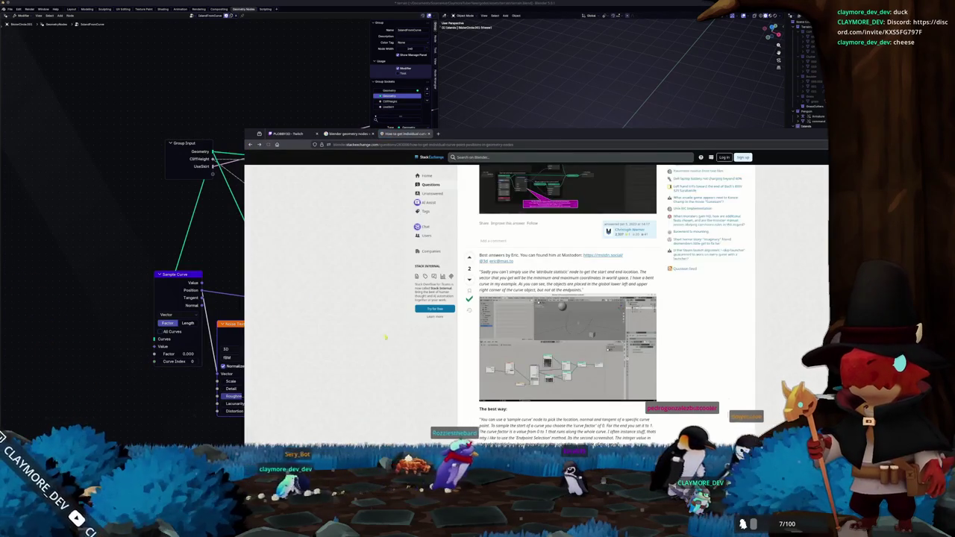
{"action": "scroll", "coordinate": [388, 336], "scroll_direction": "down", "scroll_amount": 2}
{"action": "scroll", "coordinate": [409, 361], "scroll_direction": "down", "scroll_amount": 2}
{"action": "scroll", "coordinate": [409, 361], "scroll_direction": "down", "scroll_amount": 3}
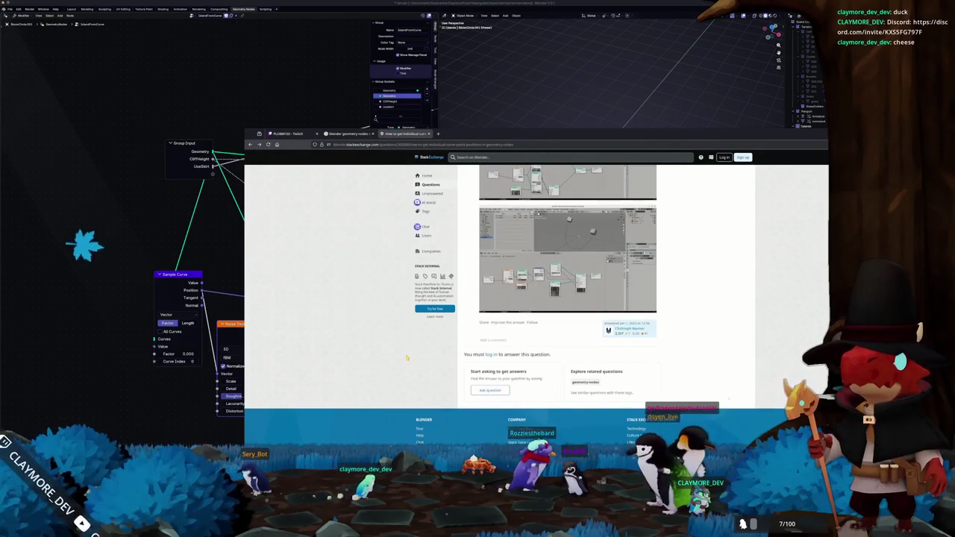
{"action": "scroll", "coordinate": [373, 298], "scroll_direction": "up", "scroll_amount": 3}
{"action": "scroll", "coordinate": [298, 224], "scroll_direction": "up", "scroll_amount": 3}
Step: Scroll the Google results to the Points of Curve manual page, then return to Blender
{"action": "left_click", "coordinate": [250, 145]}
{"action": "scroll", "coordinate": [291, 336], "scroll_direction": "down", "scroll_amount": 3}
{"action": "scroll", "coordinate": [291, 361], "scroll_direction": "down", "scroll_amount": 2}
{"action": "scroll", "coordinate": [291, 361], "scroll_direction": "down", "scroll_amount": 3}
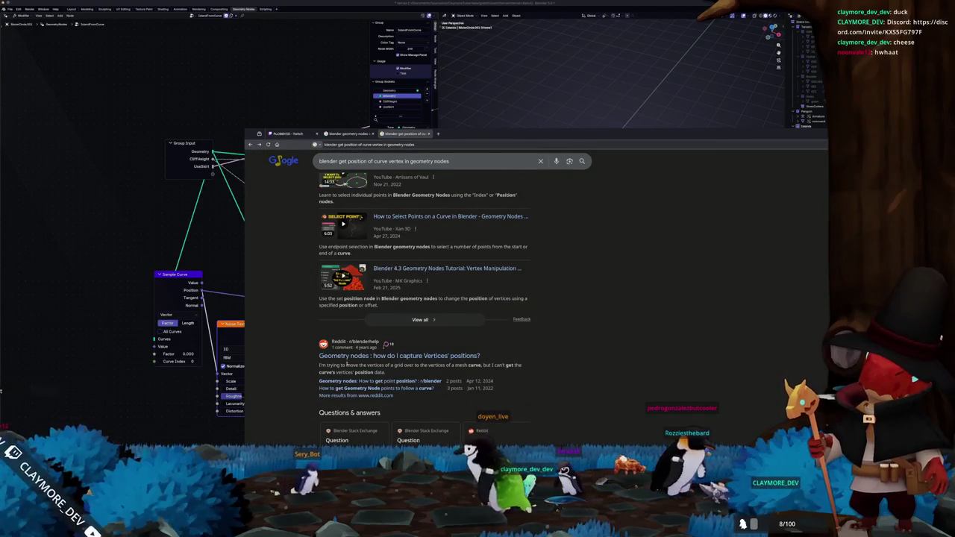
{"action": "scroll", "coordinate": [358, 364], "scroll_direction": "down", "scroll_amount": 1}
{"action": "scroll", "coordinate": [335, 369], "scroll_direction": "down", "scroll_amount": 2}
{"action": "scroll", "coordinate": [313, 376], "scroll_direction": "down", "scroll_amount": 1}
{"action": "scroll", "coordinate": [310, 377], "scroll_direction": "down", "scroll_amount": 1}
{"action": "scroll", "coordinate": [309, 377], "scroll_direction": "down", "scroll_amount": 1}
{"action": "scroll", "coordinate": [309, 377], "scroll_direction": "down", "scroll_amount": 2}
{"action": "scroll", "coordinate": [309, 377], "scroll_direction": "down", "scroll_amount": 1}
{"action": "scroll", "coordinate": [310, 375], "scroll_direction": "up", "scroll_amount": 2}
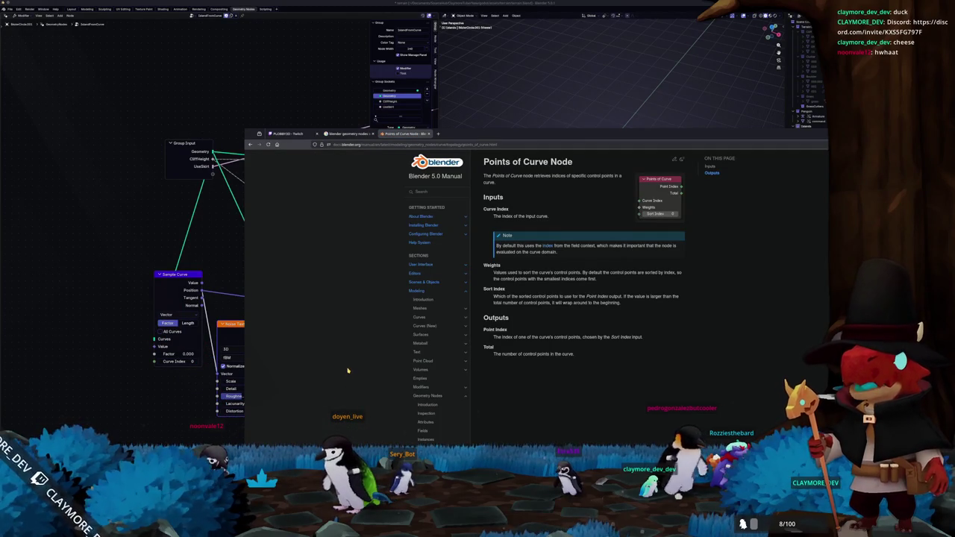
{"action": "left_click", "coordinate": [150, 387]}
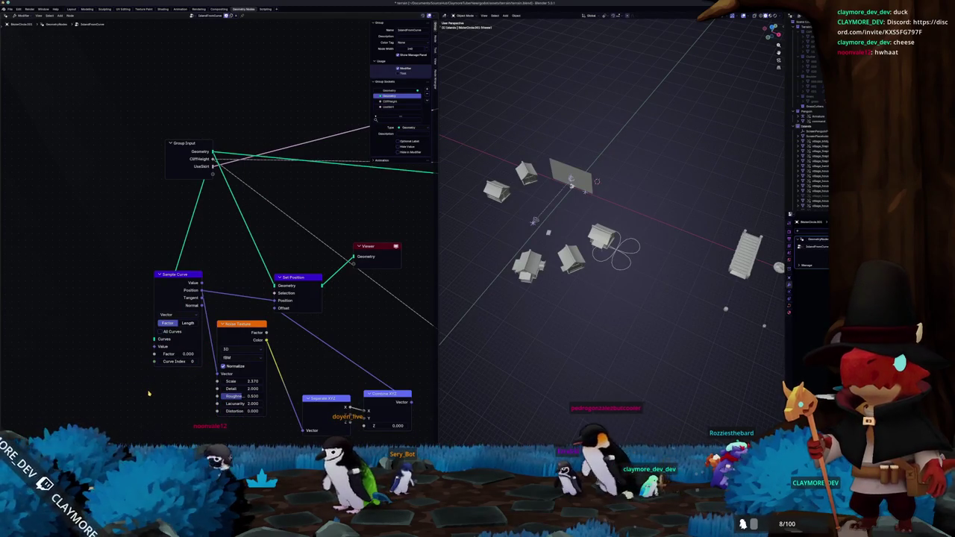
Step: Add a Points of Curve node and an Offset Point in Curve node to the tree
{"action": "key", "text": "shift+a"}
{"action": "type", "text": "points of cu"}
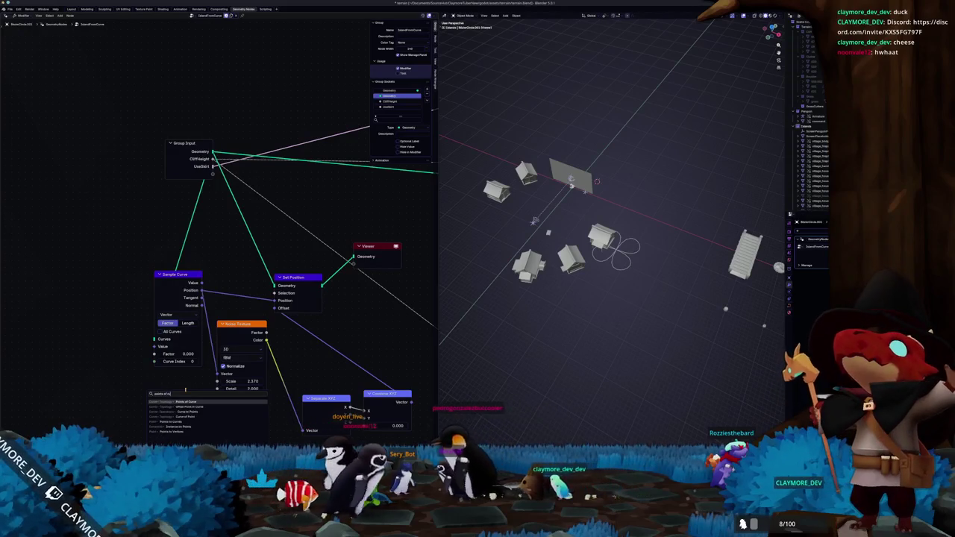
{"action": "key", "text": "Return"}
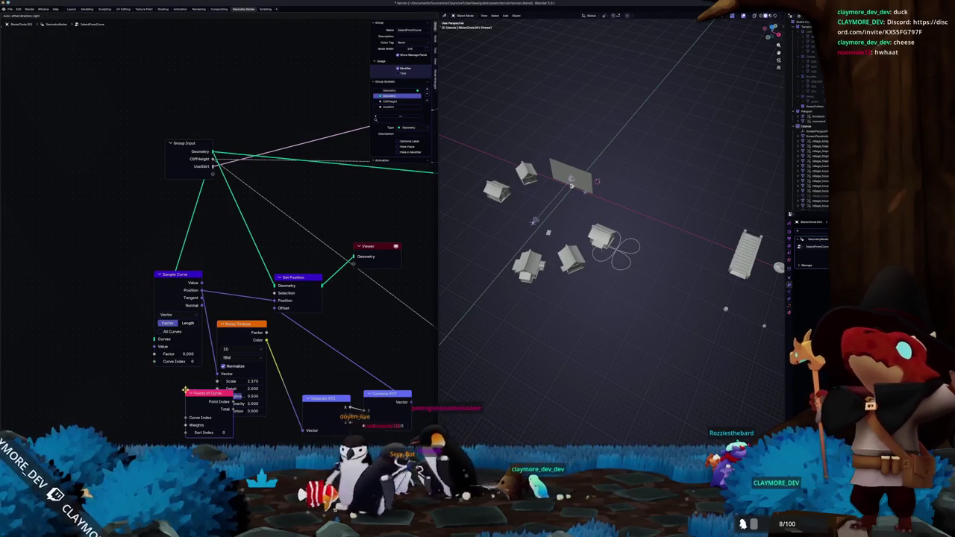
{"action": "left_click", "coordinate": [156, 384]}
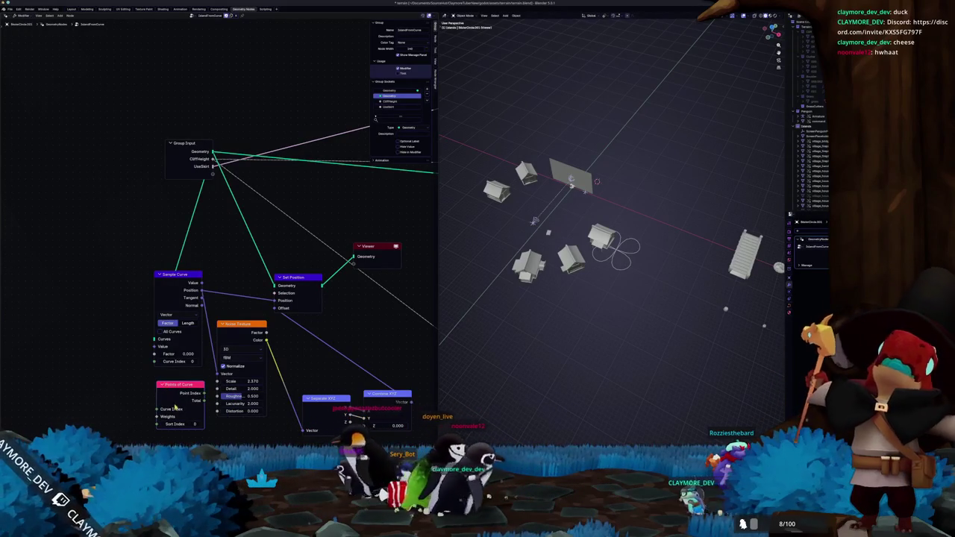
{"action": "left_click_drag", "start_coordinate": [240, 329], "coordinate": [251, 336]}
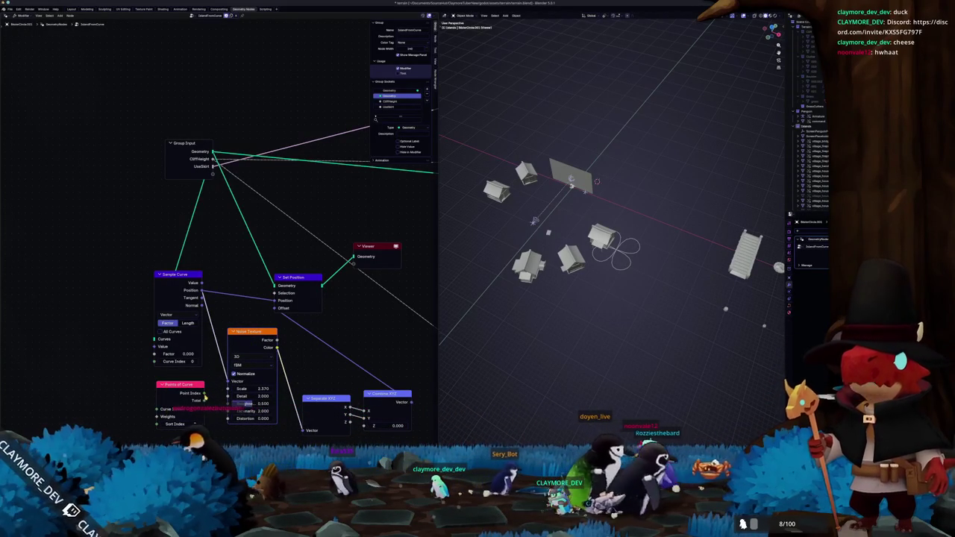
{"action": "key", "text": "shift+a"}
{"action": "type", "text": "set curve"}
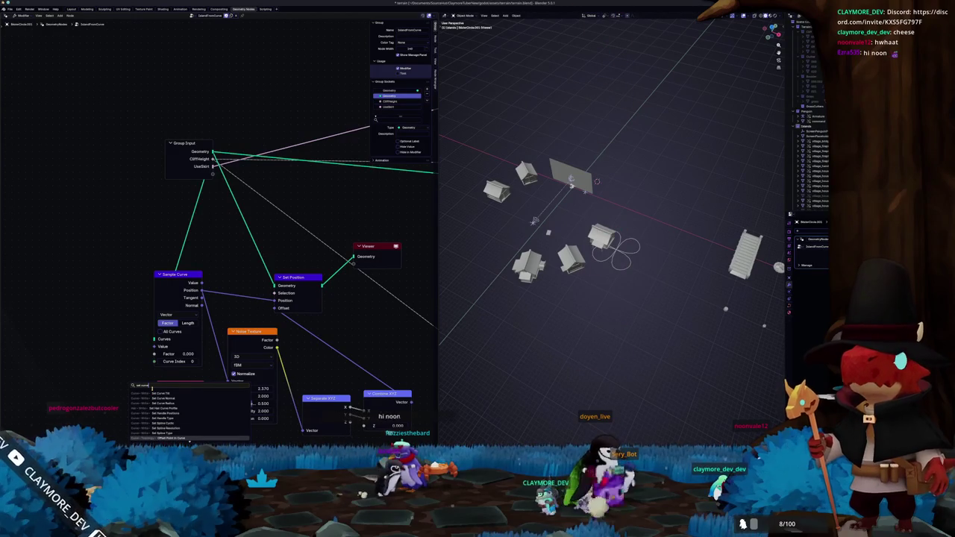
{"action": "left_click", "coordinate": [172, 431]}
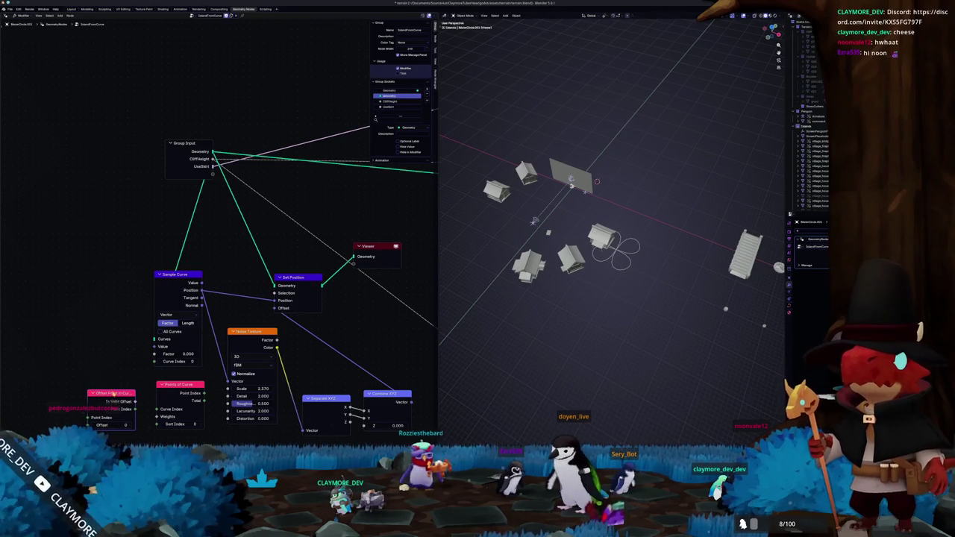
Step: Search 'sition' to add a Set Handle Positions node, then add a Curve to Mesh node
{"action": "left_click", "coordinate": [112, 393]}
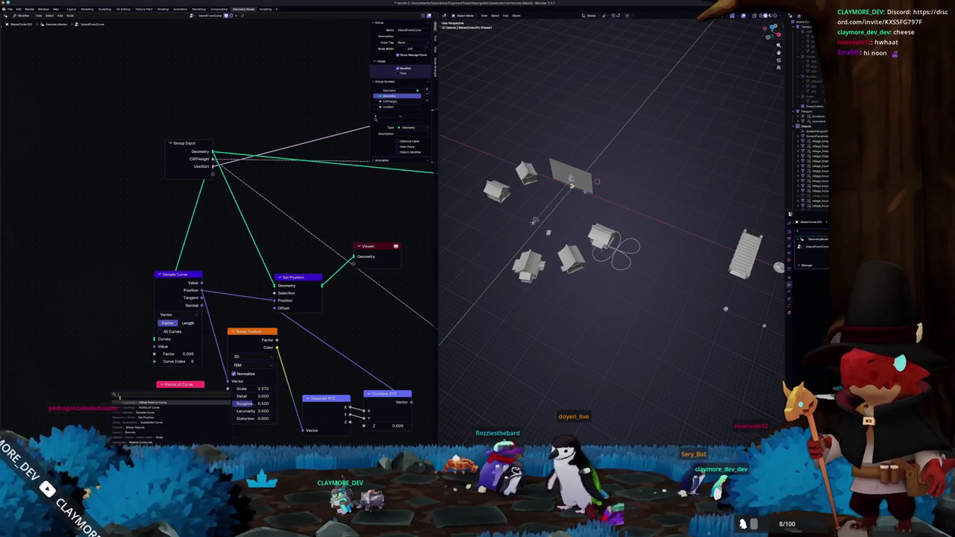
{"action": "type", "text": "point"}
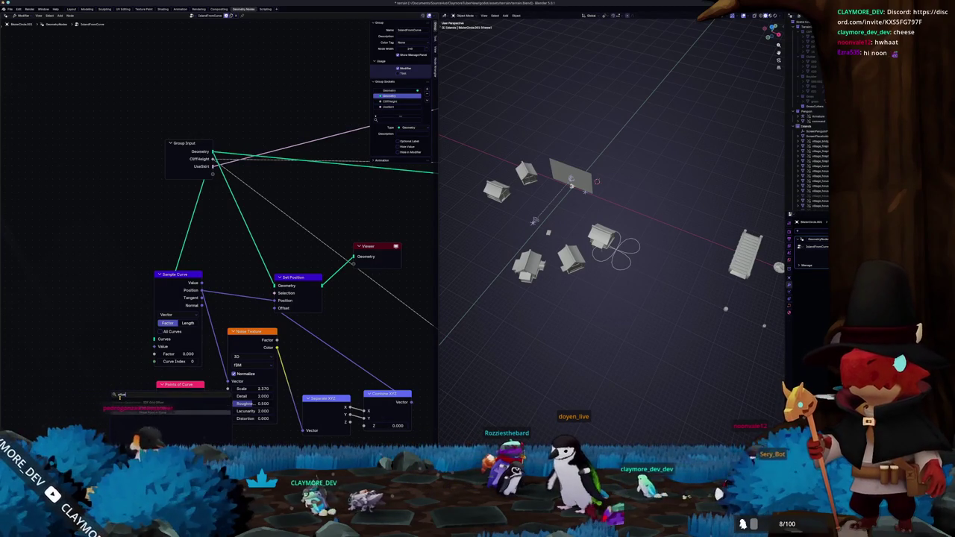
{"action": "key", "text": "BackSpace"}
{"action": "key", "text": "BackSpace"}
{"action": "key", "text": "BackSpace"}
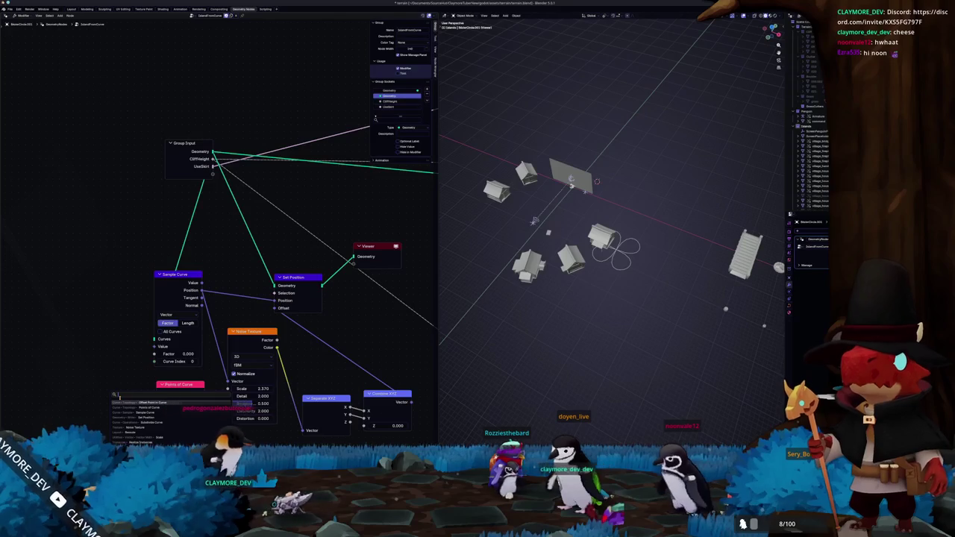
{"action": "type", "text": "sition"}
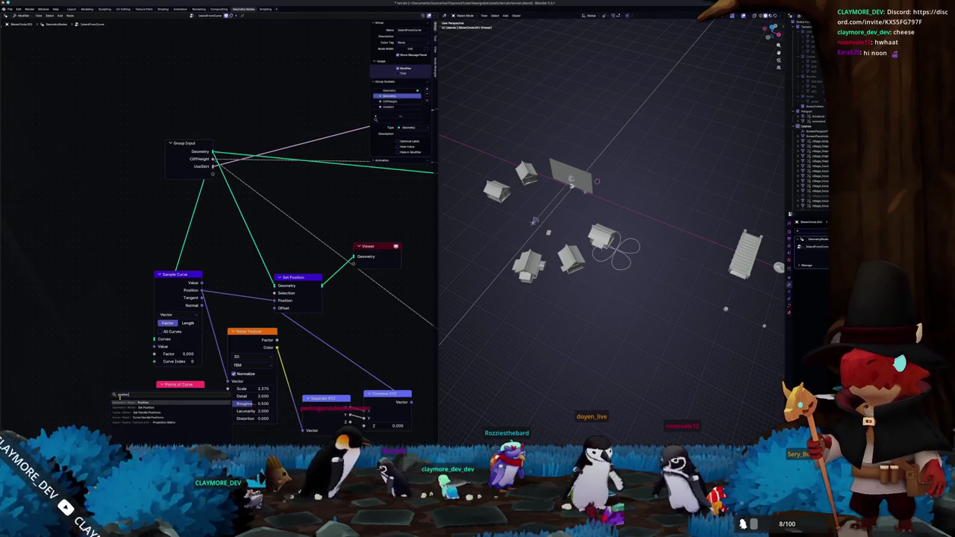
{"action": "key", "text": "Down"}
{"action": "key", "text": "Down"}
{"action": "key", "text": "Down"}
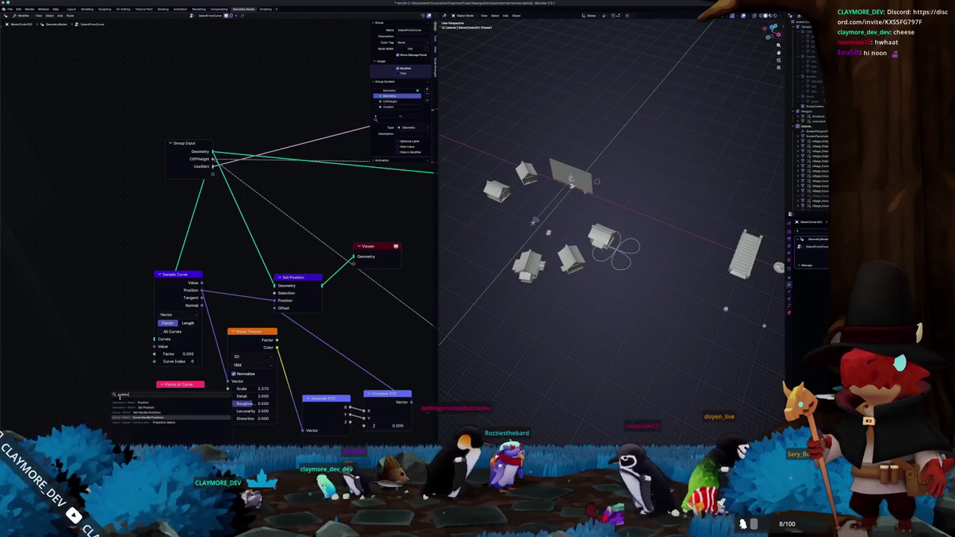
{"action": "key", "text": "Up"}
{"action": "key", "text": "Down"}
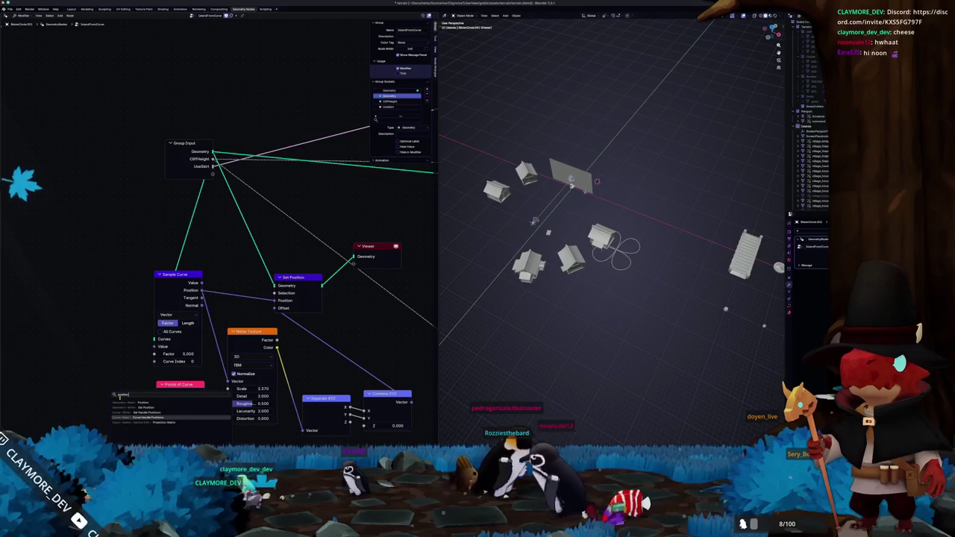
{"action": "key", "text": "Up"}
{"action": "key", "text": "Down"}
{"action": "key", "text": "Up"}
{"action": "key", "text": "Return"}
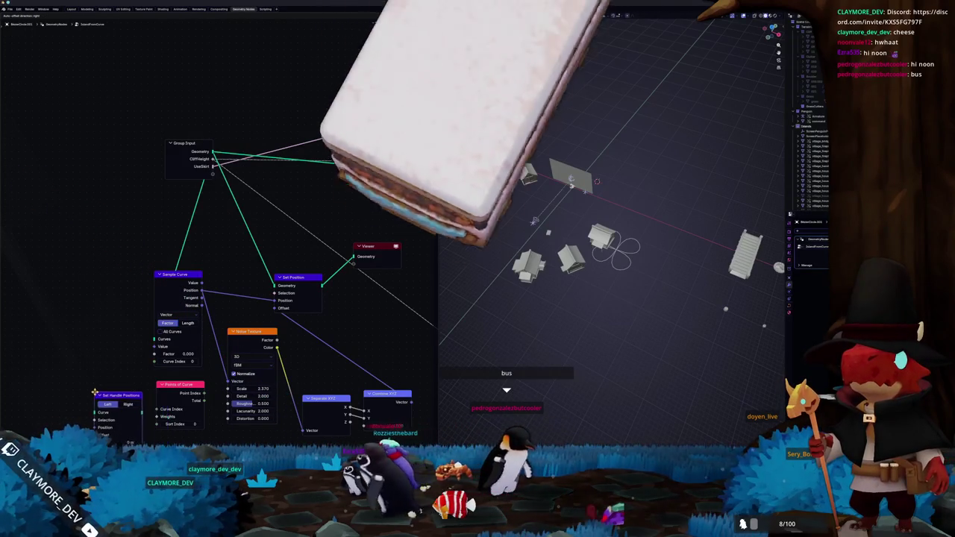
{"action": "left_click", "coordinate": [82, 375]}
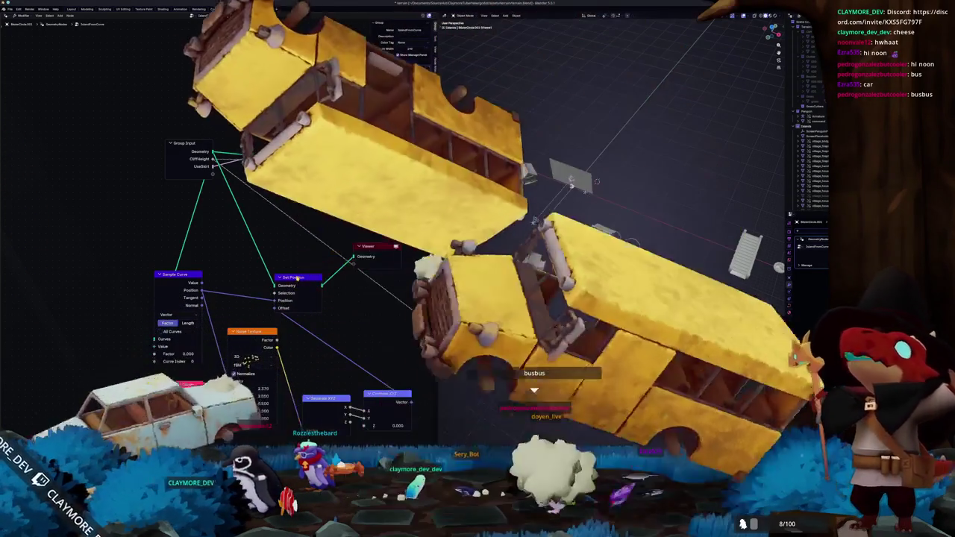
{"action": "left_click_drag", "start_coordinate": [296, 278], "coordinate": [314, 274]}
{"action": "type", "text": "curve to mesh"}
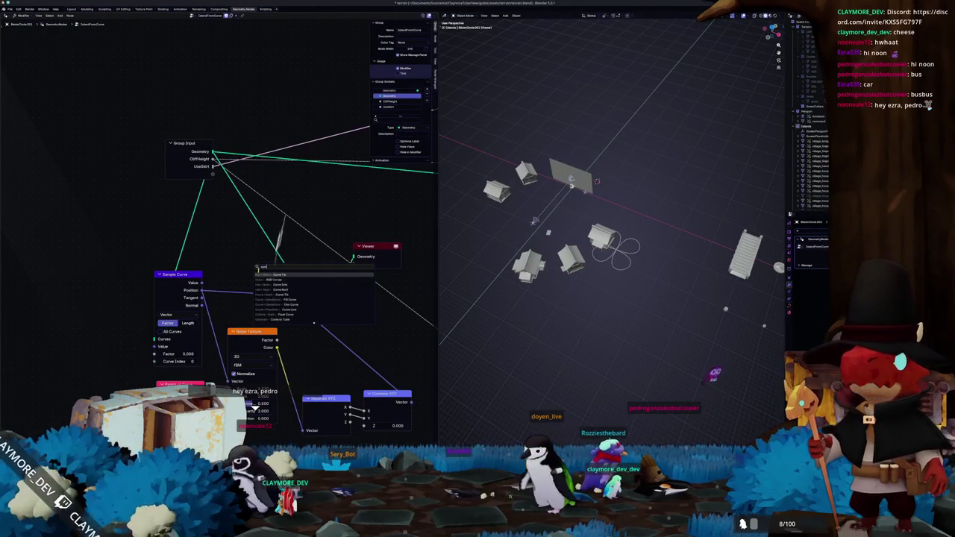
{"action": "key", "text": "Return"}
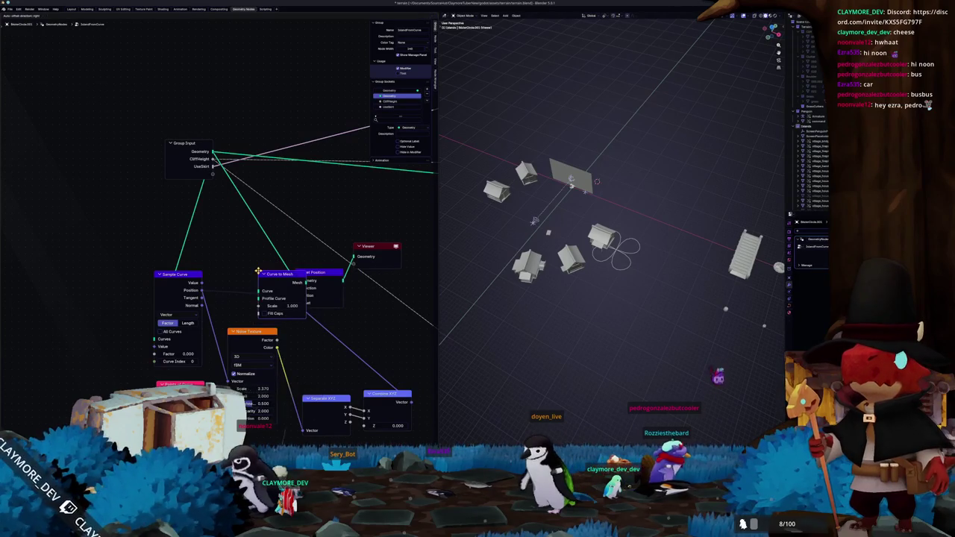
Step: Swap Curve to Mesh for a Curve to Points node fed by the group input geometry, then add Randomize Transform
{"action": "left_click", "coordinate": [101, 273]}
{"action": "mouse_move", "coordinate": [161, 249]}
{"action": "middle_mouse_down"}
{"action": "mouse_move", "coordinate": [217, 257]}
{"action": "mouse_move", "coordinate": [255, 243]}
{"action": "middle_mouse_up"}
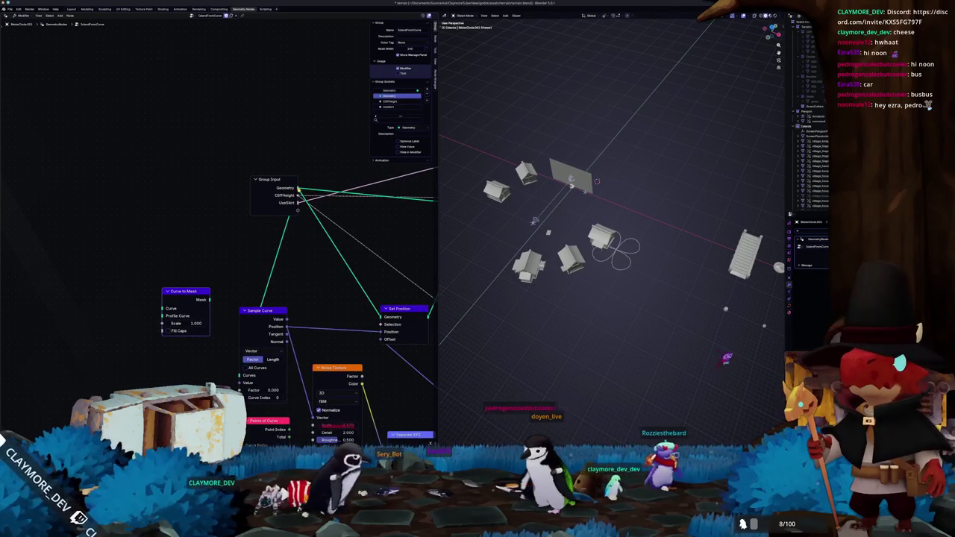
{"action": "key", "text": "x"}
{"action": "key", "text": "shift+a"}
{"action": "type", "text": "points"}
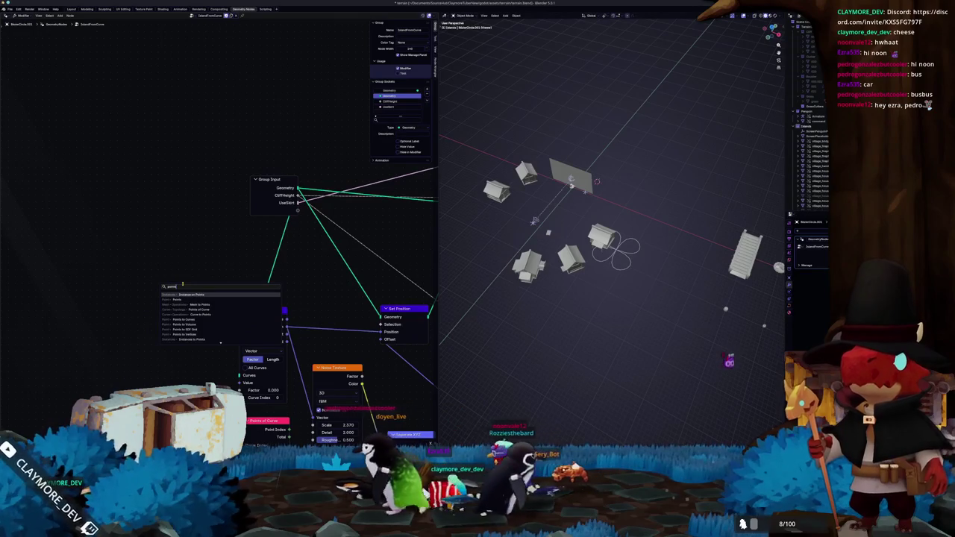
{"action": "key", "text": "Down"}
{"action": "key", "text": "Down"}
{"action": "key", "text": "Down"}
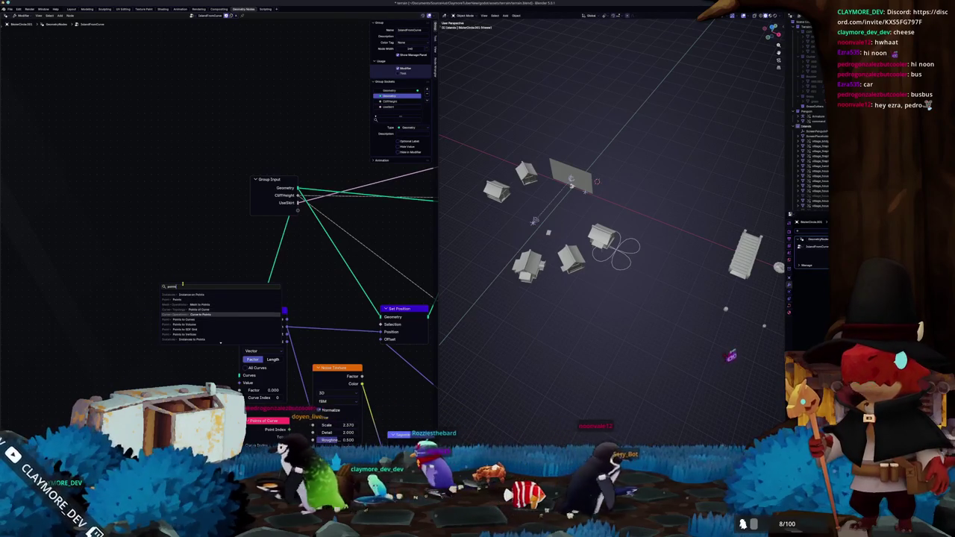
{"action": "key", "text": "Return"}
{"action": "left_click", "coordinate": [153, 263]}
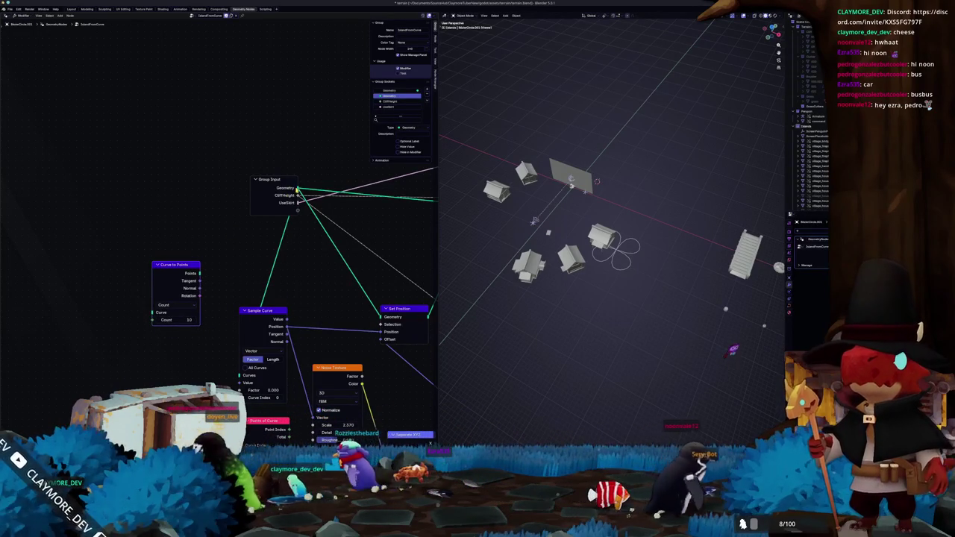
{"action": "left_click_drag", "start_coordinate": [298, 188], "coordinate": [152, 314]}
{"action": "mouse_move", "coordinate": [173, 265]}
{"action": "left_mouse_down"}
{"action": "mouse_move", "coordinate": [54, 274]}
{"action": "mouse_move", "coordinate": [47, 259]}
{"action": "left_mouse_up"}
{"action": "type", "text": "realize"}
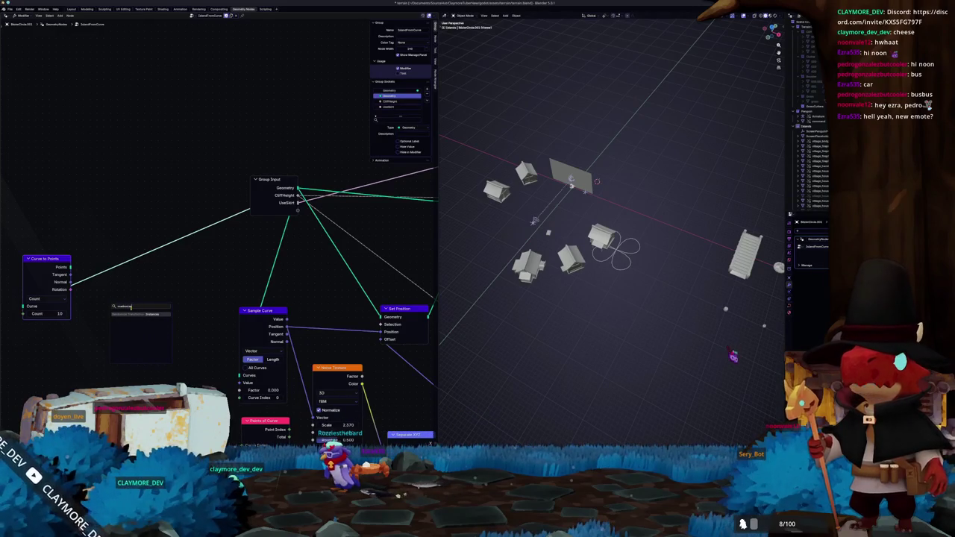
{"action": "key", "text": "Return"}
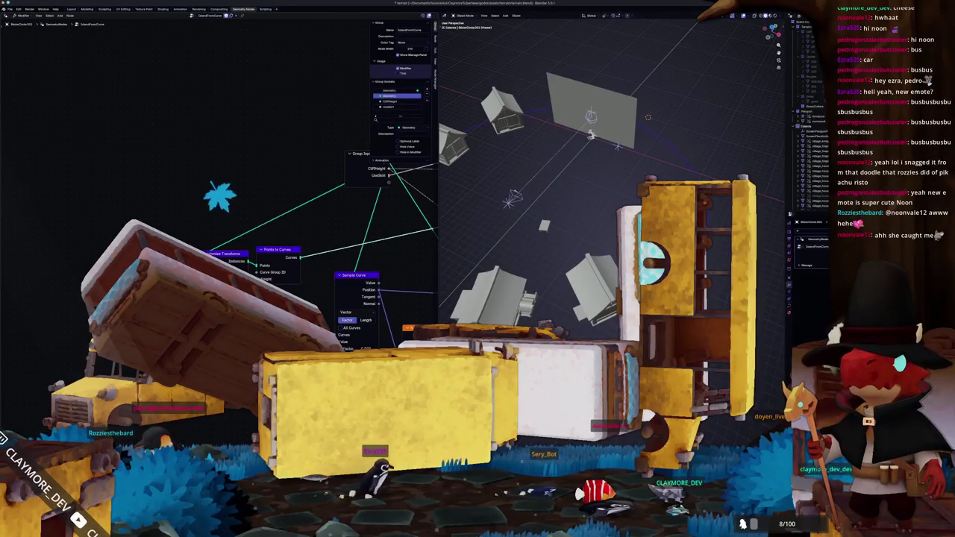
Step: Enter 100 in all three Randomize Transform Offset fields and link a Viewer to its Instances output
{"action": "scroll", "coordinate": [221, 250], "scroll_direction": "up", "scroll_amount": 1}
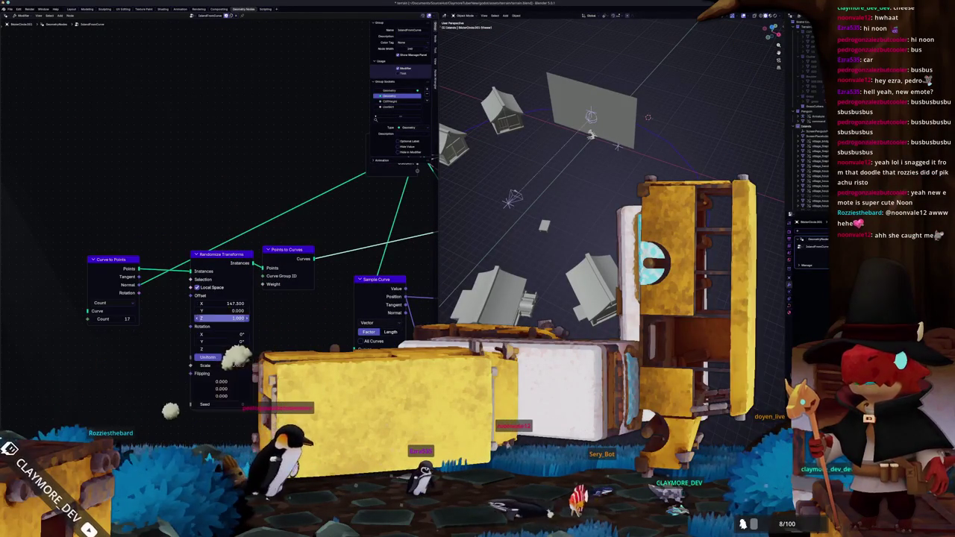
{"action": "left_click_drag", "start_coordinate": [222, 318], "coordinate": [251, 318]}
{"action": "left_click_drag", "start_coordinate": [199, 260], "coordinate": [177, 260]}
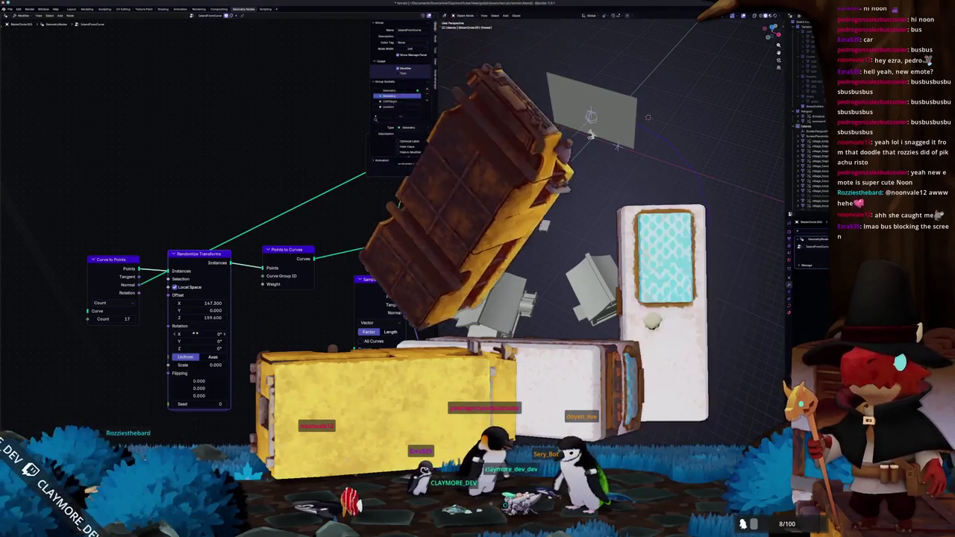
{"action": "left_click_drag", "start_coordinate": [200, 303], "coordinate": [265, 314]}
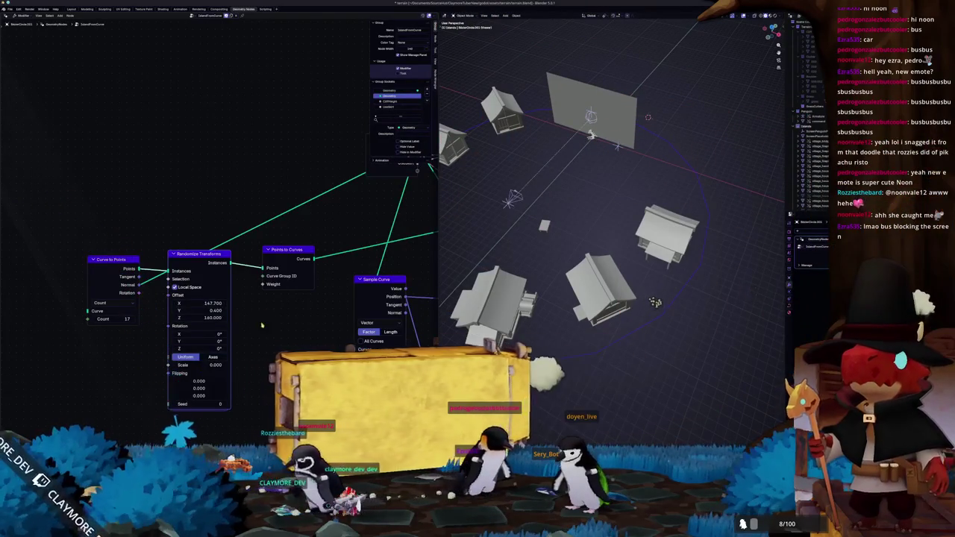
{"action": "scroll", "coordinate": [287, 332], "scroll_direction": "up", "scroll_amount": 1}
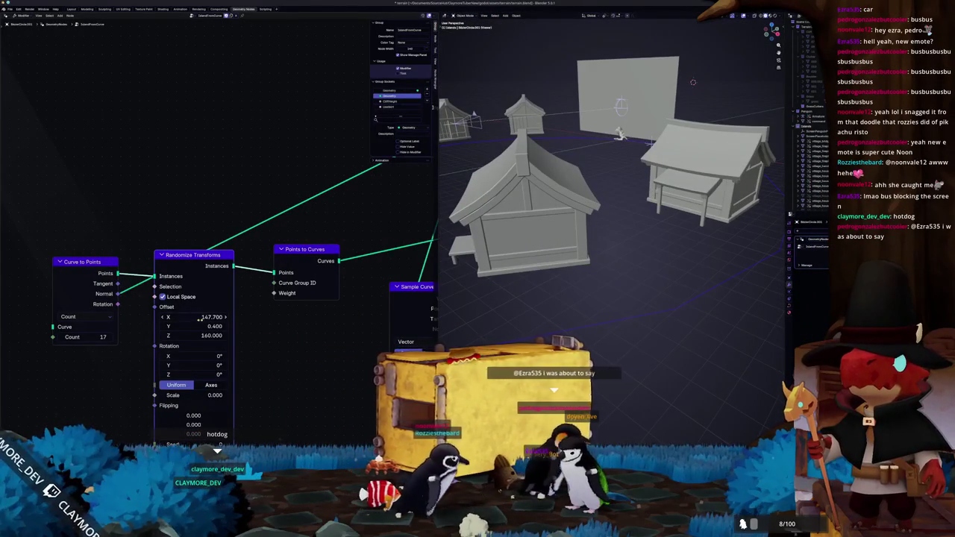
{"action": "left_click_drag", "start_coordinate": [196, 317], "coordinate": [196, 336]}
{"action": "type", "text": "100"}
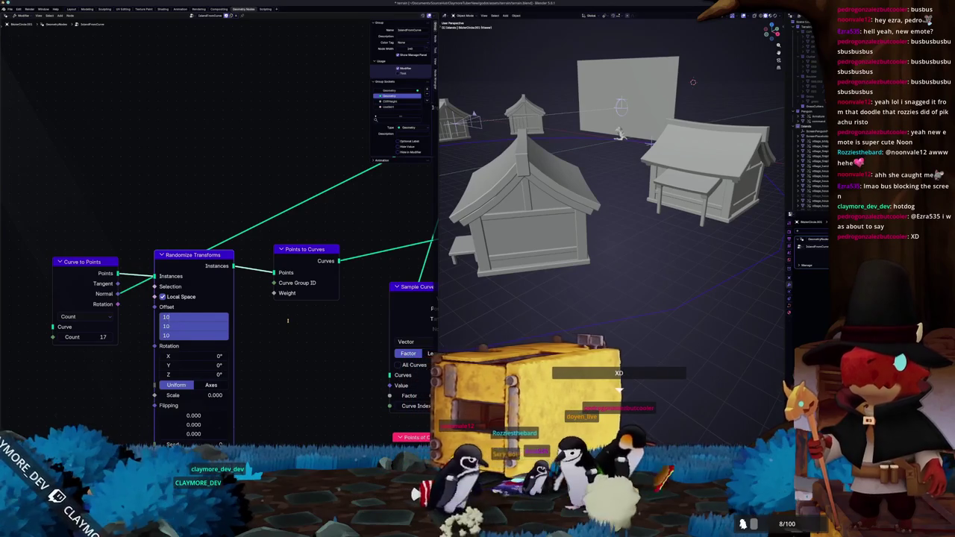
{"action": "key", "text": "Return"}
{"action": "left_click", "coordinate": [193, 255], "text": "ctrl+shift"}
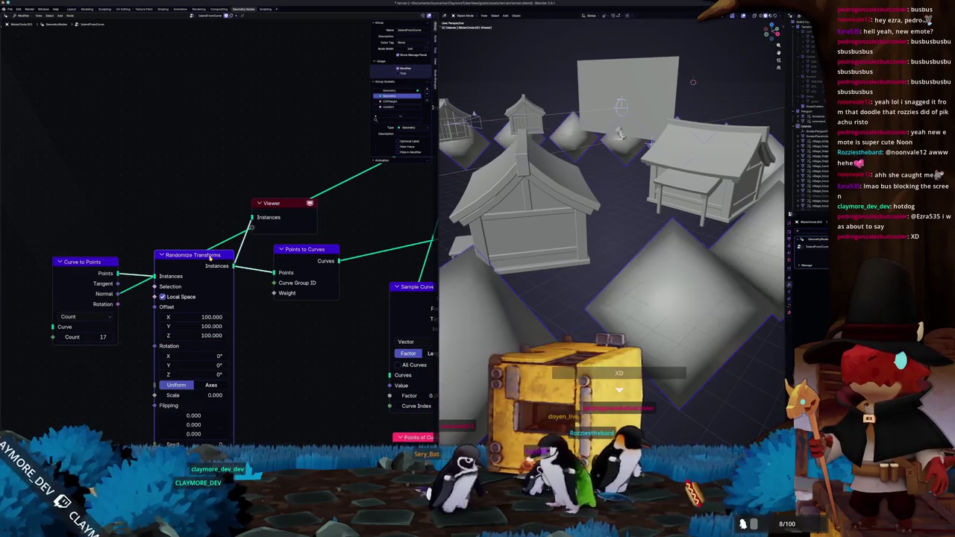
{"action": "key", "text": "Home"}
{"action": "middle_click_drag", "start_coordinate": [546, 259], "coordinate": [252, 348]}
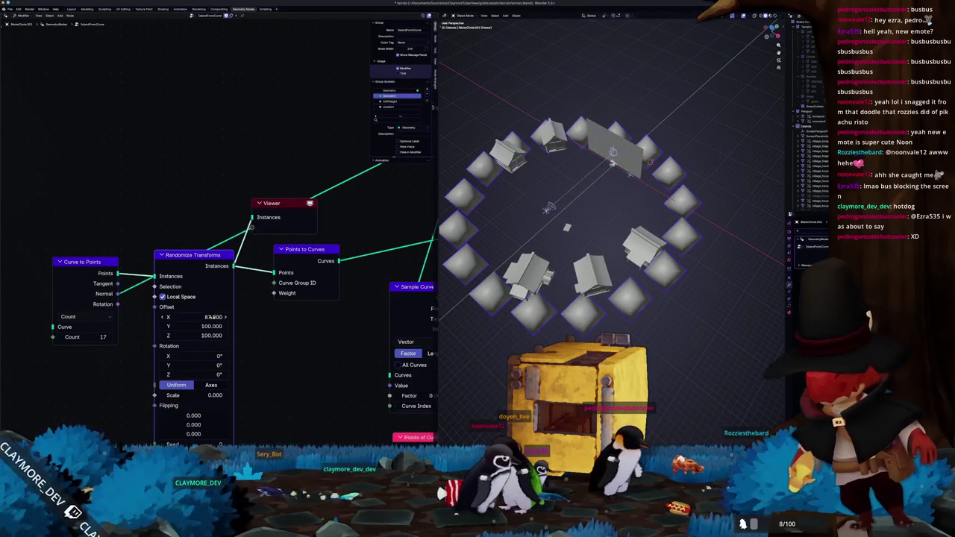
{"action": "left_click_drag", "start_coordinate": [223, 316], "coordinate": [224, 335]}
{"action": "type", "text": "87.8"}
{"action": "key", "text": "Escape"}
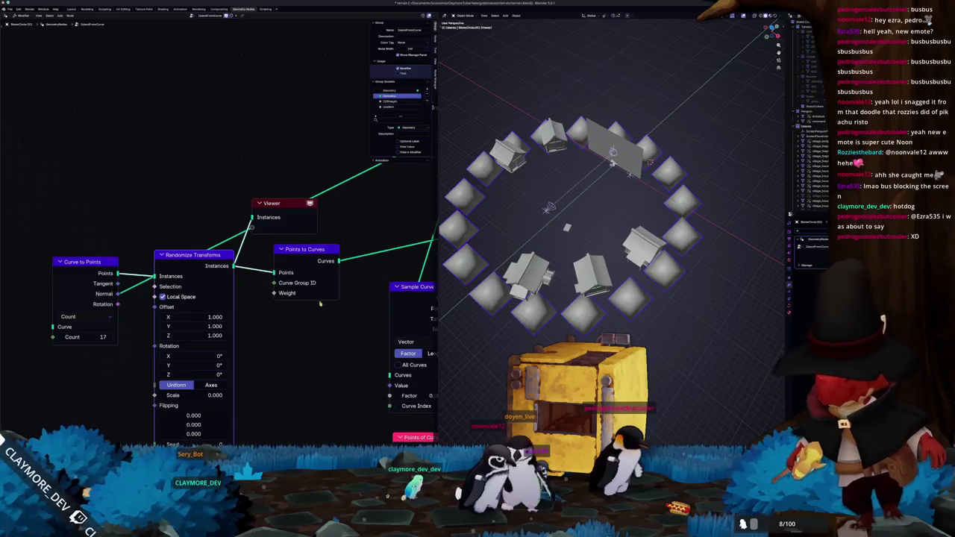
{"action": "left_click_drag", "start_coordinate": [99, 262], "coordinate": [33, 259]}
{"action": "middle_click_drag", "start_coordinate": [85, 258], "coordinate": [235, 255]}
{"action": "type", "text": "set transform"}
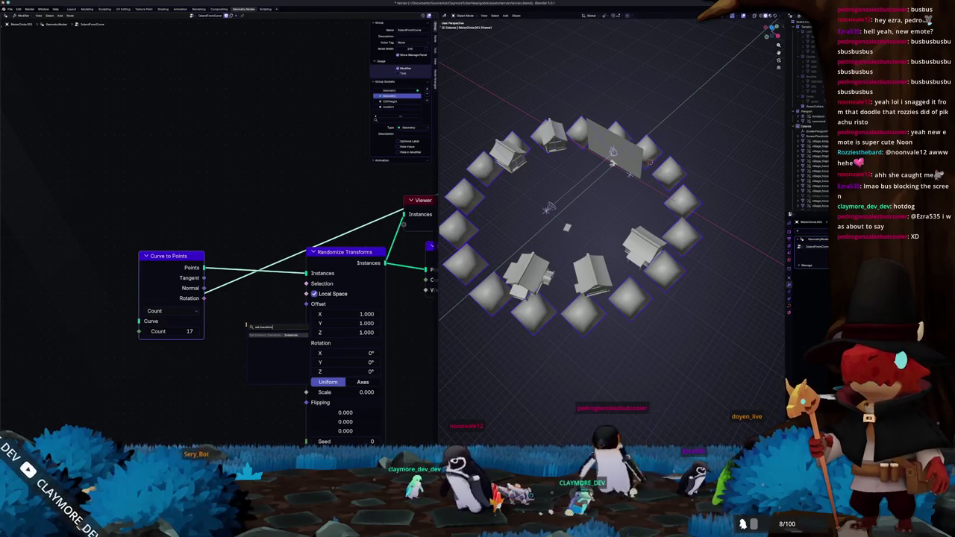
{"action": "key", "text": "Return"}
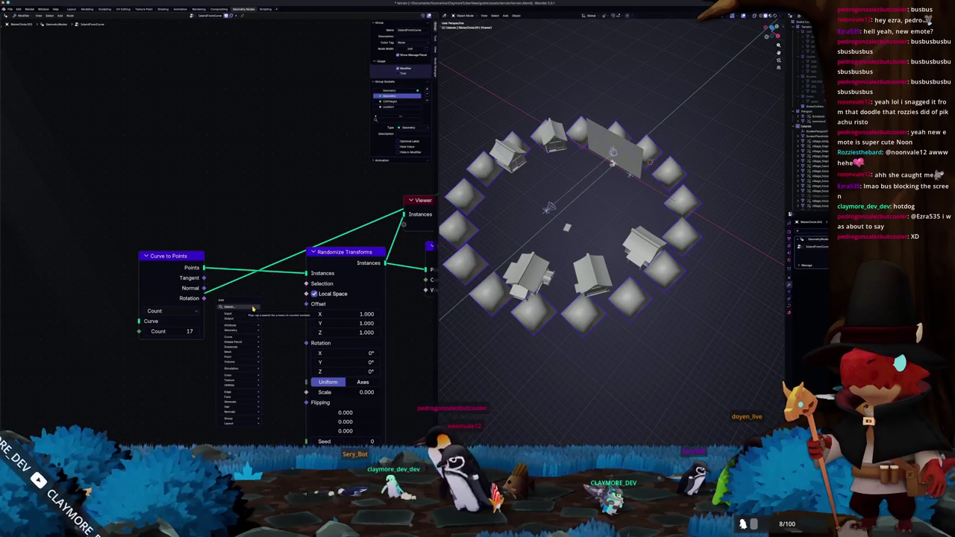
{"action": "left_click", "coordinate": [253, 307]}
{"action": "type", "text": "ansf"}
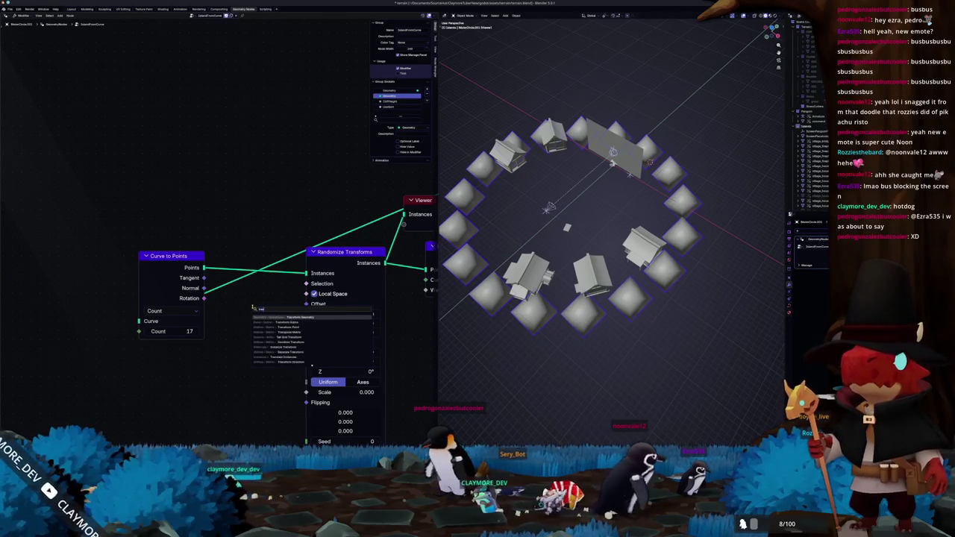
{"action": "type", "text": "inst"}
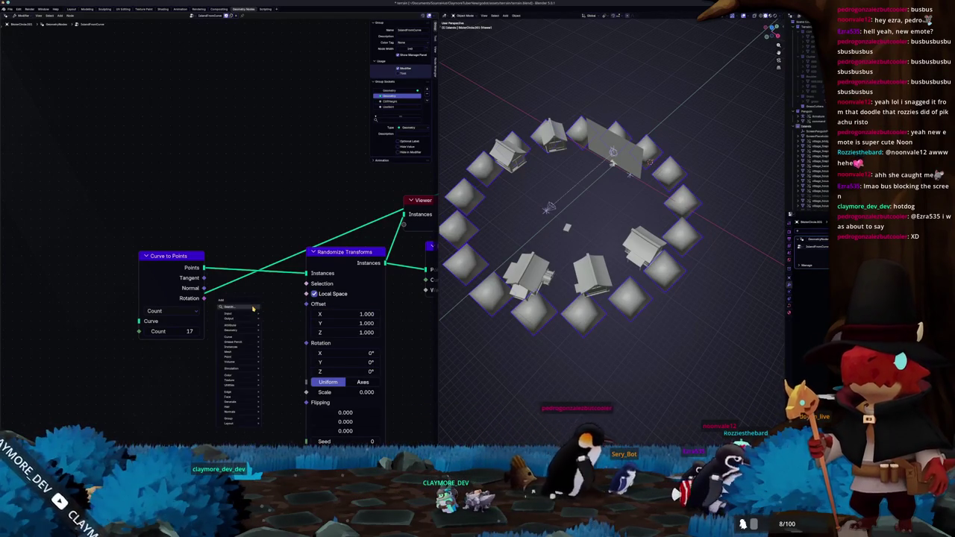
{"action": "type", "text": "of"}
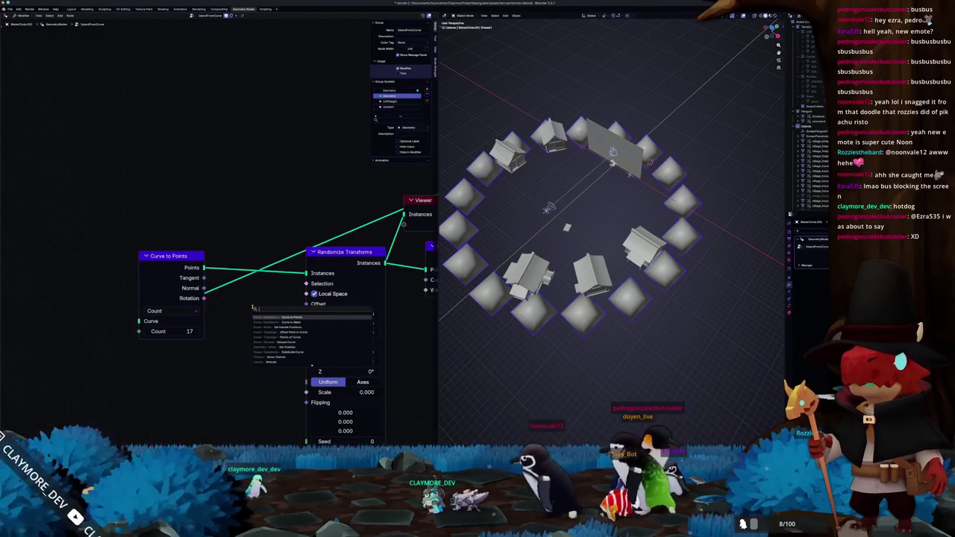
{"action": "key", "text": "Escape"}
{"action": "scroll", "coordinate": [281, 324], "scroll_direction": "down", "scroll_amount": 2}
{"action": "scroll", "coordinate": [281, 323], "scroll_direction": "down", "scroll_amount": 2}
{"action": "scroll", "coordinate": [281, 323], "scroll_direction": "down", "scroll_amount": 2}
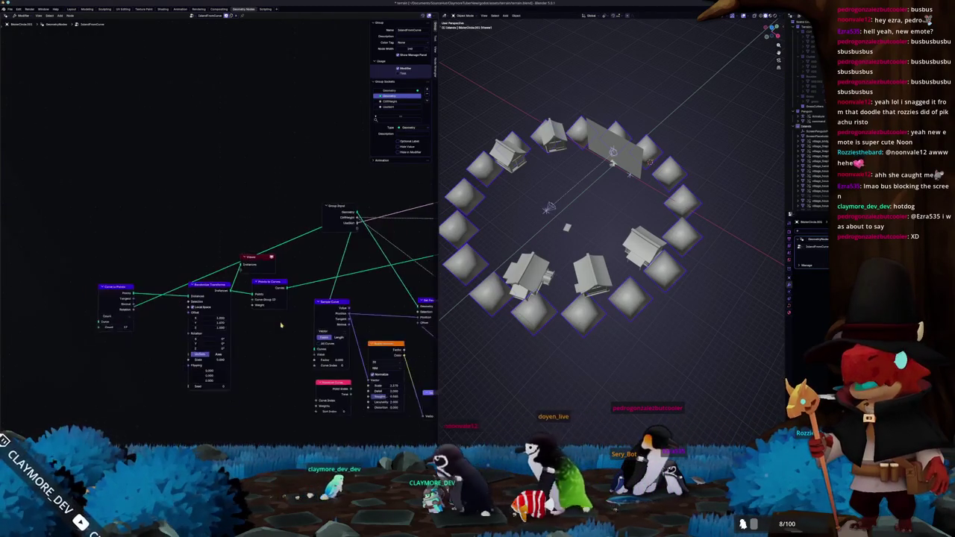
Step: Delete the Sample Curve and Set Position nodes from the node tree
{"action": "middle_click_drag", "start_coordinate": [282, 324], "coordinate": [193, 324]}
{"action": "key", "text": "x"}
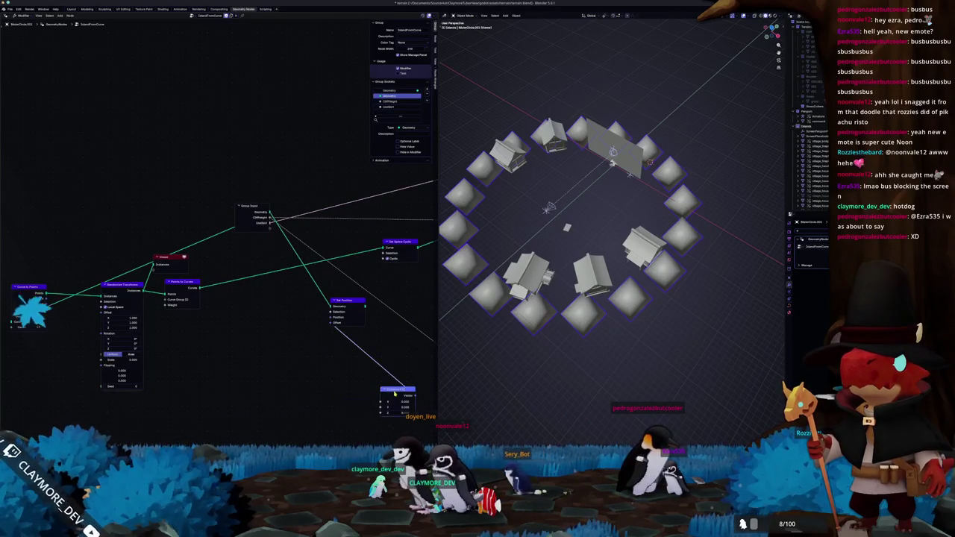
{"action": "key", "text": "ctrl+z"}
{"action": "key", "text": "x"}
{"action": "middle_click_drag", "start_coordinate": [194, 288], "coordinate": [166, 303]}
Step: Line up Group Input, Curve to Points, Randomize Transform and Points to Curves in a row
{"action": "left_click_drag", "start_coordinate": [166, 303], "coordinate": [293, 303]}
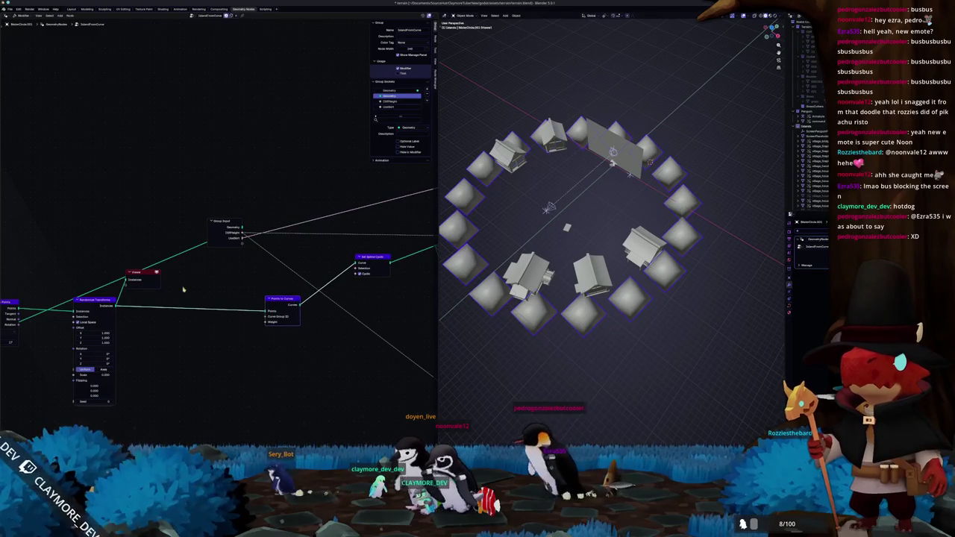
{"action": "middle_click_drag", "start_coordinate": [255, 272], "coordinate": [311, 273]}
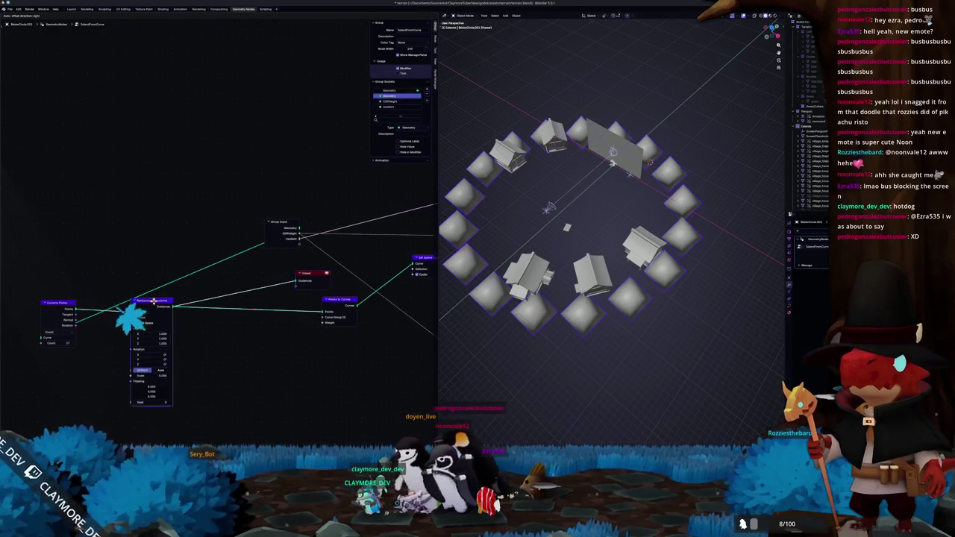
{"action": "left_click_drag", "start_coordinate": [149, 300], "coordinate": [285, 309]}
{"action": "left_click_drag", "start_coordinate": [54, 305], "coordinate": [236, 311]}
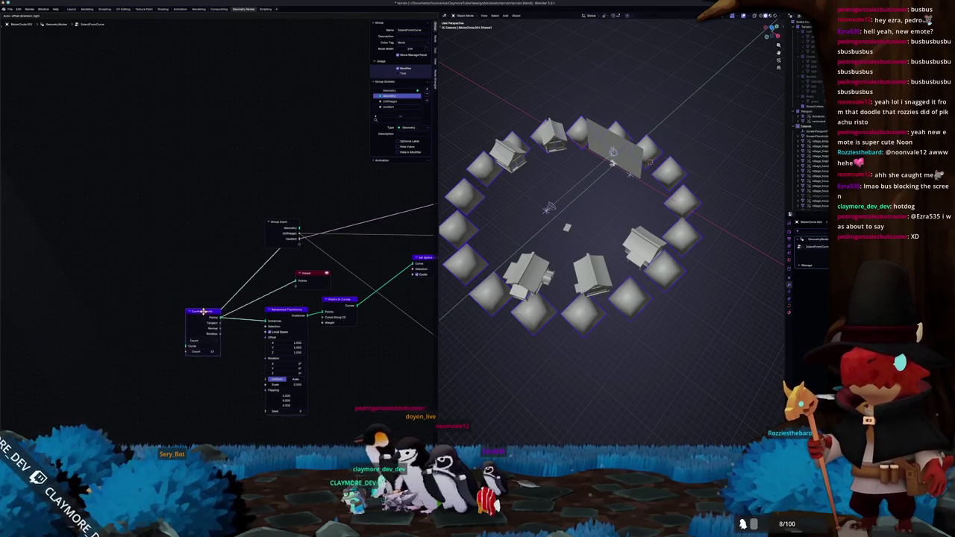
{"action": "left_click_drag", "start_coordinate": [272, 233], "coordinate": [126, 235]}
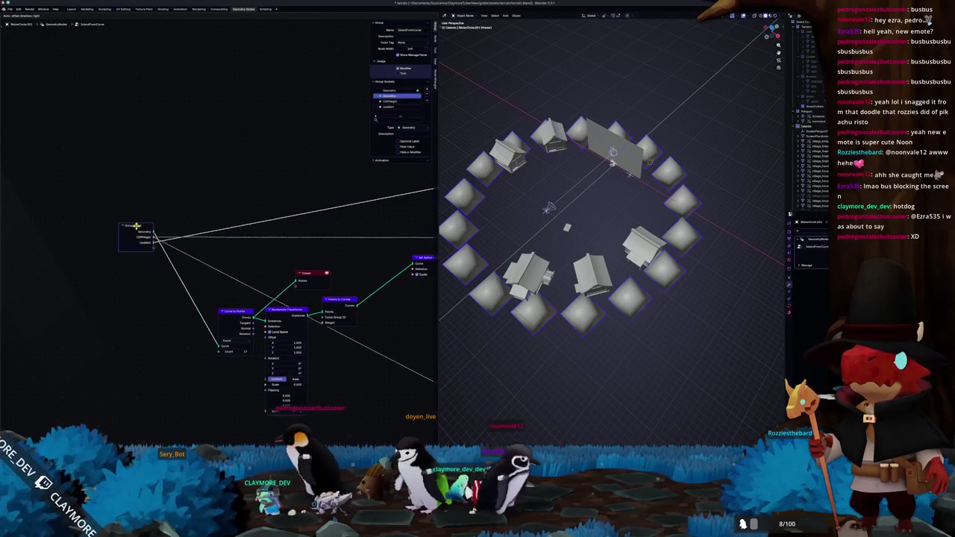
{"action": "scroll", "coordinate": [175, 328], "scroll_direction": "up", "scroll_amount": 1}
Step: Preview the Curve to Points tangents, then the Randomize Transform instances, dropping the Viewer's Tangent link
{"action": "left_click", "coordinate": [238, 329], "text": "ctrl+shift"}
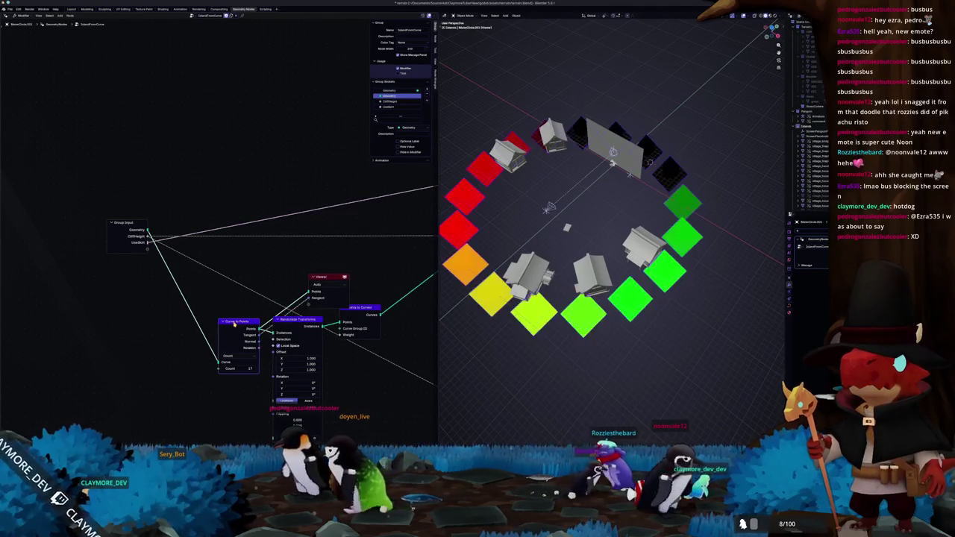
{"action": "left_click", "coordinate": [302, 321], "text": "ctrl+shift"}
{"action": "mouse_move", "coordinate": [349, 296]}
{"action": "left_mouse_down"}
{"action": "mouse_move", "coordinate": [383, 264]}
{"action": "mouse_move", "coordinate": [350, 297]}
{"action": "left_mouse_up"}
{"action": "middle_click_drag", "start_coordinate": [351, 297], "coordinate": [249, 311]}
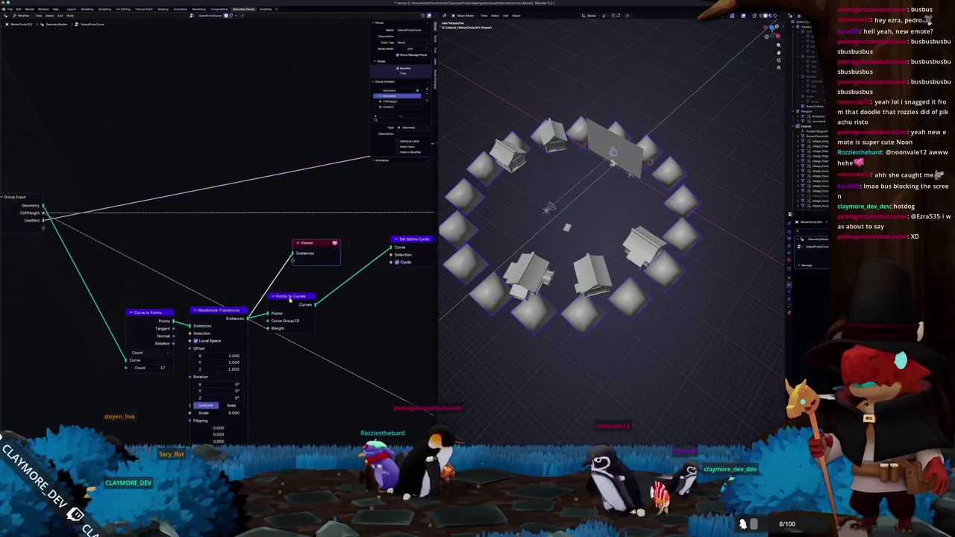
Step: Preview Points to Curves and rearrange it, the Viewer and Curve to Points
{"action": "left_click", "coordinate": [306, 317], "text": "ctrl+shift"}
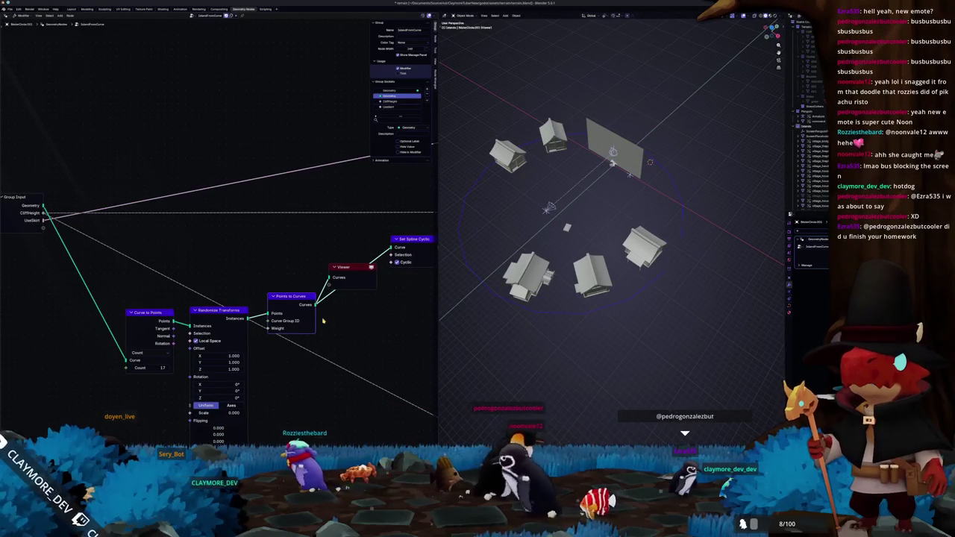
{"action": "left_click_drag", "start_coordinate": [291, 297], "coordinate": [363, 239]}
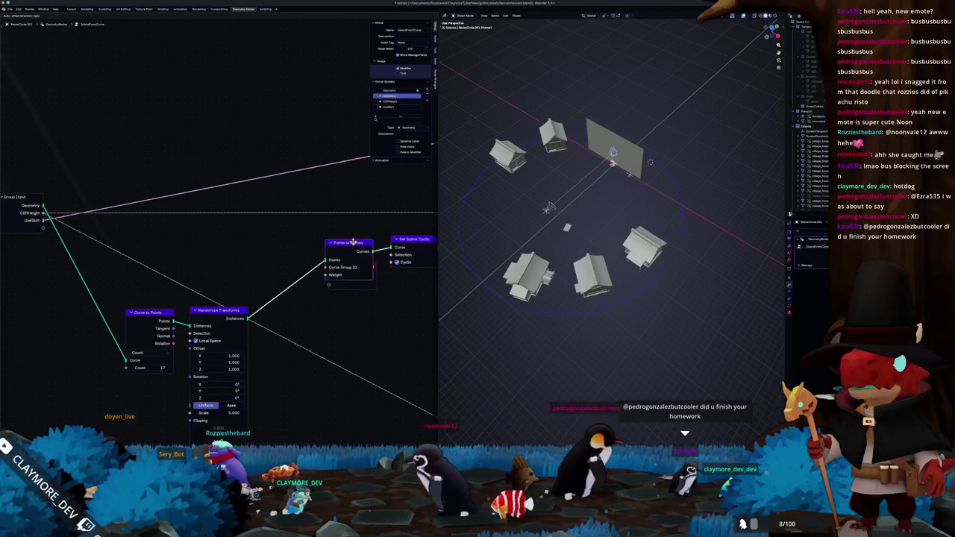
{"action": "left_click_drag", "start_coordinate": [329, 278], "coordinate": [259, 304]}
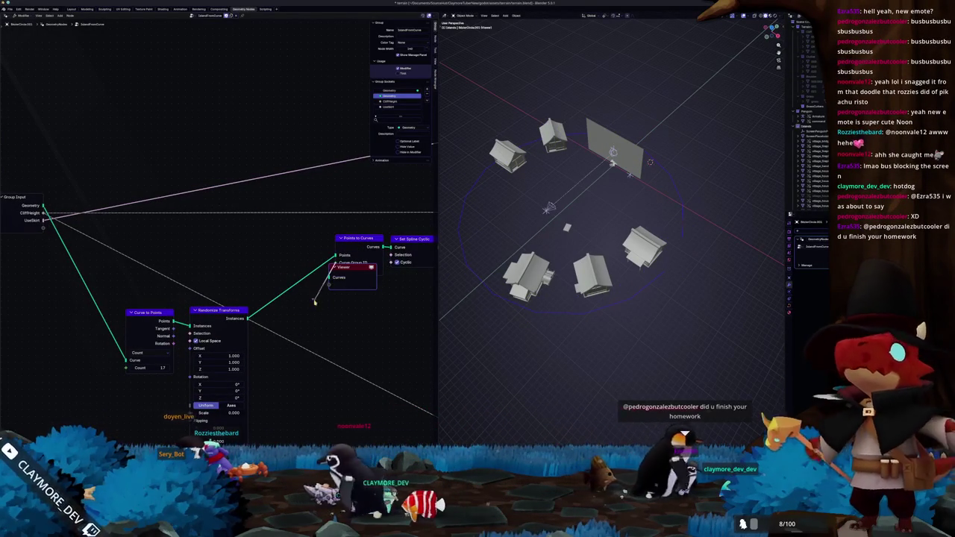
{"action": "key", "text": "Escape"}
{"action": "mouse_move", "coordinate": [344, 267]}
{"action": "left_mouse_down"}
{"action": "mouse_move", "coordinate": [325, 329]}
{"action": "mouse_move", "coordinate": [335, 318]}
{"action": "left_mouse_up"}
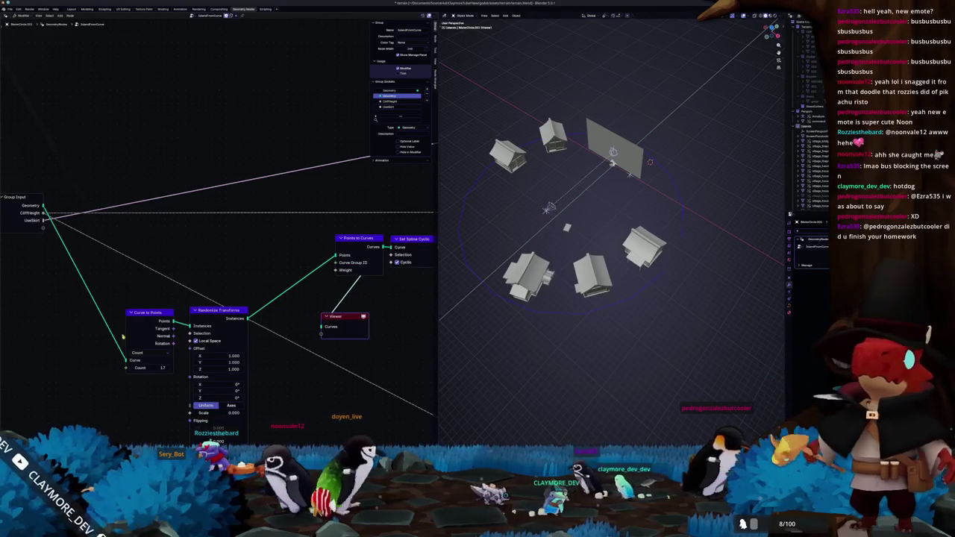
{"action": "left_click_drag", "start_coordinate": [150, 312], "coordinate": [82, 312]}
Step: Try an Instance on Points node after Curve to Points, preview it, then dissolve it
{"action": "left_click_drag", "start_coordinate": [106, 344], "coordinate": [148, 347]}
{"action": "type", "text": "points to instance"}
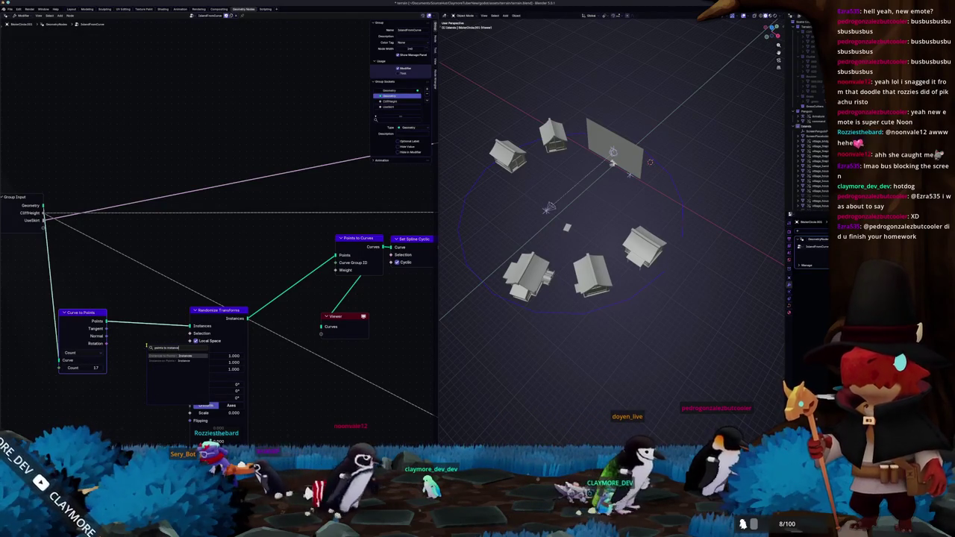
{"action": "key", "text": "Return"}
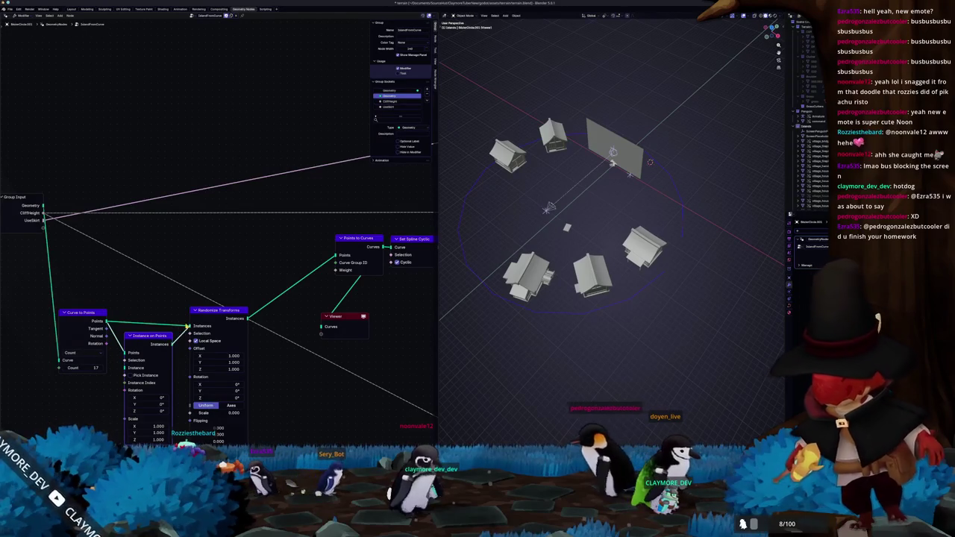
{"action": "left_click", "coordinate": [224, 312], "text": "ctrl+shift"}
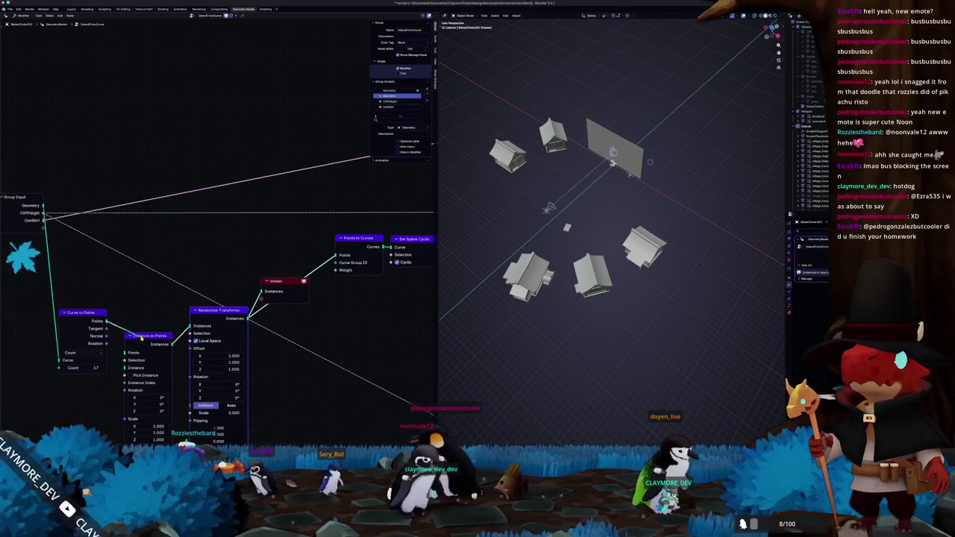
{"action": "left_click", "coordinate": [165, 337]}
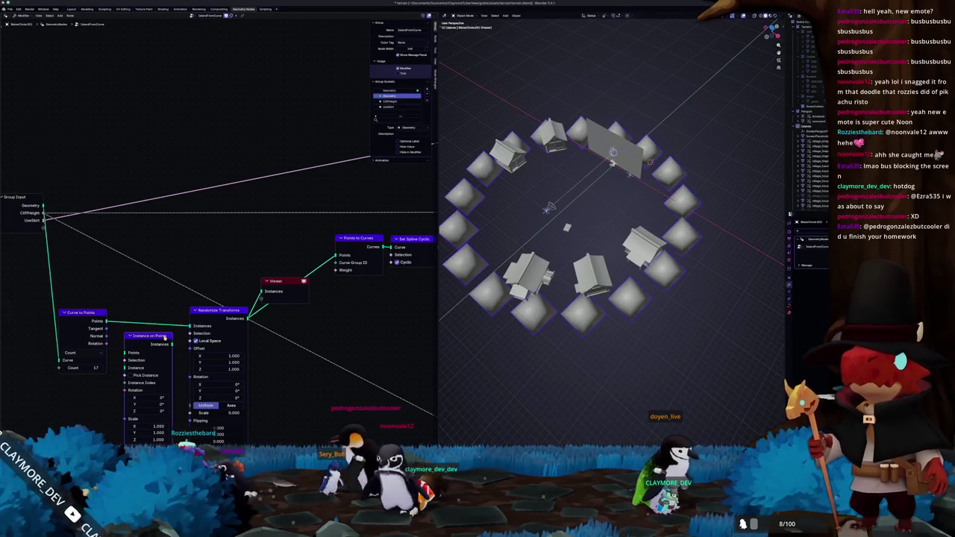
{"action": "key", "text": "ctrl+x"}
{"action": "left_click_drag", "start_coordinate": [212, 330], "coordinate": [182, 339]}
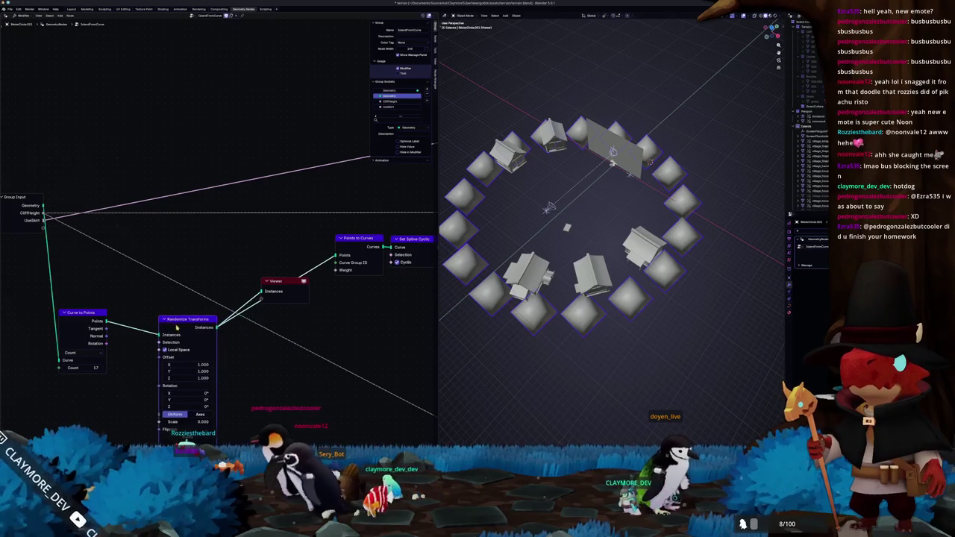
{"action": "key", "text": "alt+Tab"}
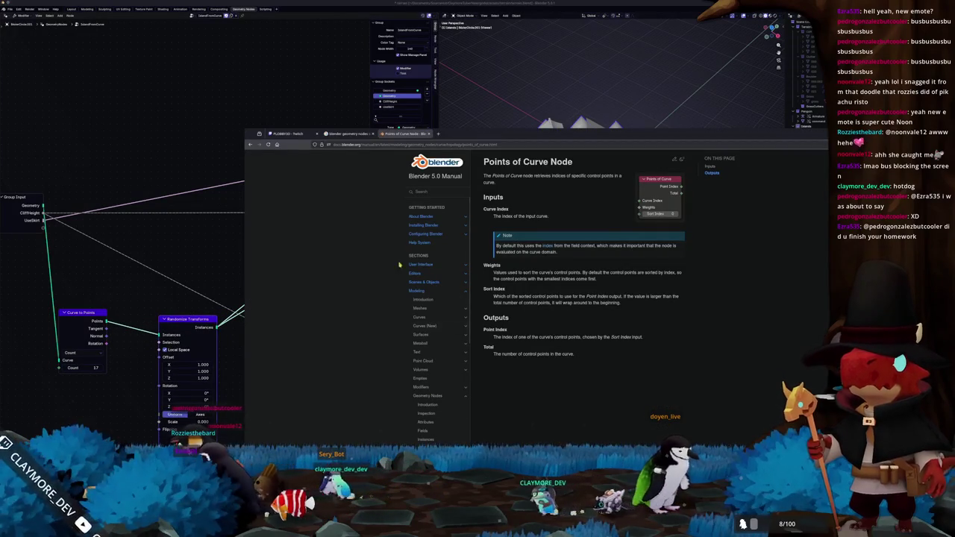
Step: Search the web for 'blender geonodes how to'
{"action": "left_click", "coordinate": [373, 144]}
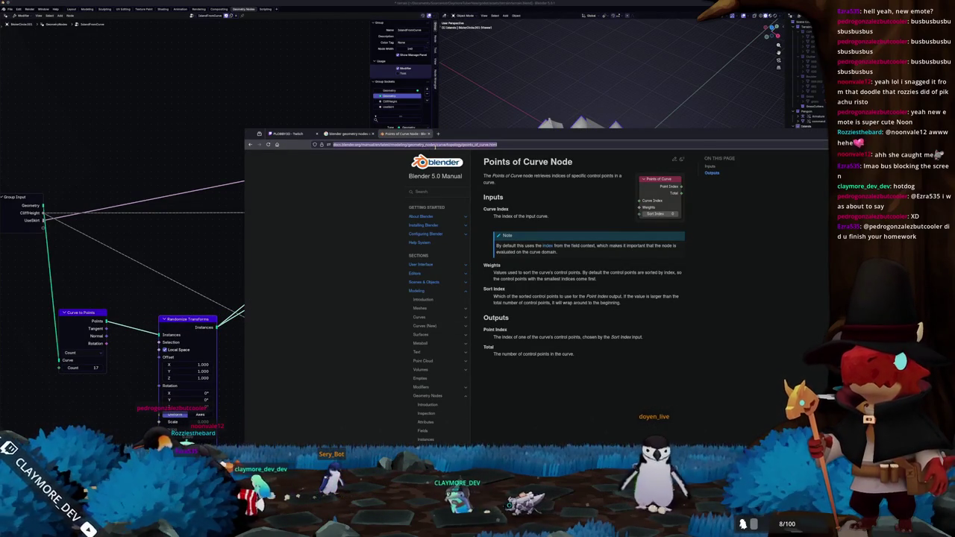
{"action": "type", "text": "blender geonodes ho"}
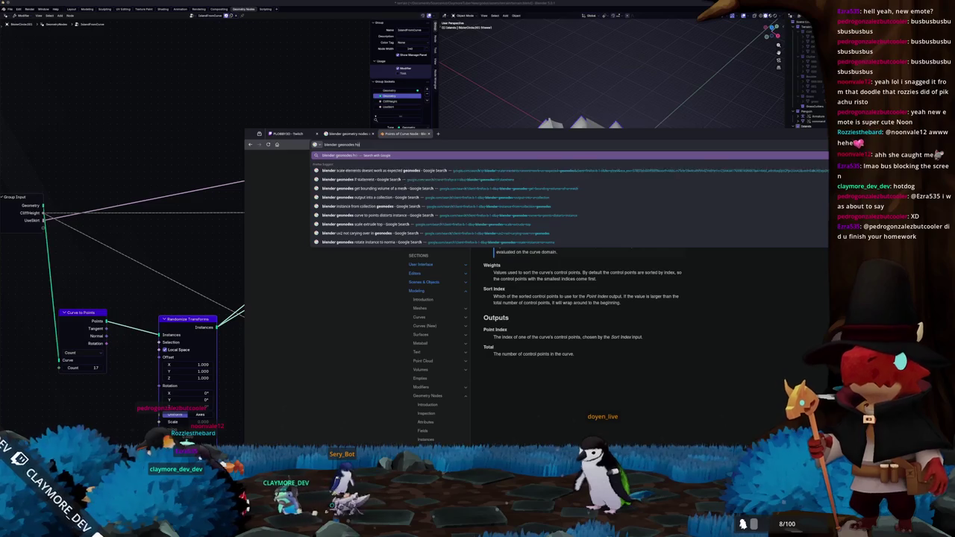
{"action": "type", "text": "w to"}
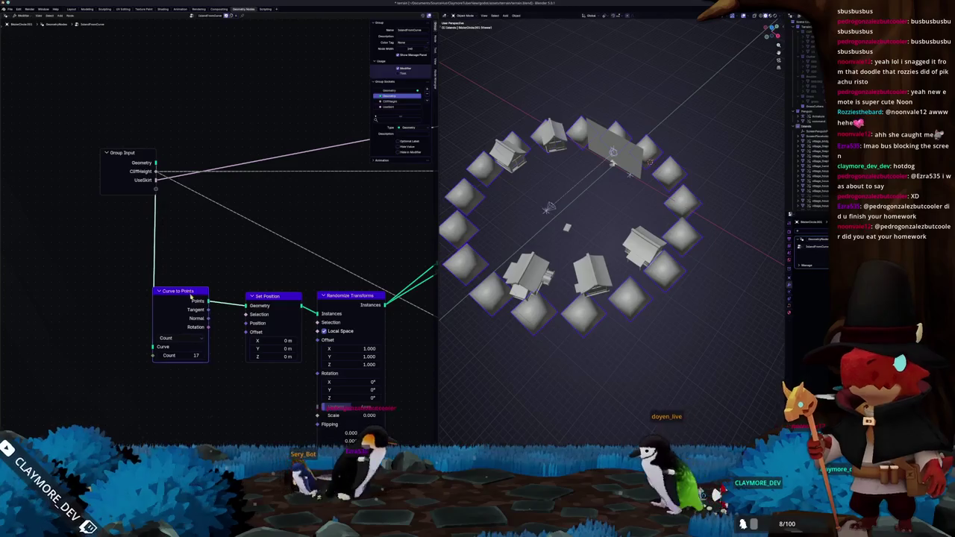
Step: Drive Set Position's Offset with a Random Value vector, max X 5, Y 5, Z 0
{"action": "left_click_drag", "start_coordinate": [247, 332], "coordinate": [207, 391]}
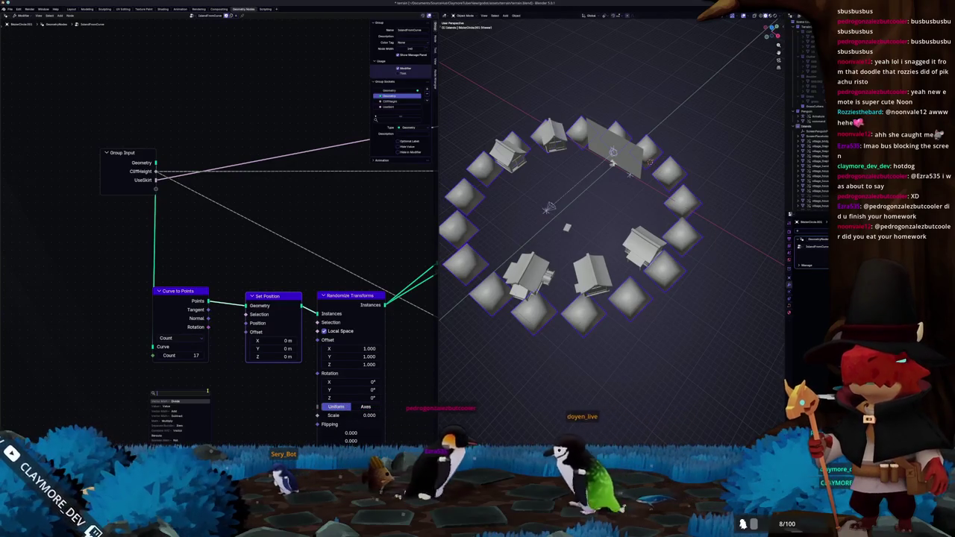
{"action": "type", "text": "random"}
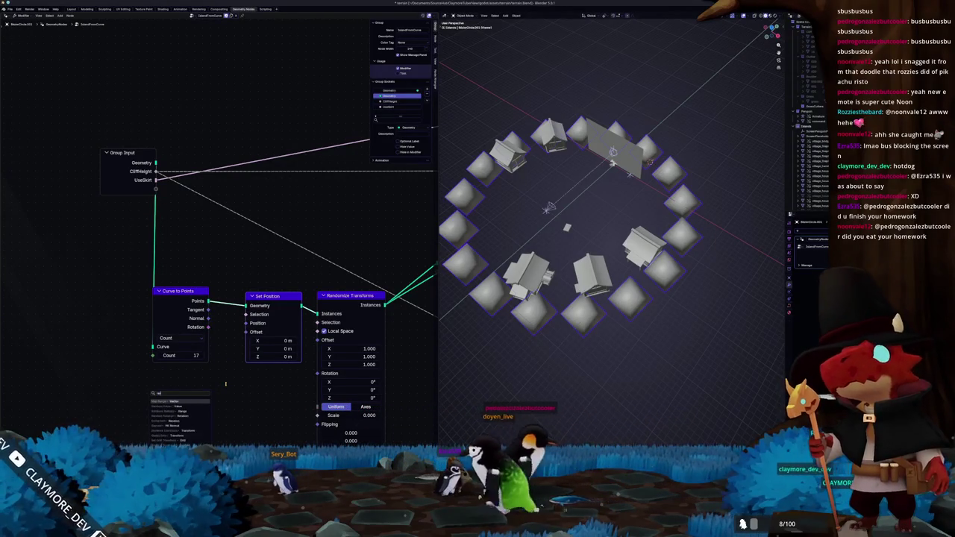
{"action": "key", "text": "Return"}
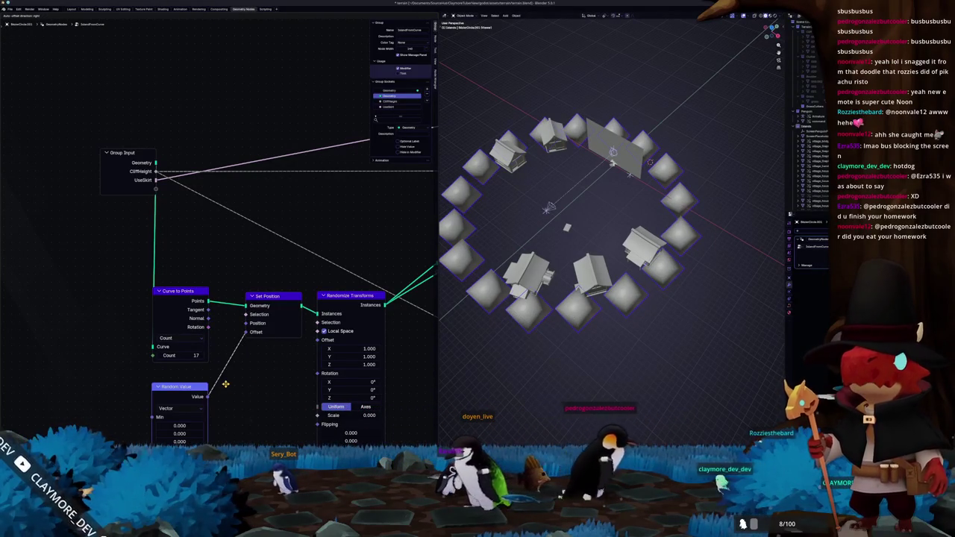
{"action": "middle_click_drag", "start_coordinate": [236, 390], "coordinate": [244, 321]}
{"action": "left_click_drag", "start_coordinate": [188, 374], "coordinate": [172, 374]}
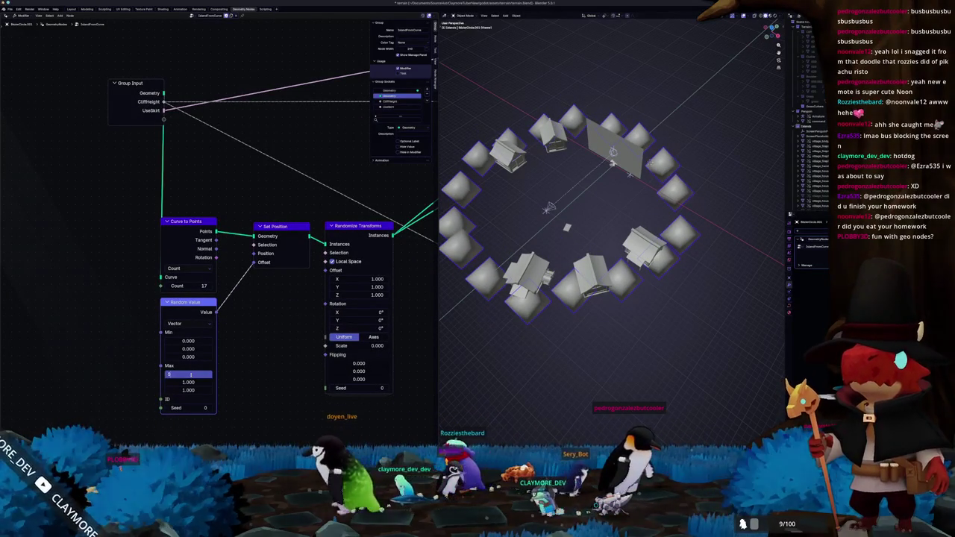
{"action": "key", "text": "Return"}
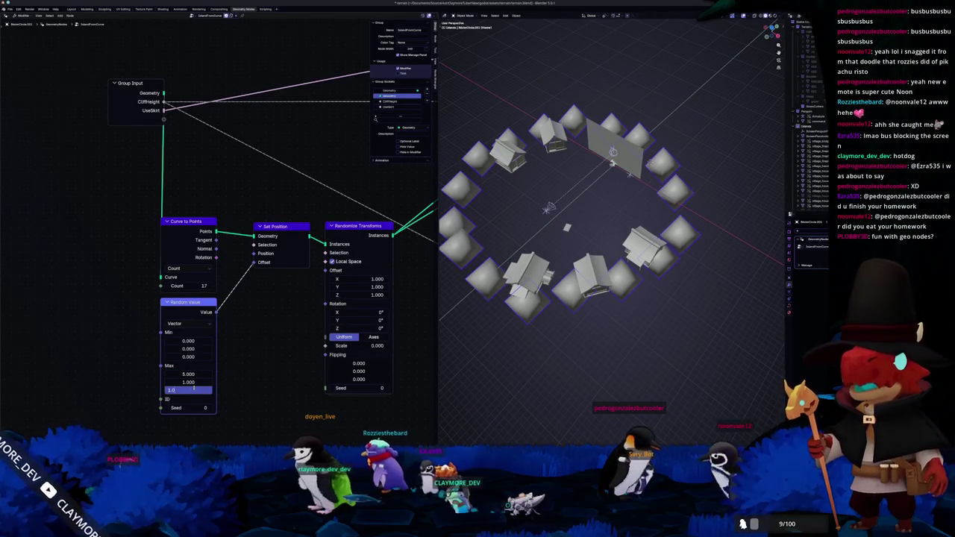
{"action": "type", "text": "5.000"}
{"action": "key", "text": "Return"}
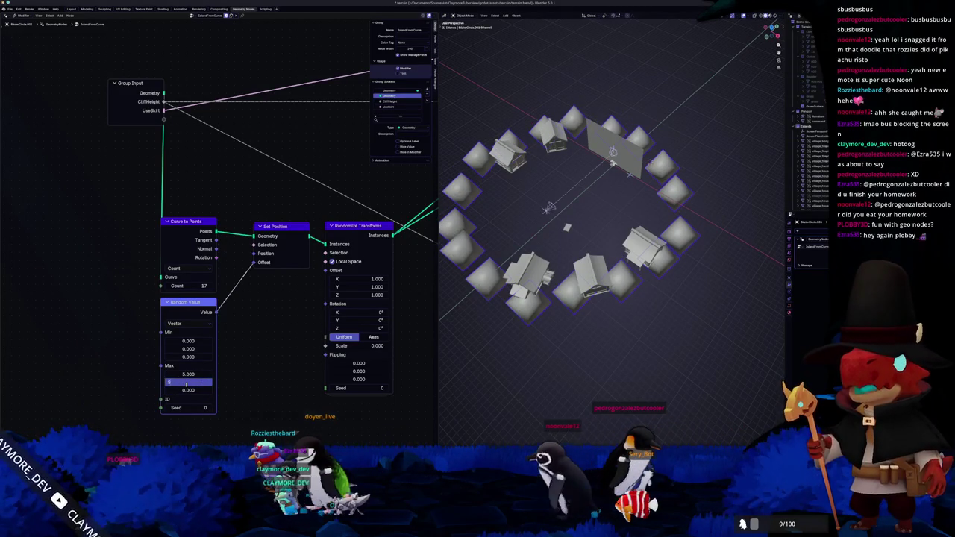
{"action": "type", "text": "5"}
{"action": "key", "text": "Return"}
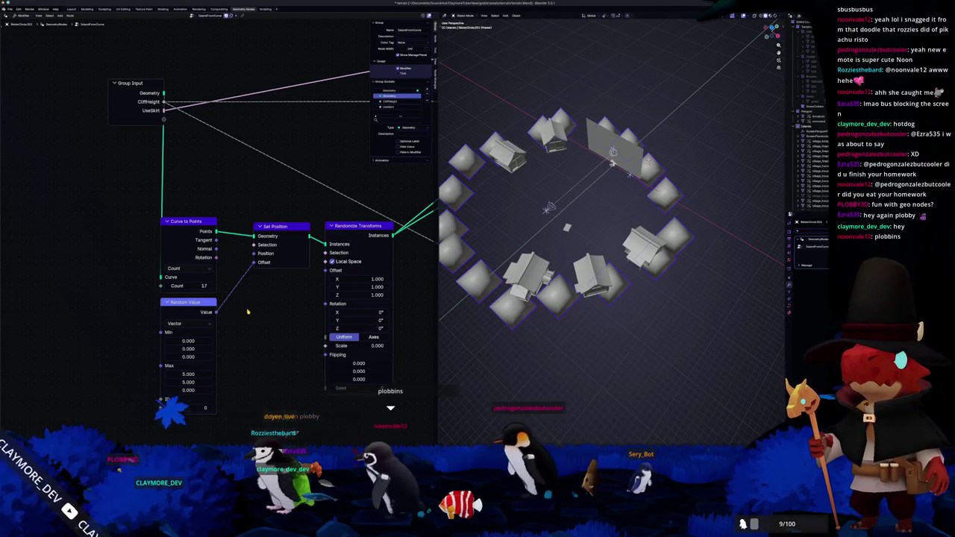
Step: Connect the Viewer to the Set Spline Cyclic output to preview the cyclic curve
{"action": "left_click_drag", "start_coordinate": [122, 93], "coordinate": [20, 100]}
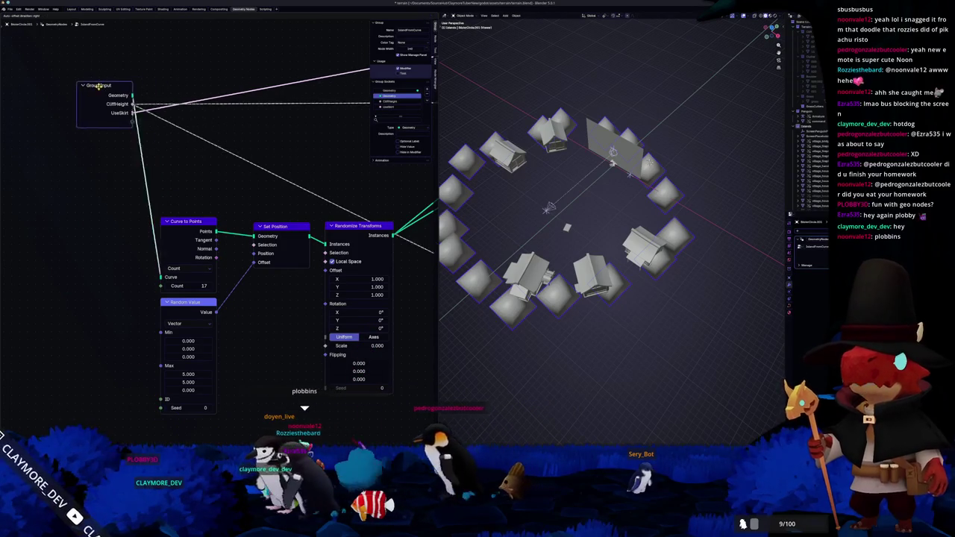
{"action": "scroll", "coordinate": [234, 283], "scroll_direction": "down", "scroll_amount": 1}
{"action": "scroll", "coordinate": [234, 283], "scroll_direction": "right", "scroll_amount": 1}
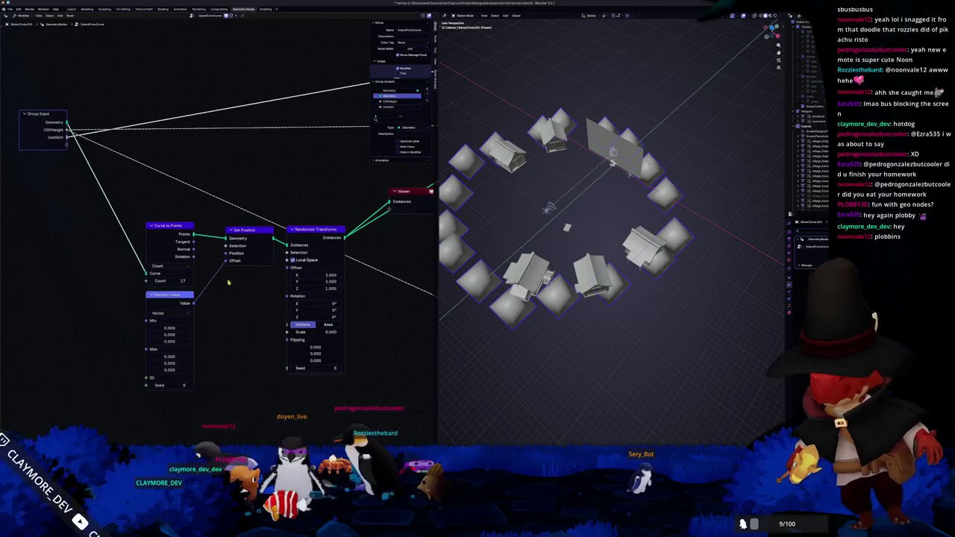
{"action": "scroll", "coordinate": [216, 276], "scroll_direction": "right", "scroll_amount": 2}
{"action": "scroll", "coordinate": [178, 267], "scroll_direction": "right", "scroll_amount": 3}
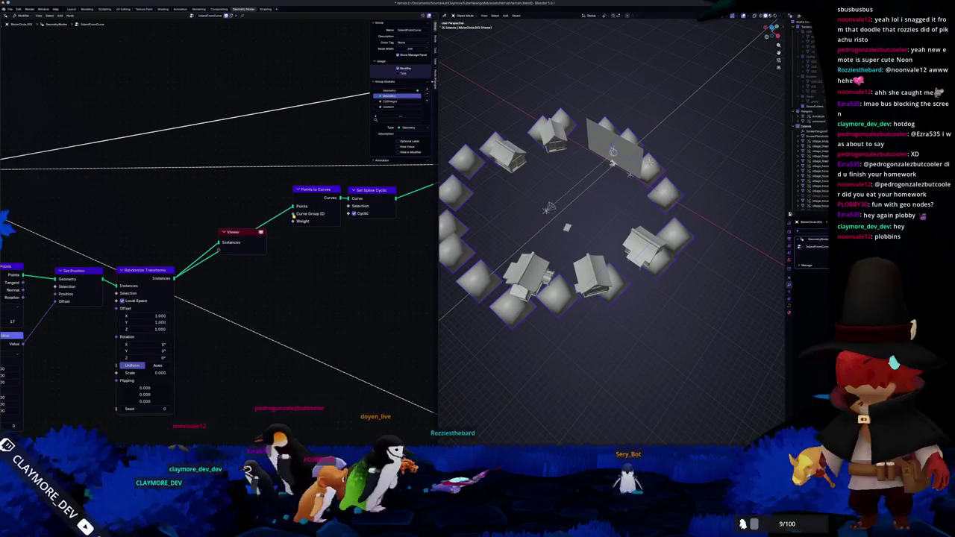
{"action": "left_click", "coordinate": [369, 191], "text": "ctrl+shift"}
{"action": "middle_click_drag", "start_coordinate": [369, 191], "coordinate": [276, 229]}
{"action": "mouse_move", "coordinate": [515, 246]}
{"action": "middle_mouse_down"}
{"action": "mouse_move", "coordinate": [528, 257]}
{"action": "mouse_move", "coordinate": [532, 246]}
{"action": "middle_mouse_up"}
{"action": "scroll", "coordinate": [528, 258], "scroll_direction": "down", "scroll_amount": 2}
{"action": "mouse_move", "coordinate": [45, 396]}
{"action": "middle_mouse_down"}
{"action": "mouse_move", "coordinate": [112, 351]}
{"action": "mouse_move", "coordinate": [252, 286]}
{"action": "middle_mouse_up"}
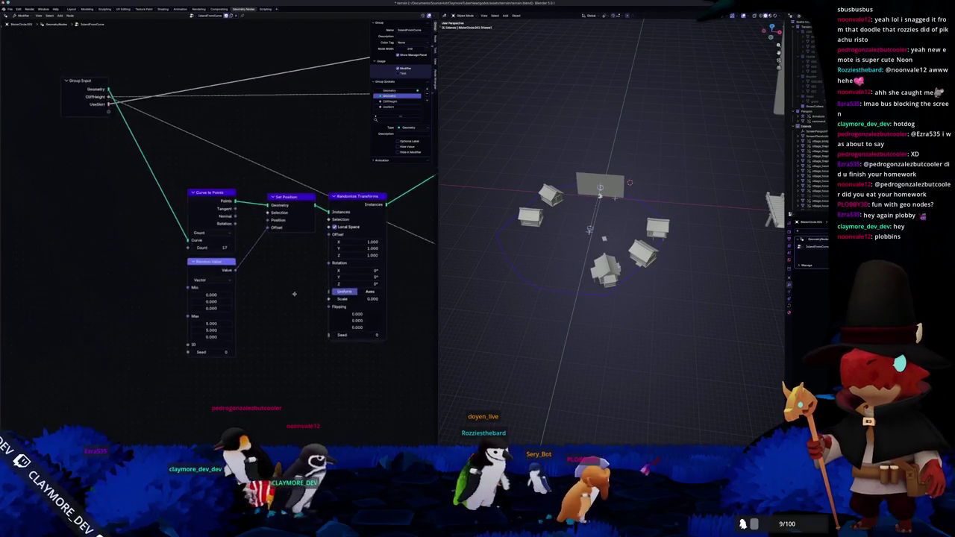
{"action": "scroll", "coordinate": [252, 286], "scroll_direction": "up", "scroll_amount": 2}
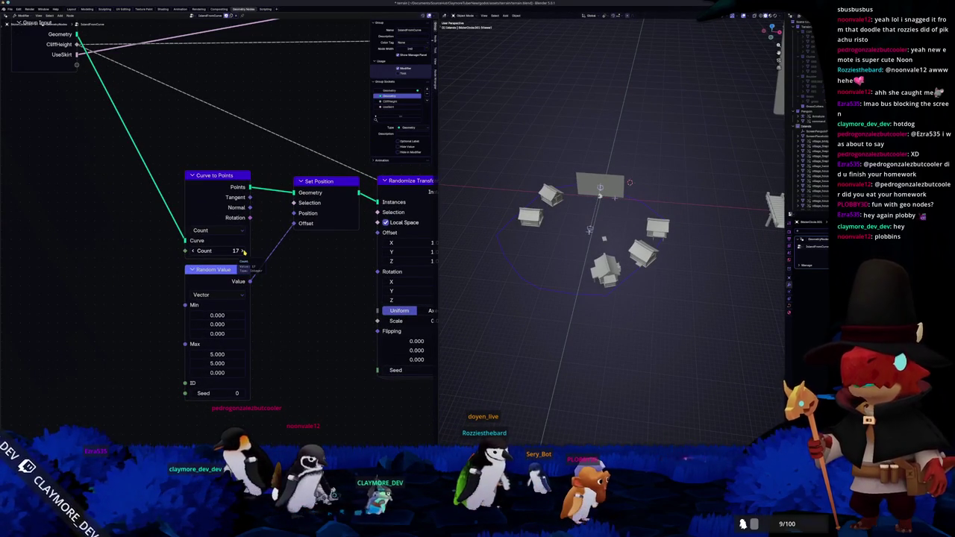
Step: Set the Curve to Points Count to 32
{"action": "left_click", "coordinate": [243, 251]}
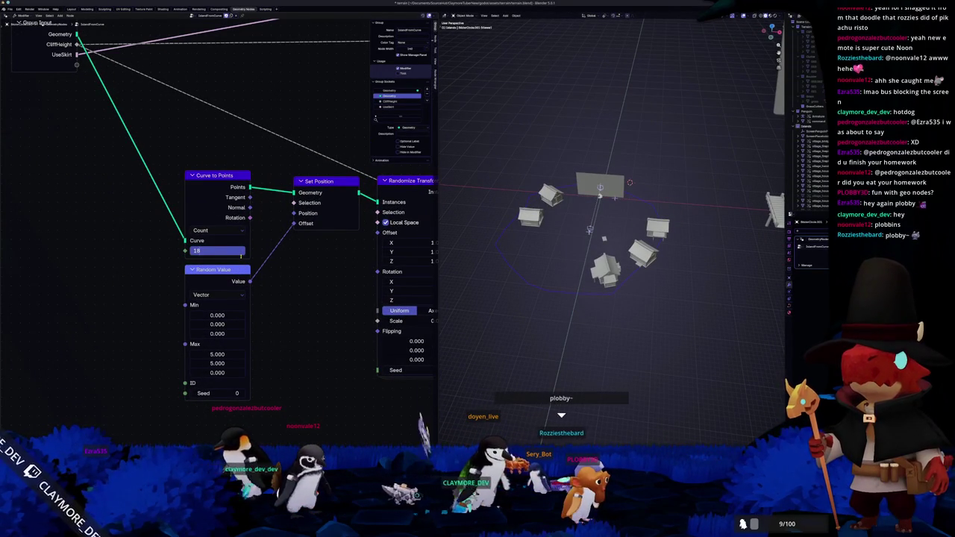
{"action": "type", "text": "32"}
{"action": "key", "text": "Return"}
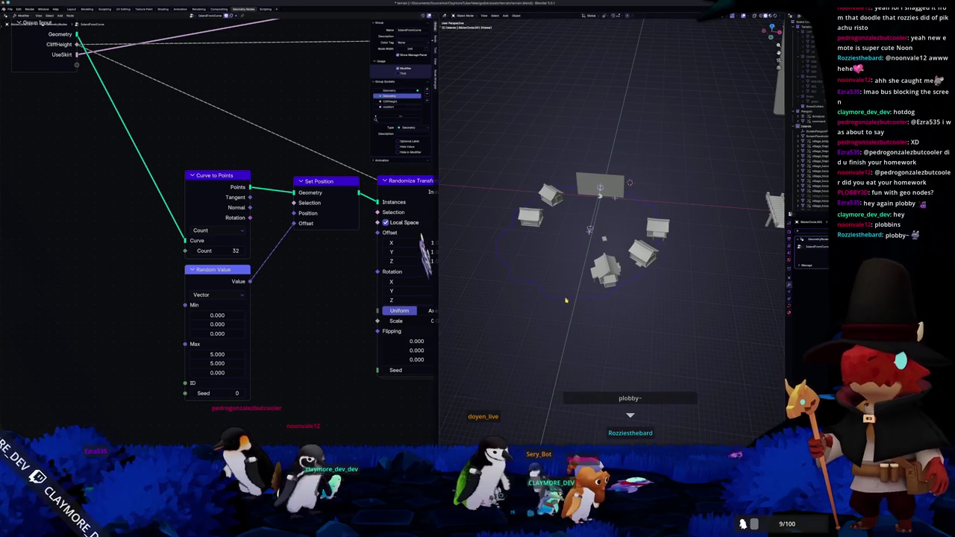
{"action": "scroll", "coordinate": [597, 239], "scroll_direction": "up", "scroll_amount": 2}
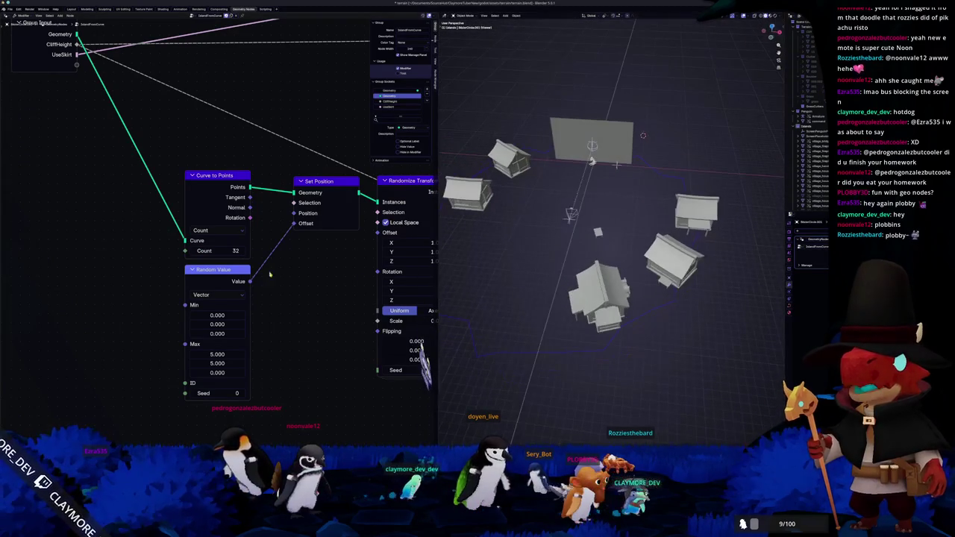
{"action": "middle_click_drag", "start_coordinate": [254, 323], "coordinate": [154, 330]}
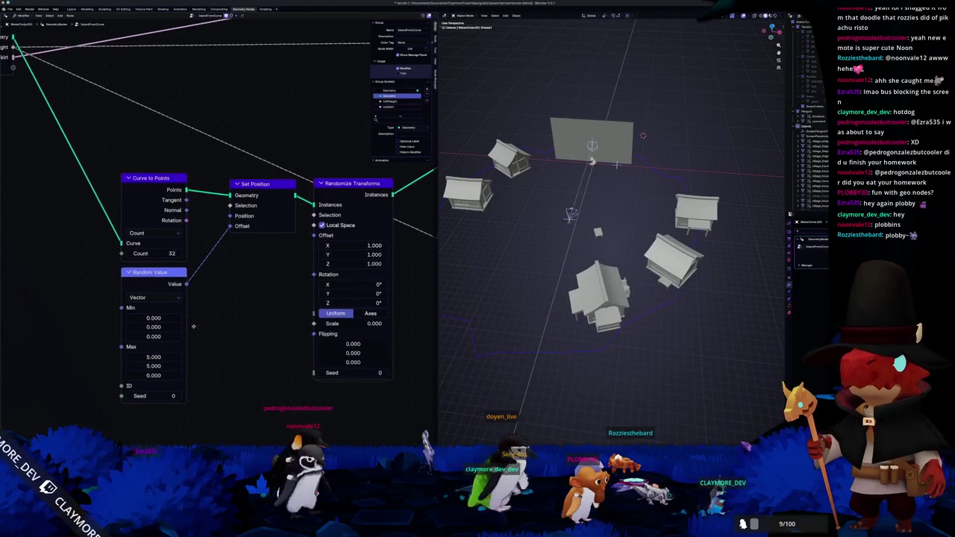
Step: Lower the Random Value maximum X and Y to 3
{"action": "left_click", "coordinate": [117, 360]}
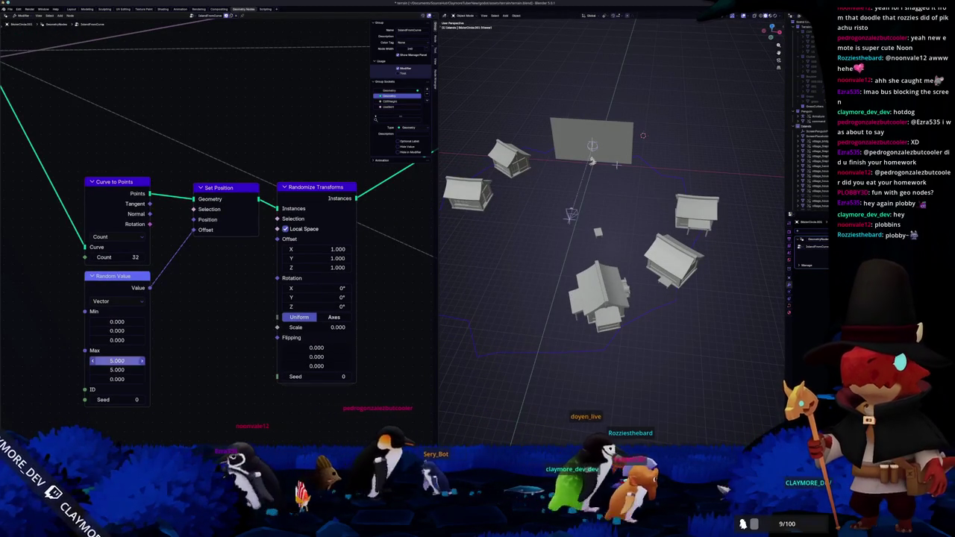
{"action": "type", "text": "3"}
{"action": "key", "text": "Tab"}
{"action": "key", "text": "Tab"}
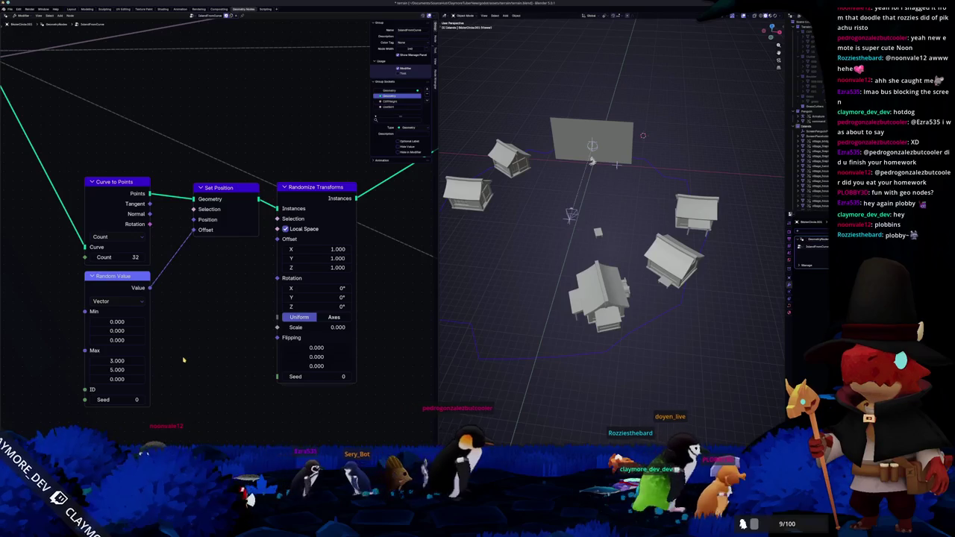
{"action": "left_click", "coordinate": [130, 369]}
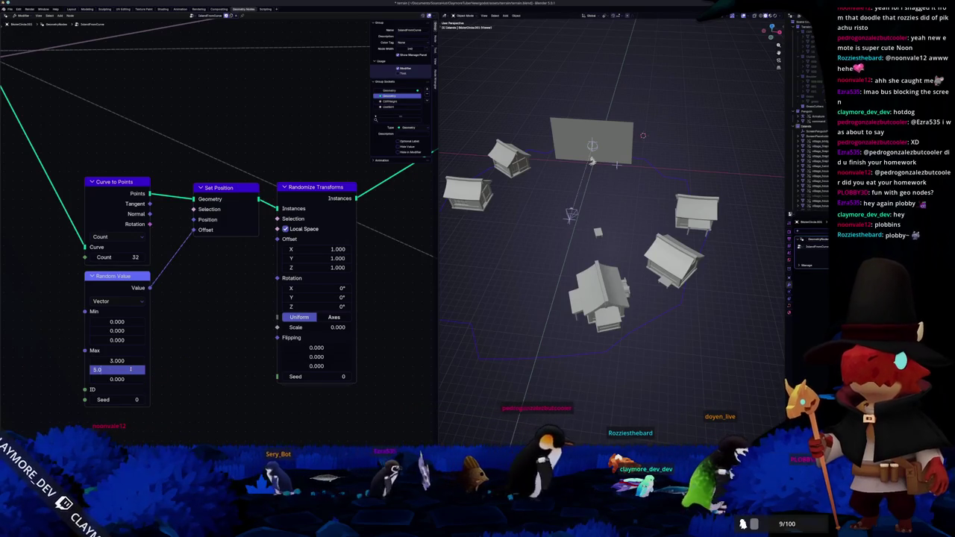
{"action": "type", "text": "3"}
{"action": "key", "text": "Return"}
{"action": "middle_click_drag", "start_coordinate": [208, 318], "coordinate": [145, 352]}
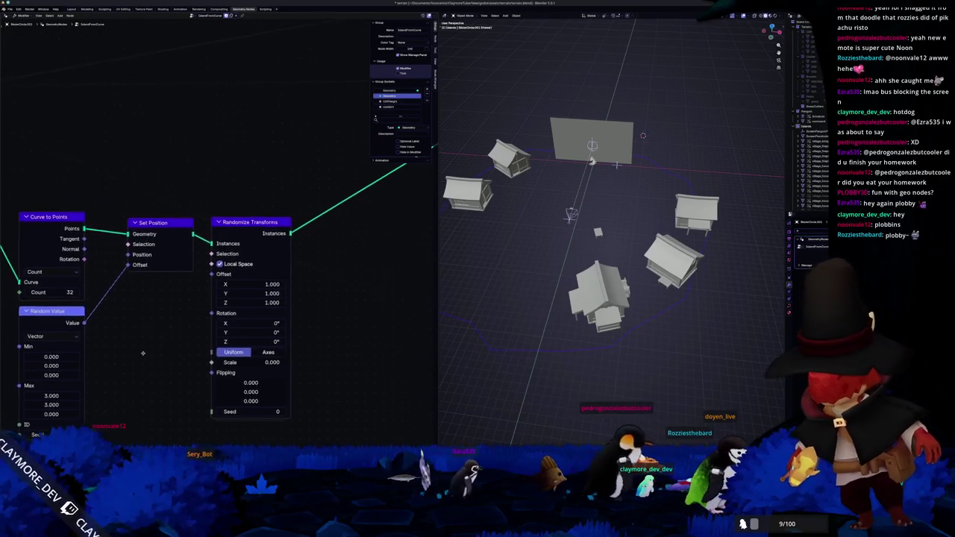
{"action": "scroll", "coordinate": [292, 238], "scroll_direction": "down", "scroll_amount": 3}
{"action": "scroll", "coordinate": [189, 277], "scroll_direction": "down", "scroll_amount": 3}
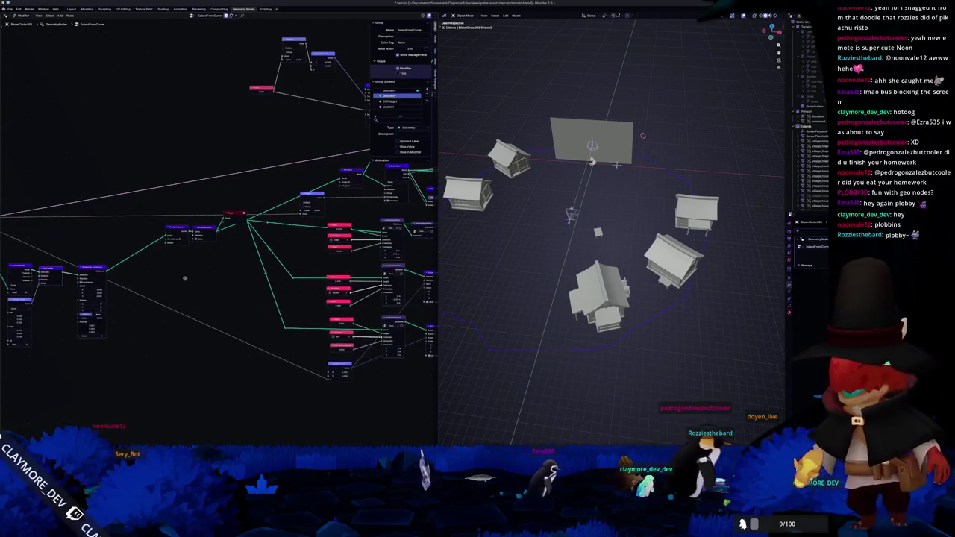
Step: Preview the full joined island terrain and orbit around it
{"action": "scroll", "coordinate": [189, 278], "scroll_direction": "down", "scroll_amount": 2}
{"action": "scroll", "coordinate": [154, 317], "scroll_direction": "up", "scroll_amount": 3}
{"action": "scroll", "coordinate": [154, 316], "scroll_direction": "up", "scroll_amount": 3}
{"action": "left_click", "coordinate": [198, 291], "text": "ctrl+shift"}
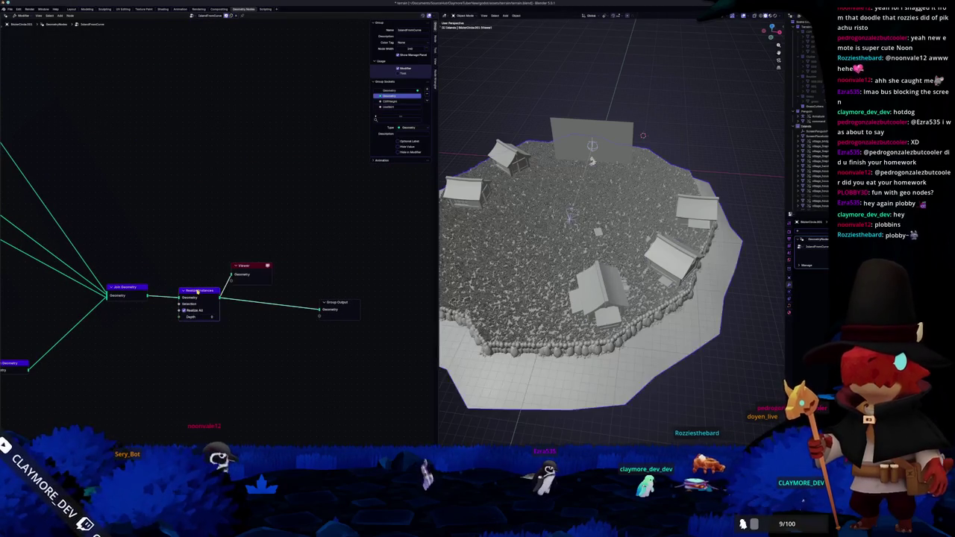
{"action": "middle_click_drag", "start_coordinate": [590, 261], "coordinate": [567, 247]}
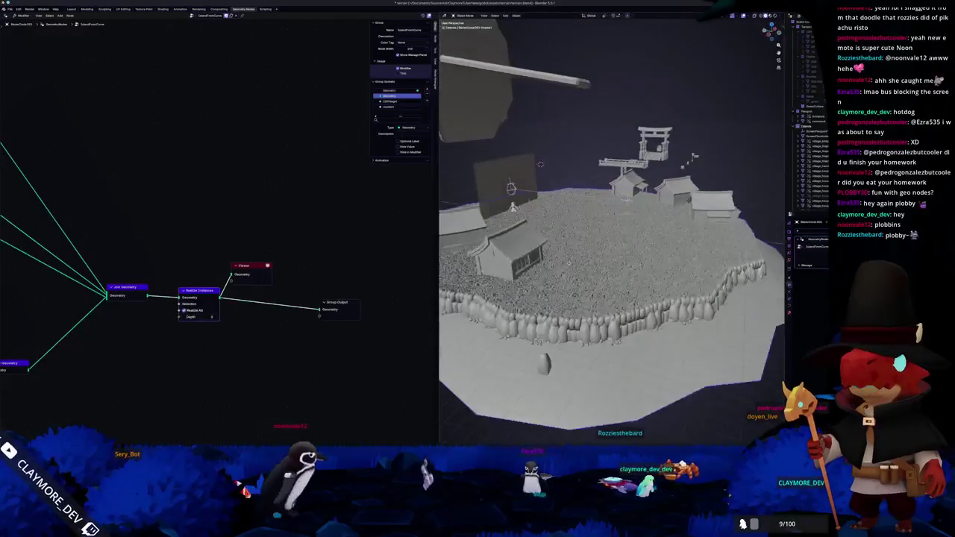
{"action": "middle_click_drag", "start_coordinate": [571, 135], "coordinate": [678, 145]}
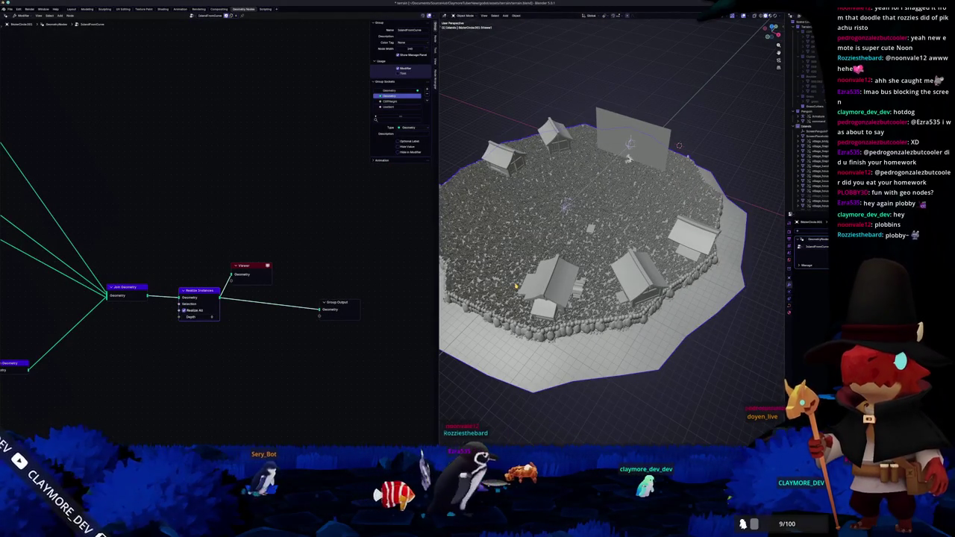
Step: Add a cube to the GrassCutters collection and place it over a house in top view
{"action": "left_click", "coordinate": [706, 155]}
{"action": "key", "text": "shift+a"}
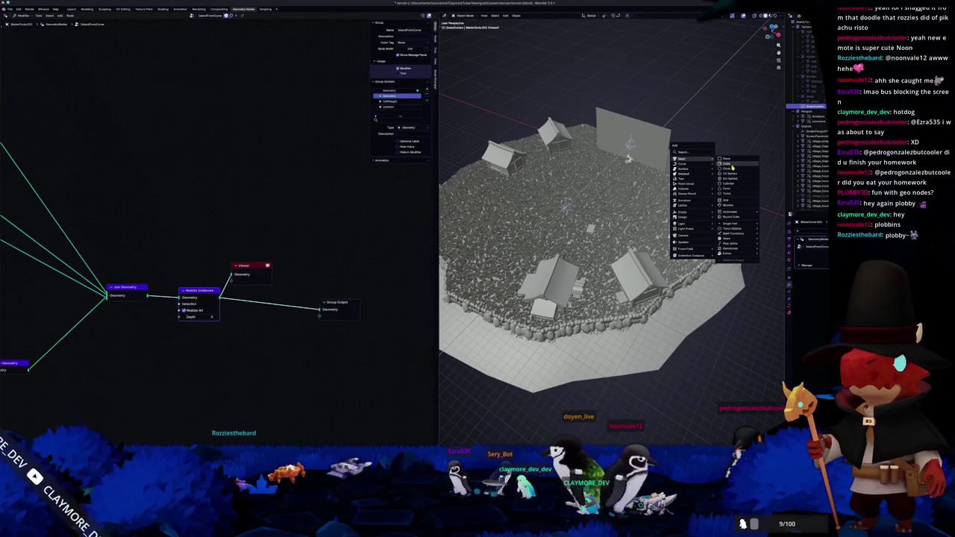
{"action": "left_click", "coordinate": [730, 163]}
{"action": "middle_click_drag", "start_coordinate": [677, 277], "coordinate": [796, 315]}
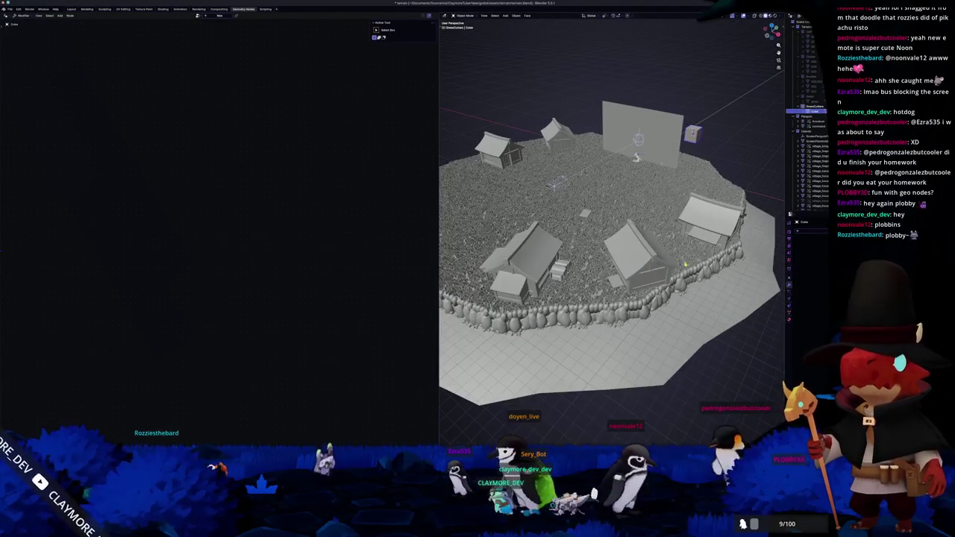
{"action": "left_click", "coordinate": [791, 316]}
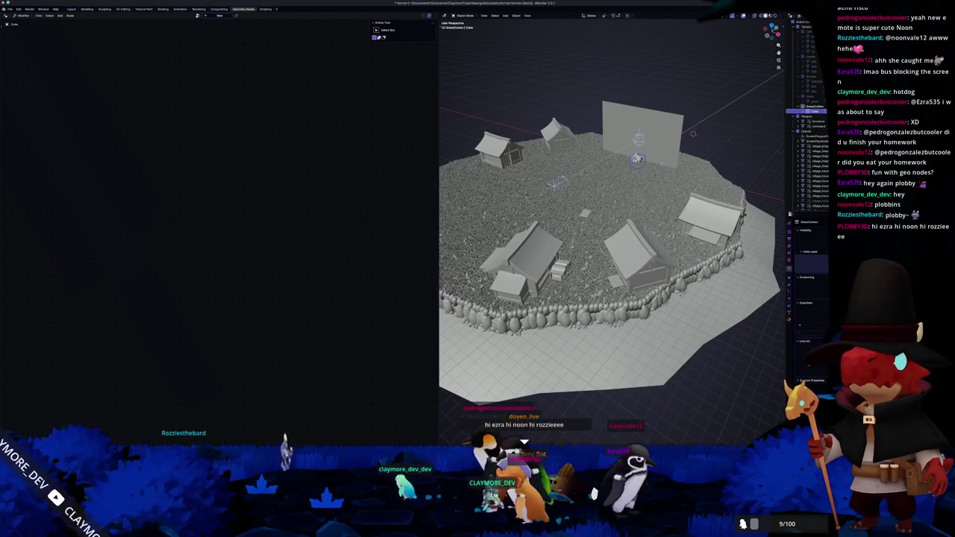
{"action": "left_click", "coordinate": [791, 278]}
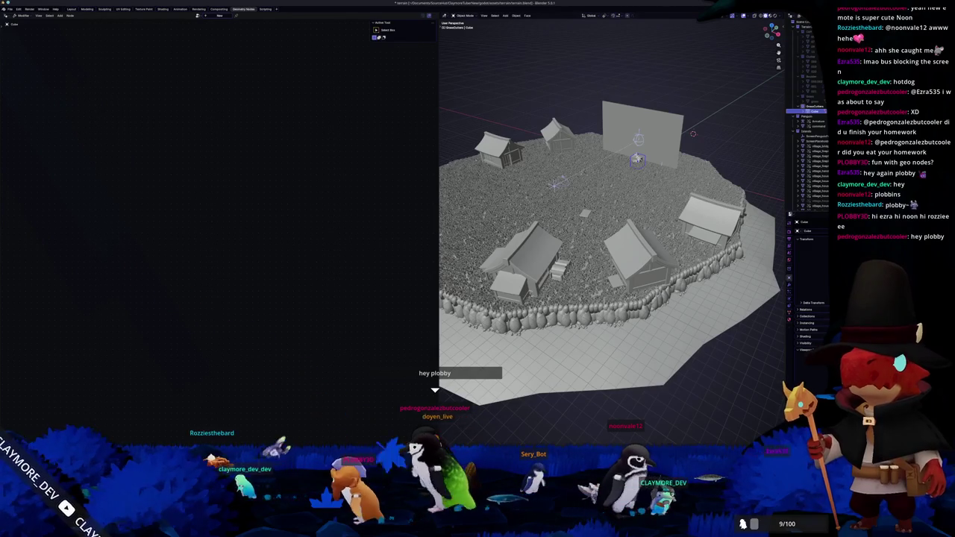
{"action": "key", "text": "KP_7"}
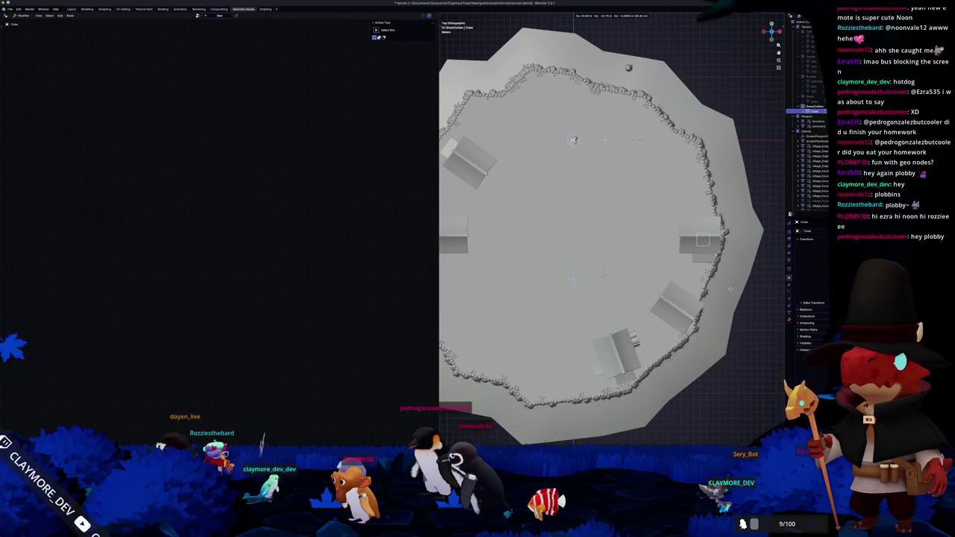
{"action": "left_click", "coordinate": [708, 255]}
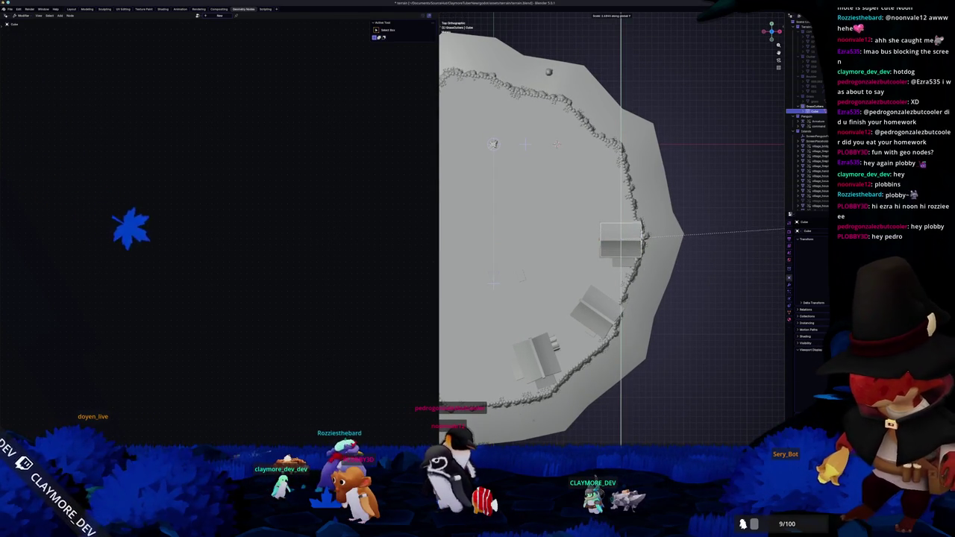
Step: Orbit close to the house and select the stone wall to show its node tree
{"action": "middle_click_drag", "start_coordinate": [612, 224], "coordinate": [612, 269]}
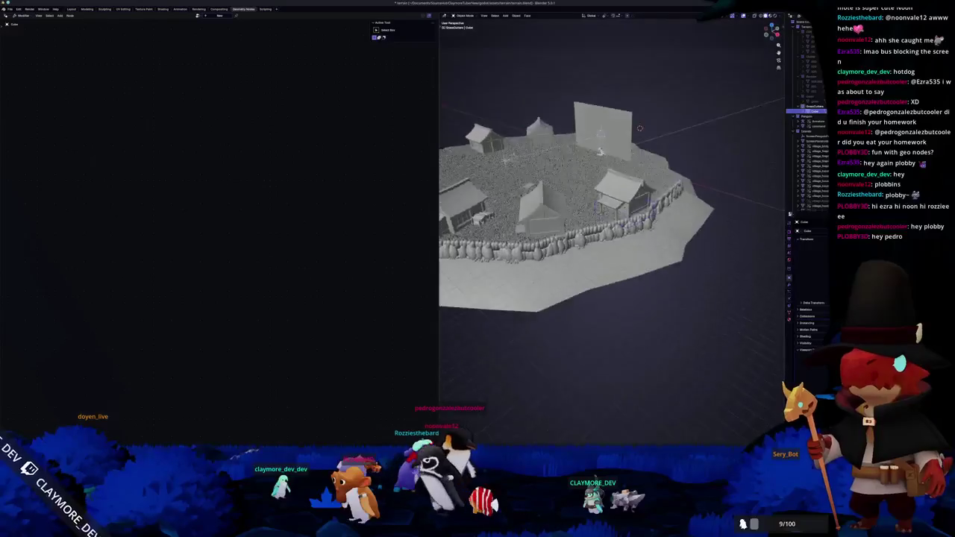
{"action": "scroll", "coordinate": [611, 224], "scroll_direction": "up", "scroll_amount": 3}
{"action": "middle_click_drag", "start_coordinate": [612, 224], "coordinate": [574, 235]}
{"action": "scroll", "coordinate": [612, 224], "scroll_direction": "up", "scroll_amount": 2}
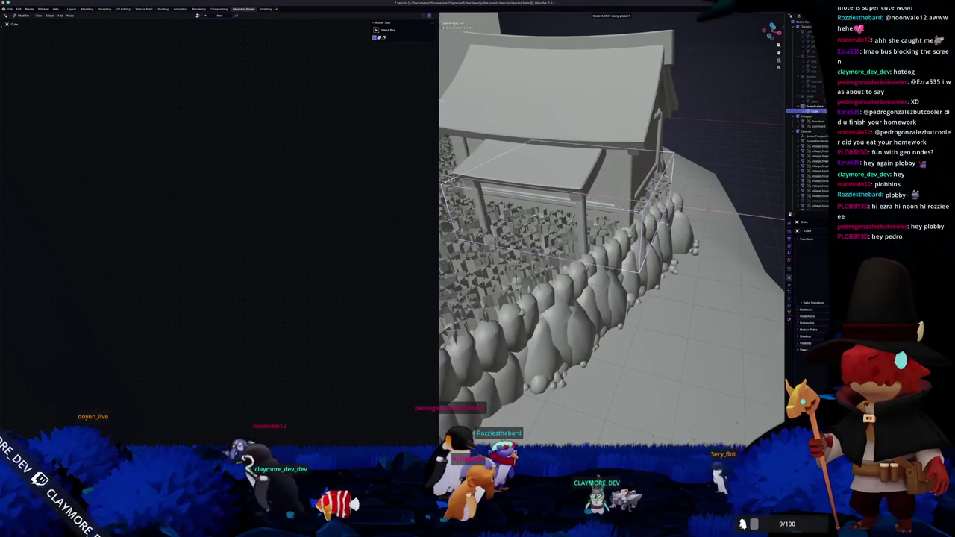
{"action": "scroll", "coordinate": [675, 223], "scroll_direction": "down", "scroll_amount": 4}
{"action": "left_click", "coordinate": [582, 275]}
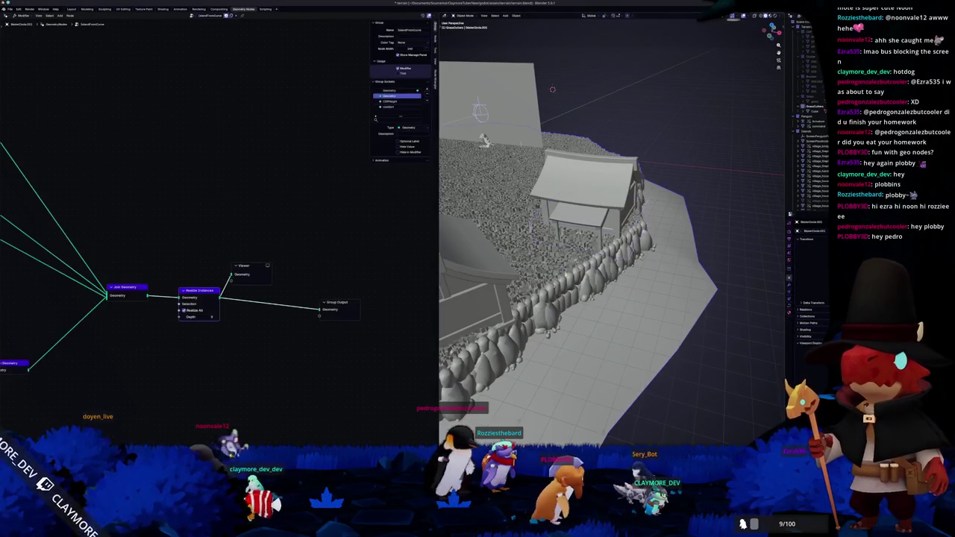
Step: Set the Mesh Boolean solver back to Exact
{"action": "scroll", "coordinate": [259, 297], "scroll_direction": "down", "scroll_amount": 2}
{"action": "scroll", "coordinate": [258, 295], "scroll_direction": "down", "scroll_amount": 2}
{"action": "scroll", "coordinate": [250, 295], "scroll_direction": "down", "scroll_amount": 2}
{"action": "scroll", "coordinate": [242, 293], "scroll_direction": "down", "scroll_amount": 1}
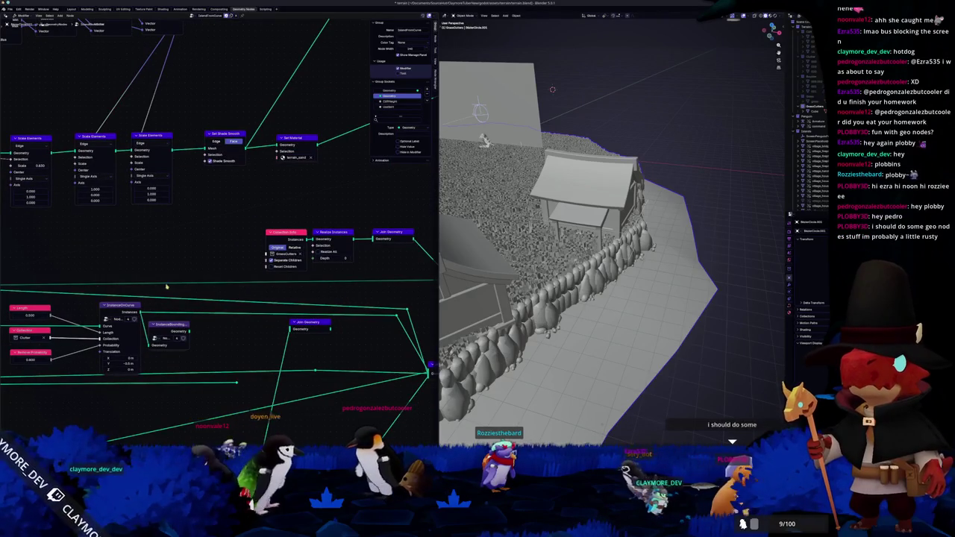
{"action": "scroll", "coordinate": [150, 286], "scroll_direction": "right", "scroll_amount": 3, "text": "ctrl"}
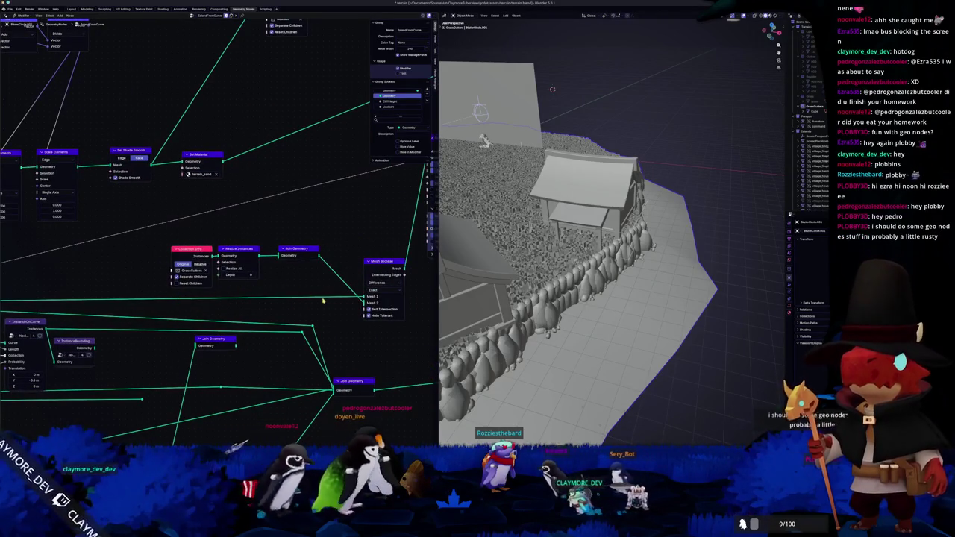
{"action": "middle_click_drag", "start_coordinate": [323, 301], "coordinate": [275, 293]}
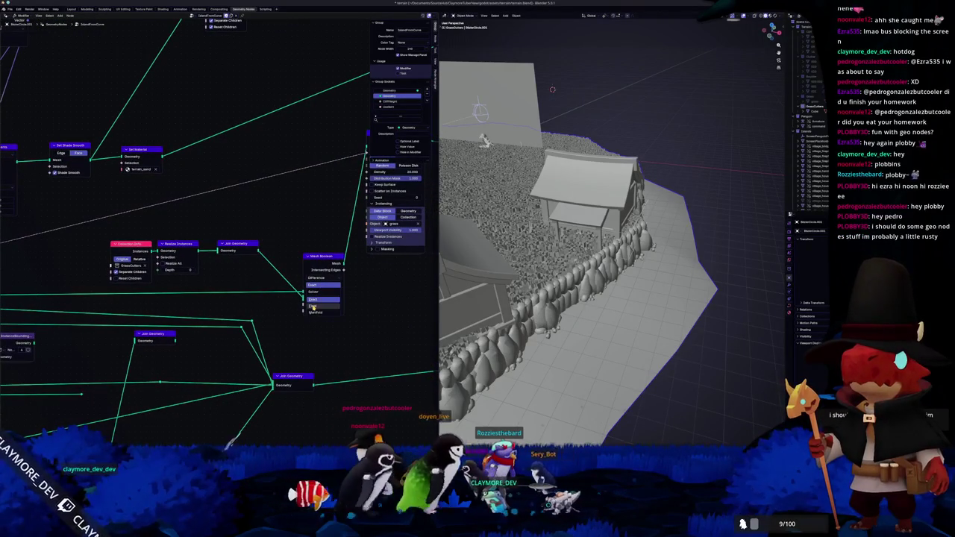
{"action": "left_click", "coordinate": [313, 306]}
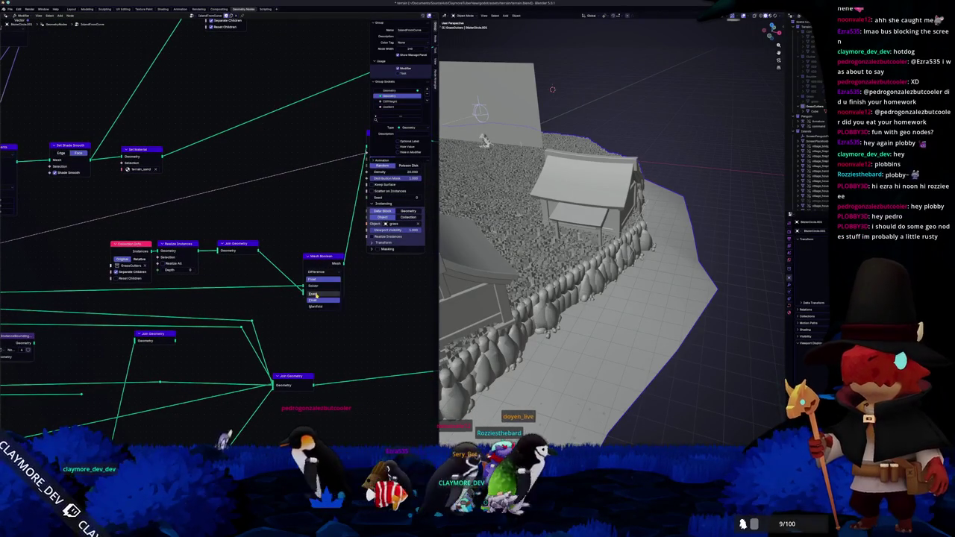
{"action": "left_click", "coordinate": [314, 295]}
{"action": "scroll", "coordinate": [568, 254], "scroll_direction": "up", "scroll_amount": 4}
Step: Select the terrain and apply all its transforms
{"action": "middle_click_drag", "start_coordinate": [553, 257], "coordinate": [582, 256]}
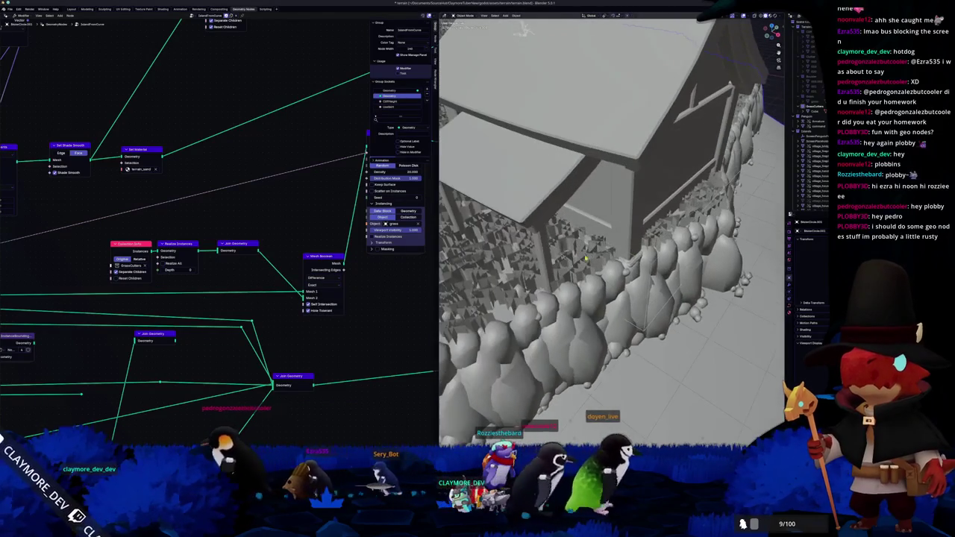
{"action": "left_click", "coordinate": [809, 110]}
{"action": "scroll", "coordinate": [567, 254], "scroll_direction": "down", "scroll_amount": 5}
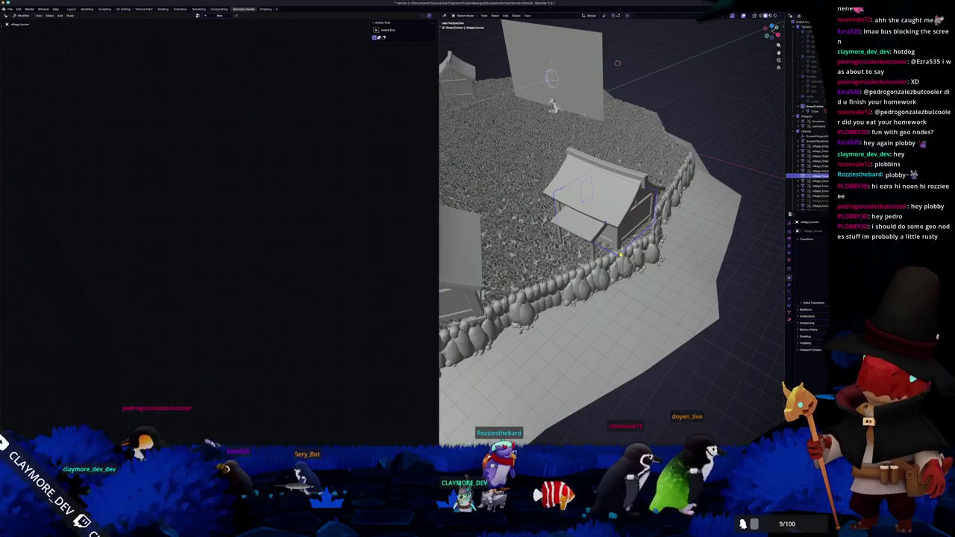
{"action": "left_click", "coordinate": [556, 275]}
{"action": "key", "text": "ctrl+a"}
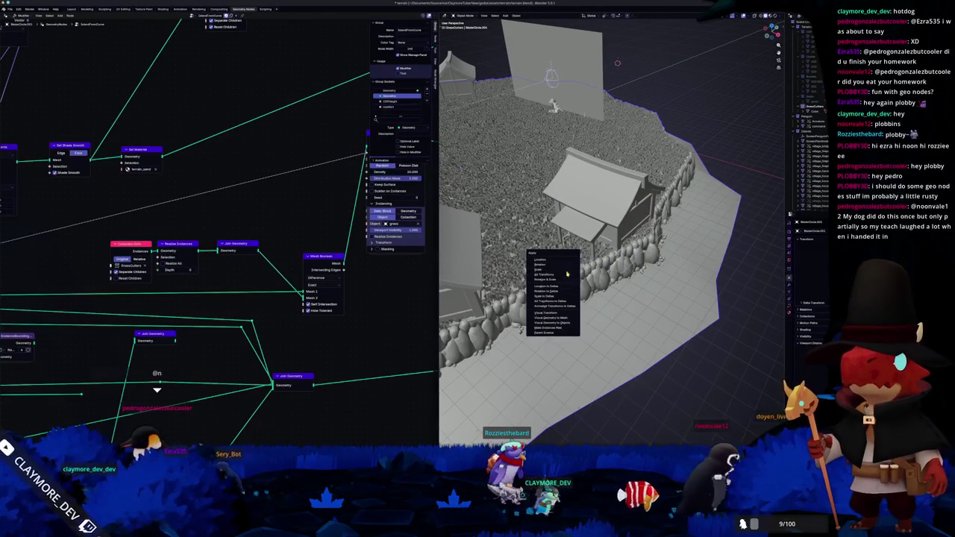
{"action": "left_click", "coordinate": [565, 275]}
Step: Try moving the terrain along Z, cancel, and view the island from overhead
{"action": "middle_click_drag", "start_coordinate": [573, 274], "coordinate": [518, 280]}
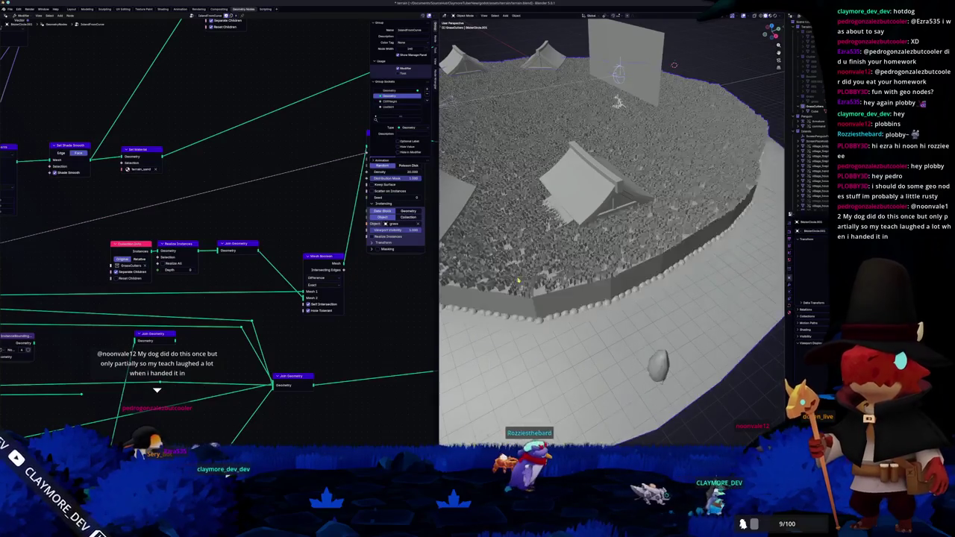
{"action": "scroll", "coordinate": [538, 254], "scroll_direction": "down", "scroll_amount": 5}
{"action": "mouse_move", "coordinate": [537, 253]}
{"action": "middle_mouse_down"}
{"action": "mouse_move", "coordinate": [564, 217]}
{"action": "mouse_move", "coordinate": [552, 218]}
{"action": "middle_mouse_up"}
{"action": "key", "text": "g"}
{"action": "key", "text": "z"}
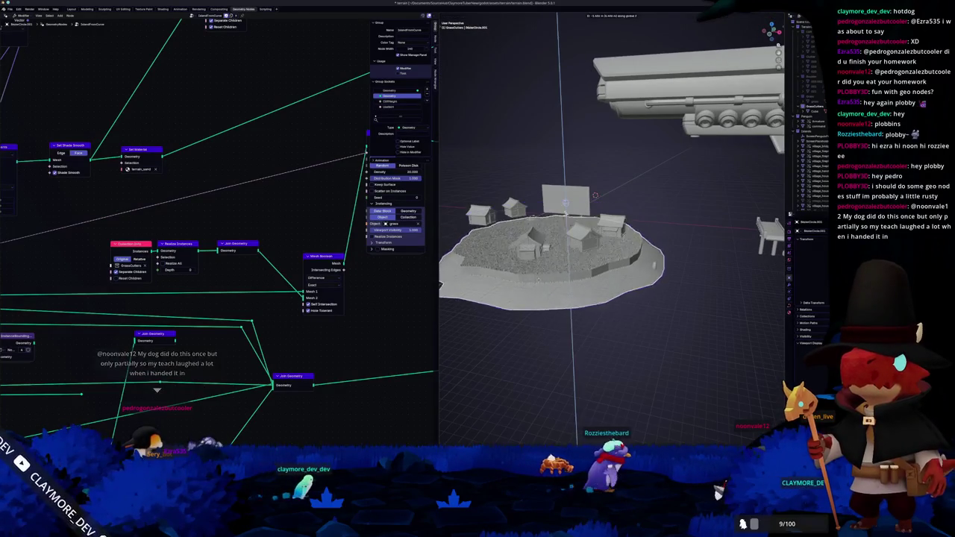
{"action": "key", "text": "Escape"}
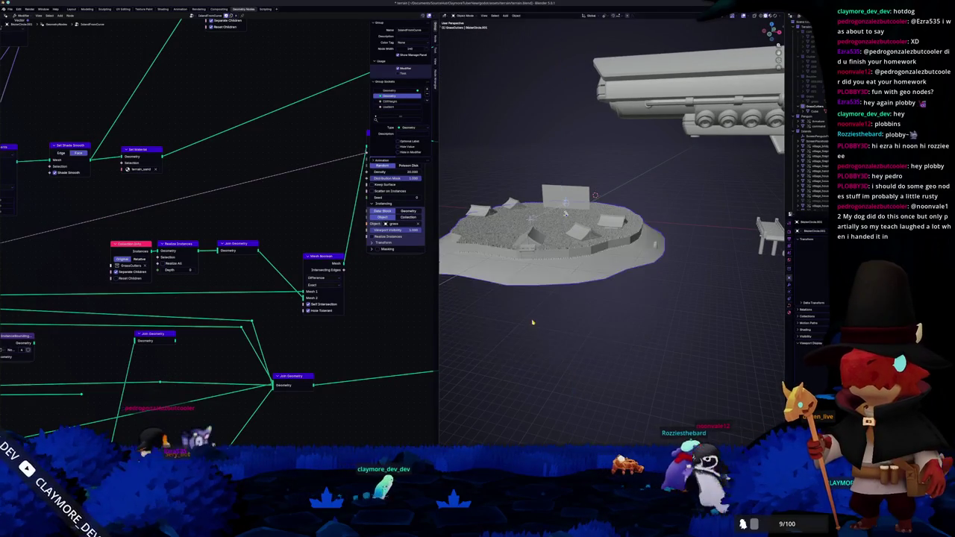
{"action": "mouse_move", "coordinate": [544, 286]}
{"action": "middle_mouse_down"}
{"action": "mouse_move", "coordinate": [548, 314]}
{"action": "mouse_move", "coordinate": [544, 302]}
{"action": "mouse_move", "coordinate": [524, 302]}
{"action": "mouse_move", "coordinate": [535, 294]}
{"action": "mouse_move", "coordinate": [472, 308]}
{"action": "mouse_move", "coordinate": [499, 282]}
{"action": "middle_mouse_up"}
{"action": "right_click", "coordinate": [545, 301]}
{"action": "left_click", "coordinate": [545, 301]}
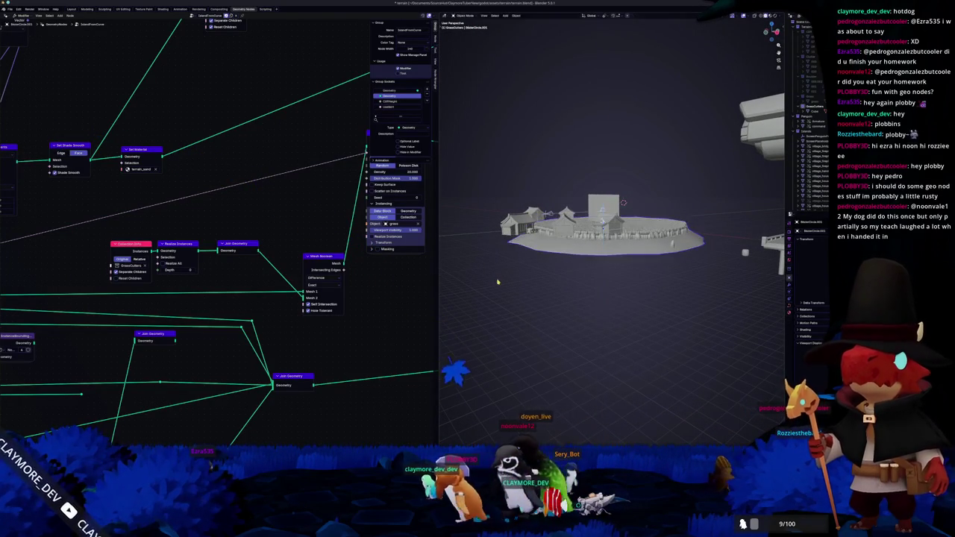
{"action": "middle_click_drag", "start_coordinate": [500, 279], "coordinate": [497, 282]}
Step: Move the terrain -15 m along the Y axis
{"action": "key", "text": "g"}
{"action": "key", "text": "y"}
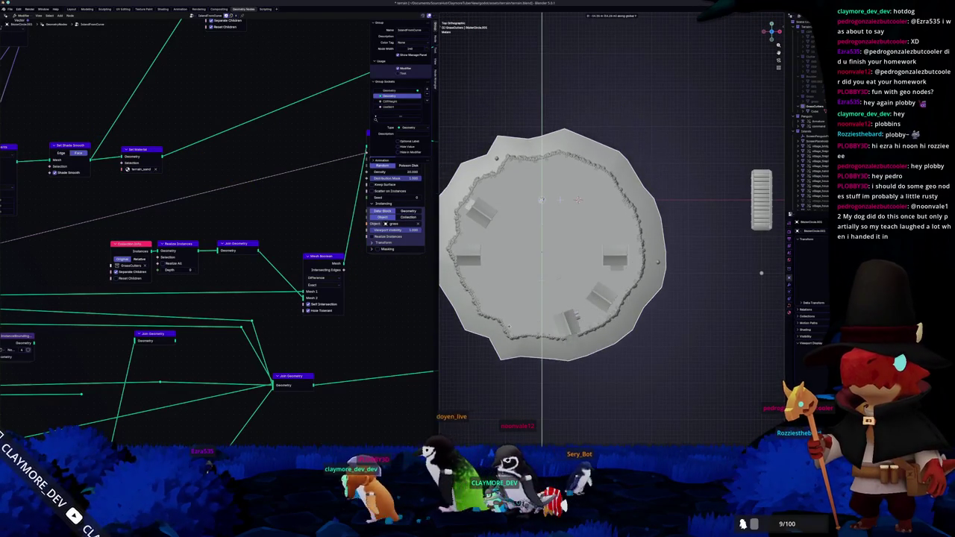
{"action": "left_click", "coordinate": [560, 199]}
{"action": "mouse_move", "coordinate": [561, 199]}
{"action": "middle_mouse_down"}
{"action": "mouse_move", "coordinate": [682, 69]}
{"action": "mouse_move", "coordinate": [530, 271]}
{"action": "mouse_move", "coordinate": [577, 233]}
{"action": "middle_mouse_up"}
{"action": "scroll", "coordinate": [682, 69], "scroll_direction": "up", "scroll_amount": 4}
Step: Select the Cube object and rescale it
{"action": "left_click", "coordinate": [597, 203]}
{"action": "middle_click_drag", "start_coordinate": [597, 203], "coordinate": [575, 216]}
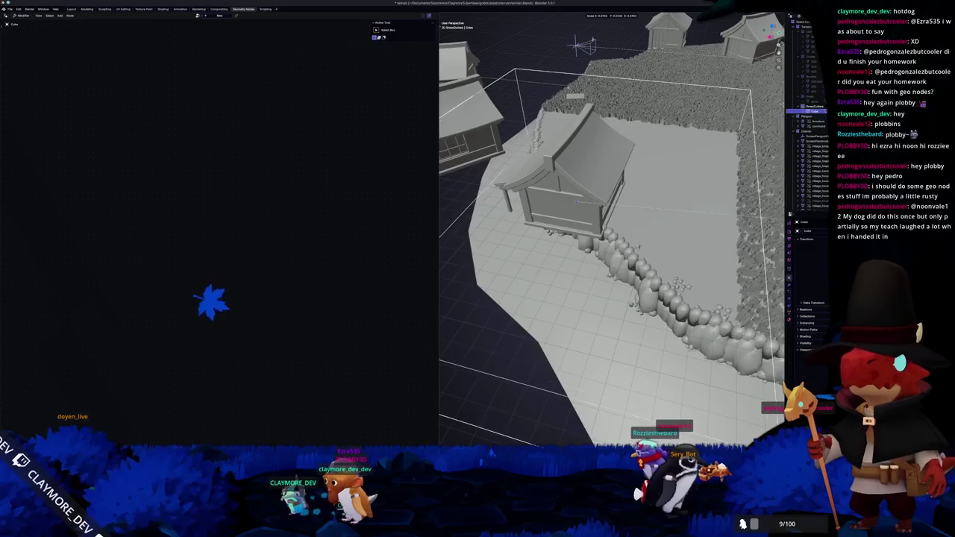
{"action": "left_click", "coordinate": [584, 45]}
{"action": "scroll", "coordinate": [694, 179], "scroll_direction": "down", "scroll_amount": 5}
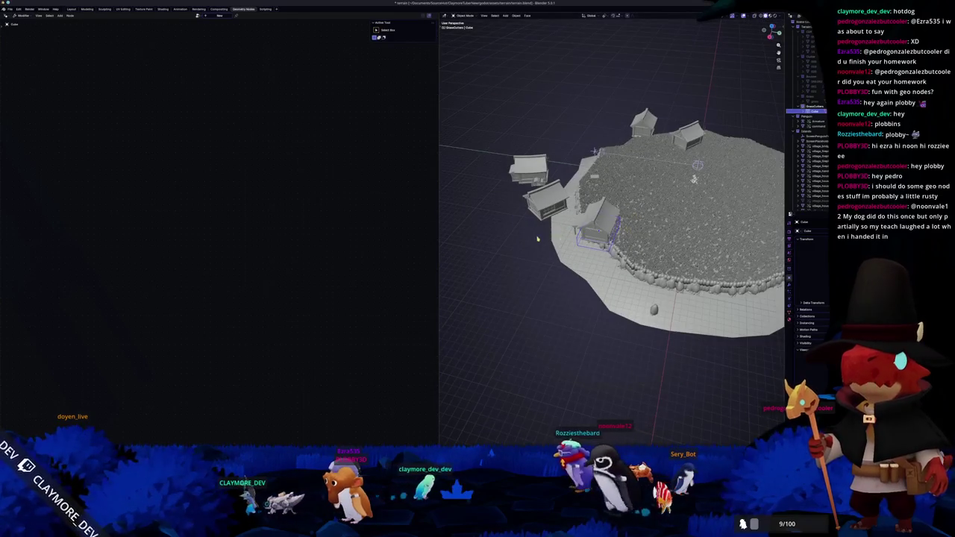
Step: From a top-down view, pull the selected houses inward along Y
{"action": "middle_click_drag", "start_coordinate": [536, 239], "coordinate": [565, 260]}
{"action": "key", "text": "KP_7"}
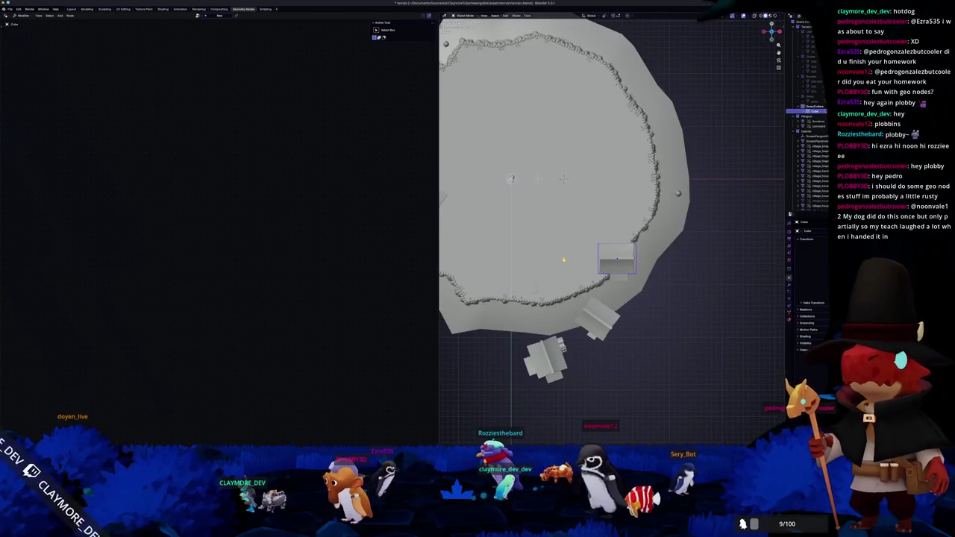
{"action": "key", "text": "KP_1"}
{"action": "middle_click_drag", "start_coordinate": [560, 255], "coordinate": [664, 230], "text": "shift"}
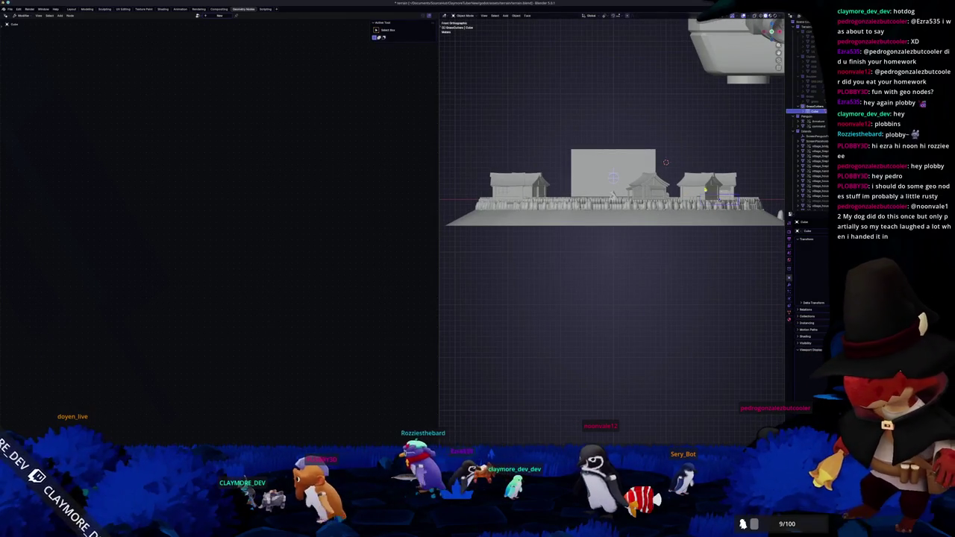
{"action": "scroll", "coordinate": [679, 141], "scroll_direction": "up", "scroll_amount": 2}
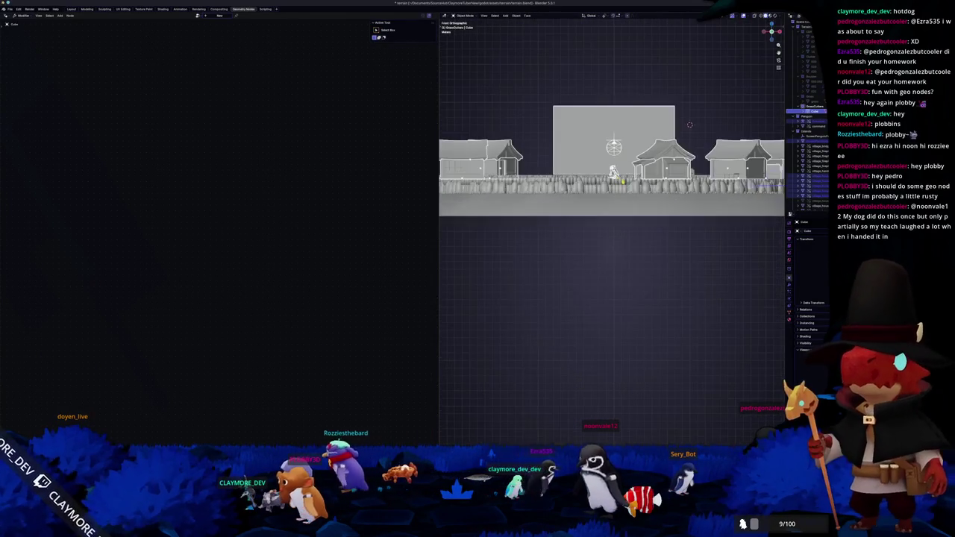
{"action": "middle_click_drag", "start_coordinate": [690, 125], "coordinate": [669, 111]}
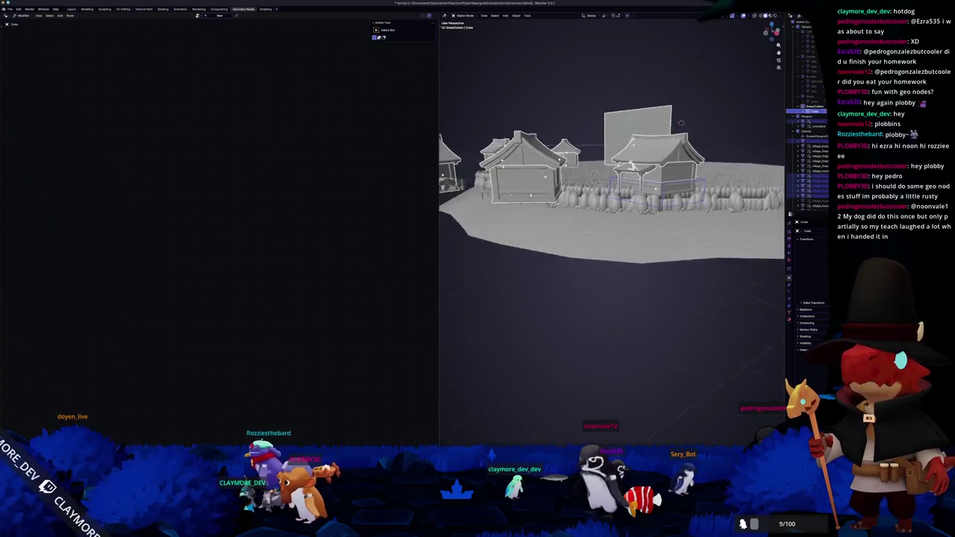
{"action": "key", "text": "KP_7"}
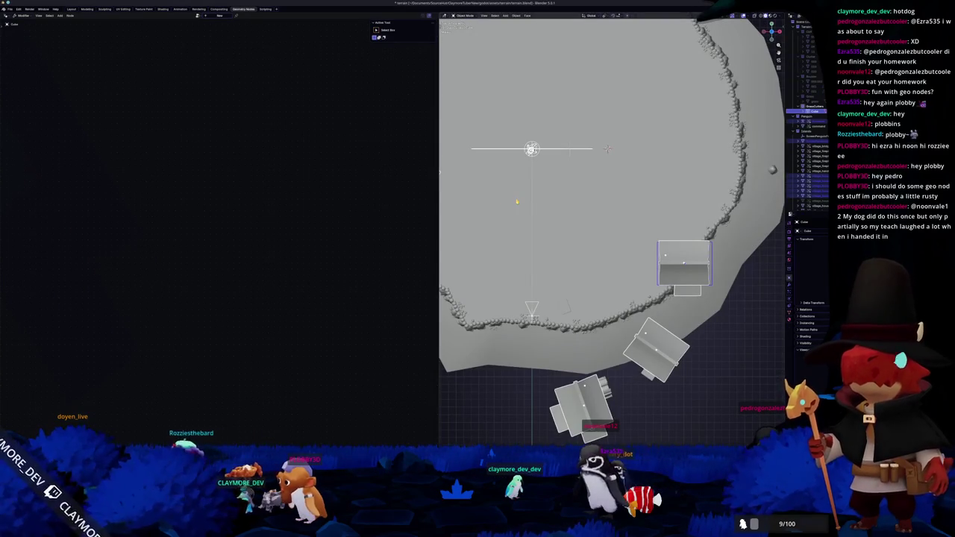
{"action": "scroll", "coordinate": [609, 337], "scroll_direction": "down", "scroll_amount": 1}
{"action": "scroll", "coordinate": [609, 337], "scroll_direction": "down", "scroll_amount": 2}
{"action": "scroll", "coordinate": [609, 337], "scroll_direction": "down", "scroll_amount": 1}
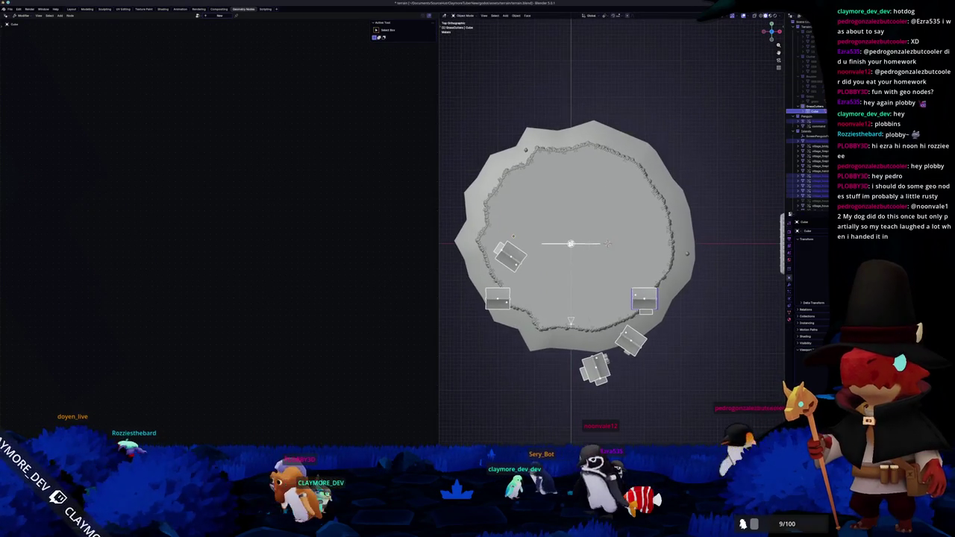
{"action": "key", "text": "y"}
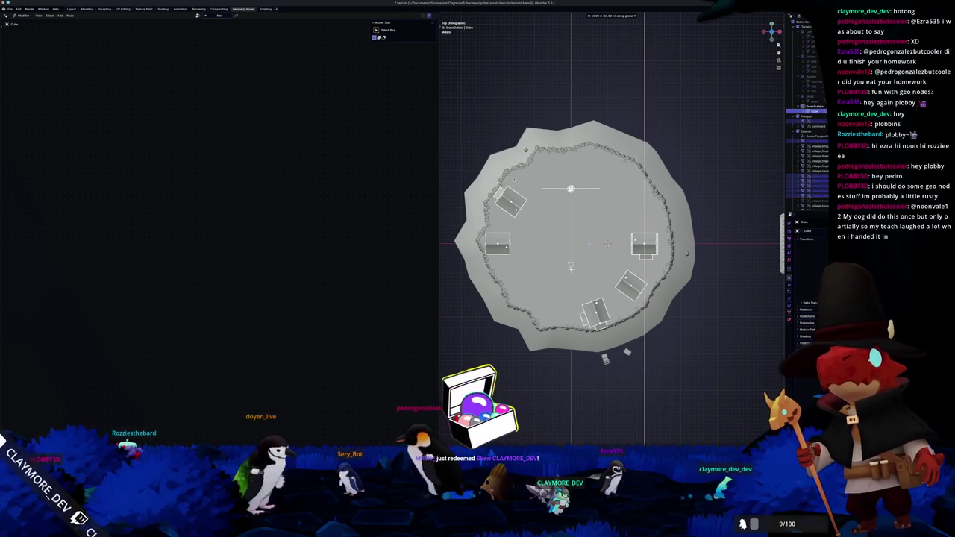
{"action": "left_click", "coordinate": [469, 362]}
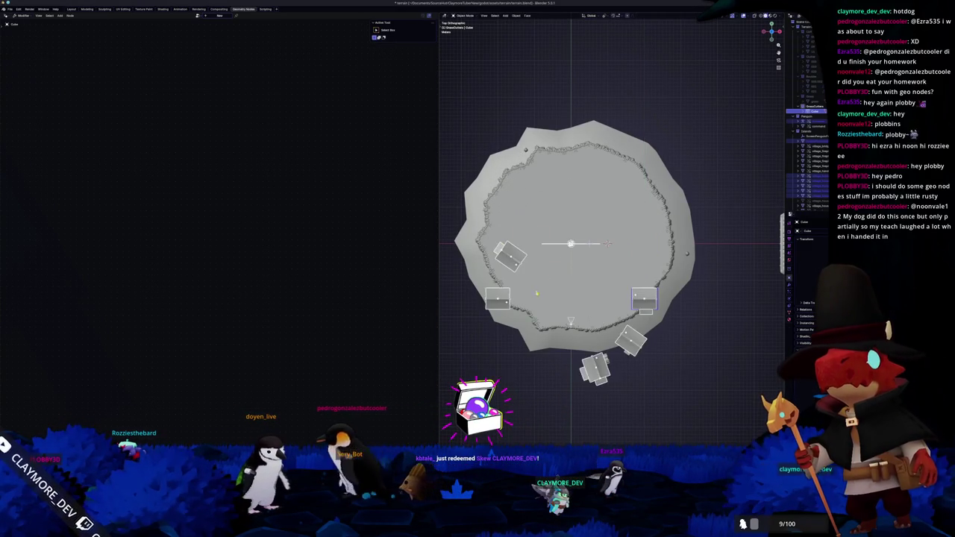
Step: Refine the houses' Y position so they sit on the island amid the grass
{"action": "middle_click_drag", "start_coordinate": [608, 243], "coordinate": [593, 267]}
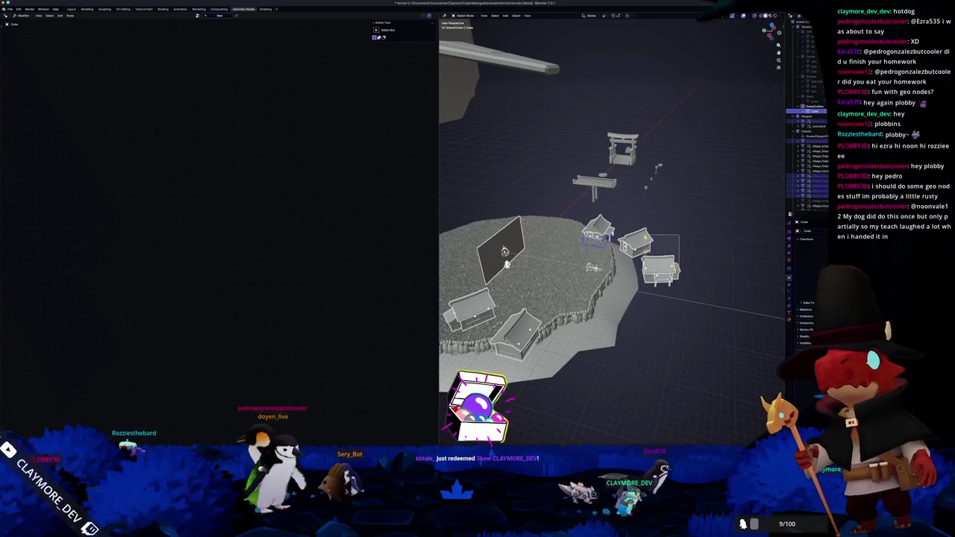
{"action": "key", "text": "KP_7"}
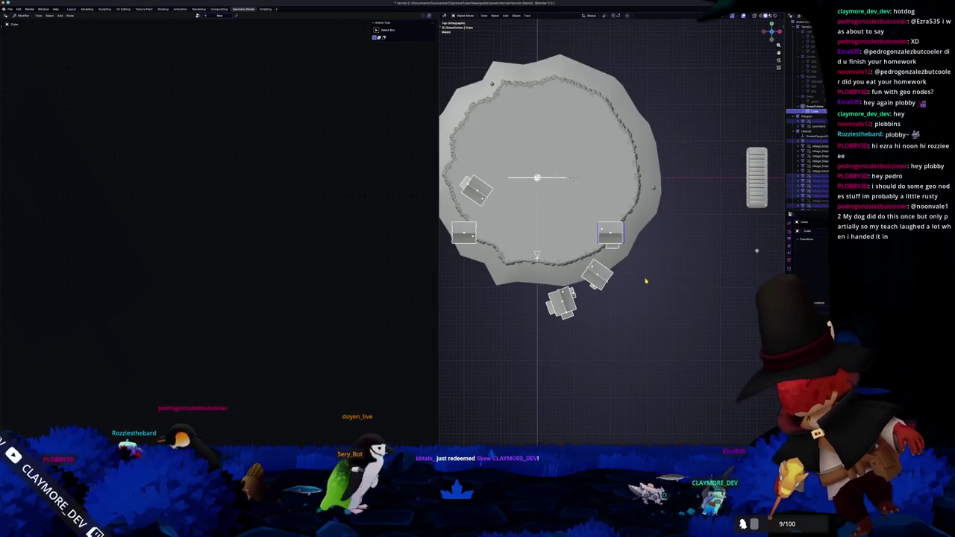
{"action": "scroll", "coordinate": [646, 281], "scroll_direction": "up", "scroll_amount": 3}
{"action": "scroll", "coordinate": [646, 281], "scroll_direction": "up", "scroll_amount": 2}
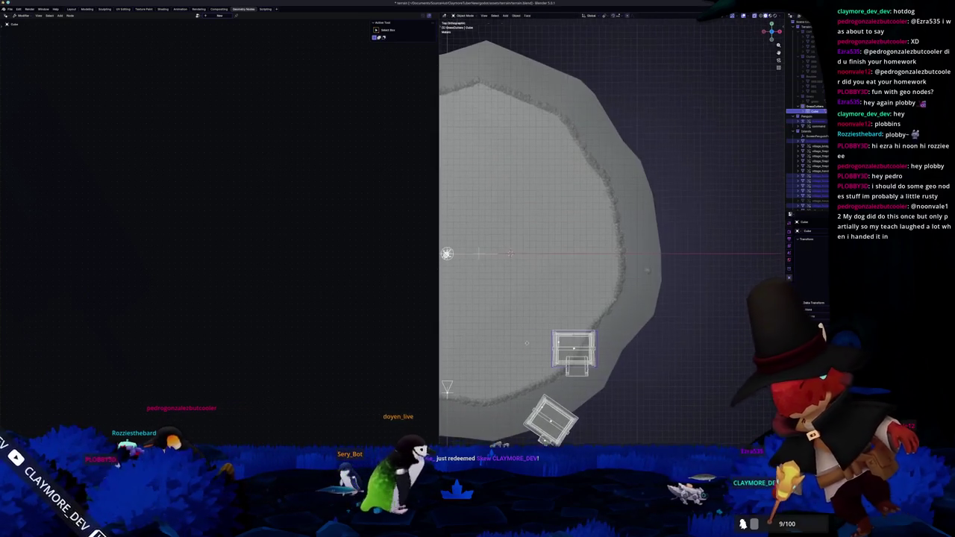
{"action": "left_click", "coordinate": [510, 257]}
{"action": "scroll", "coordinate": [510, 257], "scroll_direction": "down", "scroll_amount": 3}
{"action": "scroll", "coordinate": [511, 258], "scroll_direction": "down", "scroll_amount": 3}
Step: Reselect the terrain so its node tree shows again
{"action": "mouse_move", "coordinate": [510, 258]}
{"action": "middle_mouse_down"}
{"action": "mouse_move", "coordinate": [570, 239]}
{"action": "mouse_move", "coordinate": [598, 263]}
{"action": "mouse_move", "coordinate": [573, 241]}
{"action": "middle_mouse_up"}
{"action": "scroll", "coordinate": [570, 239], "scroll_direction": "up", "scroll_amount": 1}
{"action": "scroll", "coordinate": [582, 246], "scroll_direction": "up", "scroll_amount": 3}
{"action": "left_click", "coordinate": [605, 256]}
{"action": "scroll", "coordinate": [606, 256], "scroll_direction": "up", "scroll_amount": 2}
{"action": "left_click", "coordinate": [580, 258], "text": "shift"}
{"action": "left_click", "coordinate": [579, 254], "text": "shift"}
{"action": "left_click", "coordinate": [579, 252], "text": "shift"}
{"action": "left_click", "coordinate": [572, 238]}
{"action": "scroll", "coordinate": [572, 237], "scroll_direction": "up", "scroll_amount": 3}
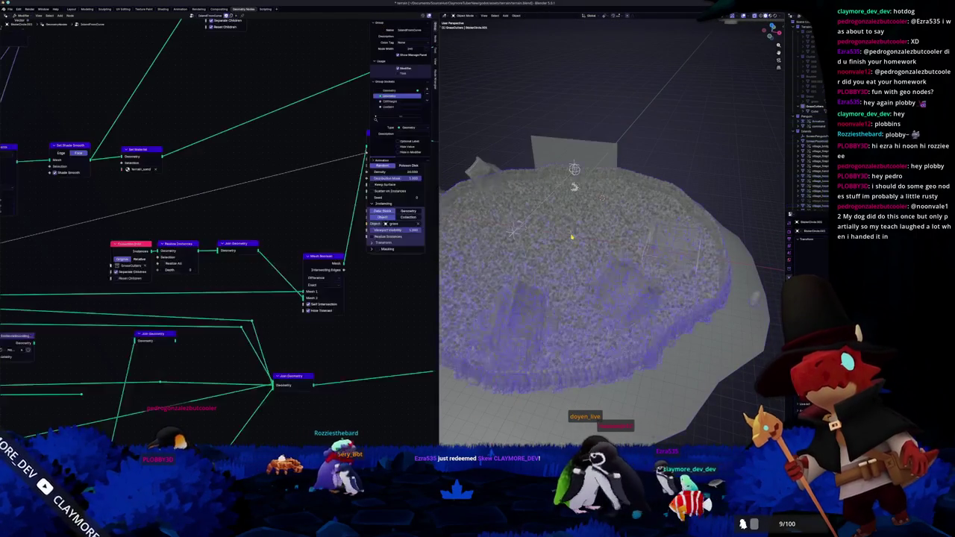
Step: Reselect the terrain to bring up its node tree
{"action": "left_click", "coordinate": [573, 237]}
{"action": "scroll", "coordinate": [592, 149], "scroll_direction": "up", "scroll_amount": 5}
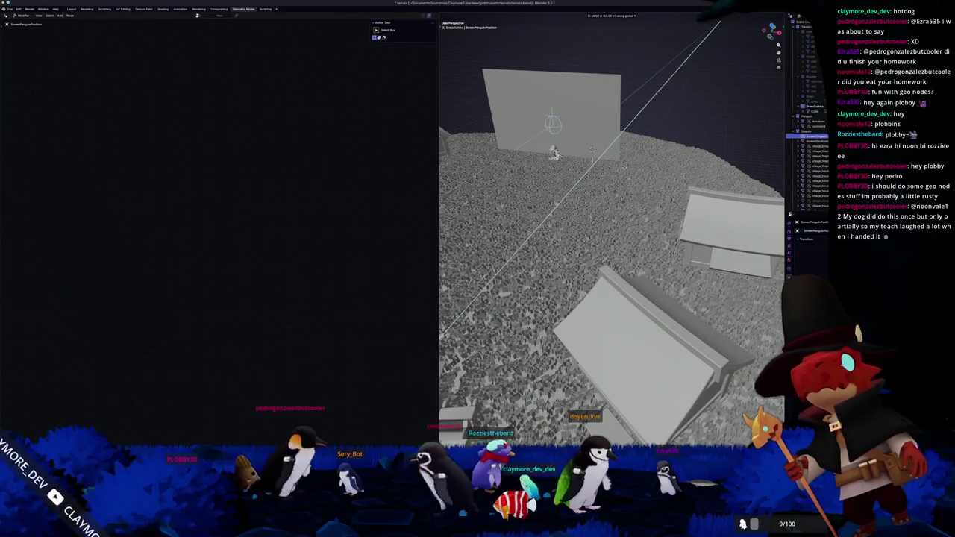
{"action": "scroll", "coordinate": [593, 149], "scroll_direction": "down", "scroll_amount": 5}
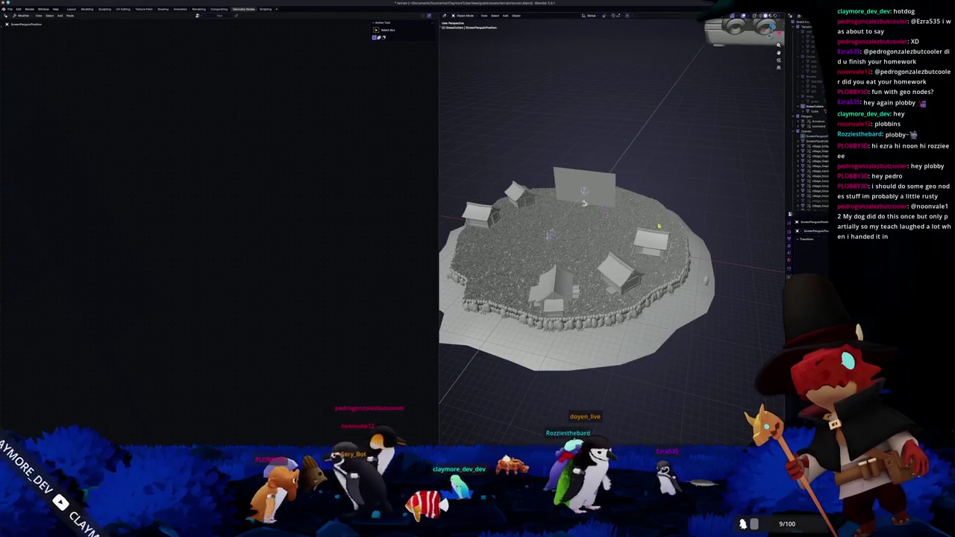
{"action": "middle_click_drag", "start_coordinate": [548, 235], "coordinate": [553, 211]}
{"action": "left_click", "coordinate": [553, 211]}
{"action": "scroll", "coordinate": [583, 296], "scroll_direction": "down", "scroll_amount": 3}
{"action": "scroll", "coordinate": [582, 296], "scroll_direction": "up", "scroll_amount": 6}
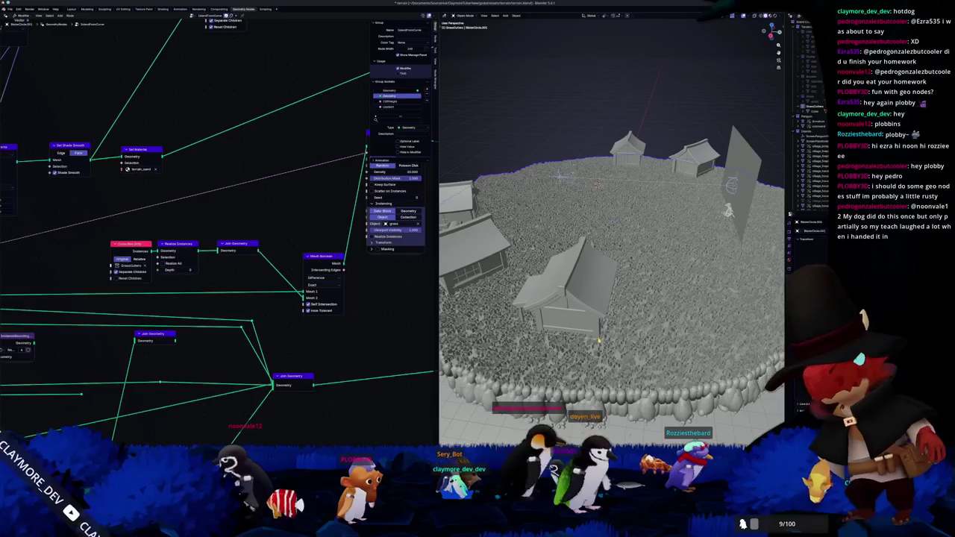
Step: Scale the house Cube and apply its scale with Ctrl+A
{"action": "left_click", "coordinate": [598, 340]}
{"action": "middle_click_drag", "start_coordinate": [598, 341], "coordinate": [626, 321]}
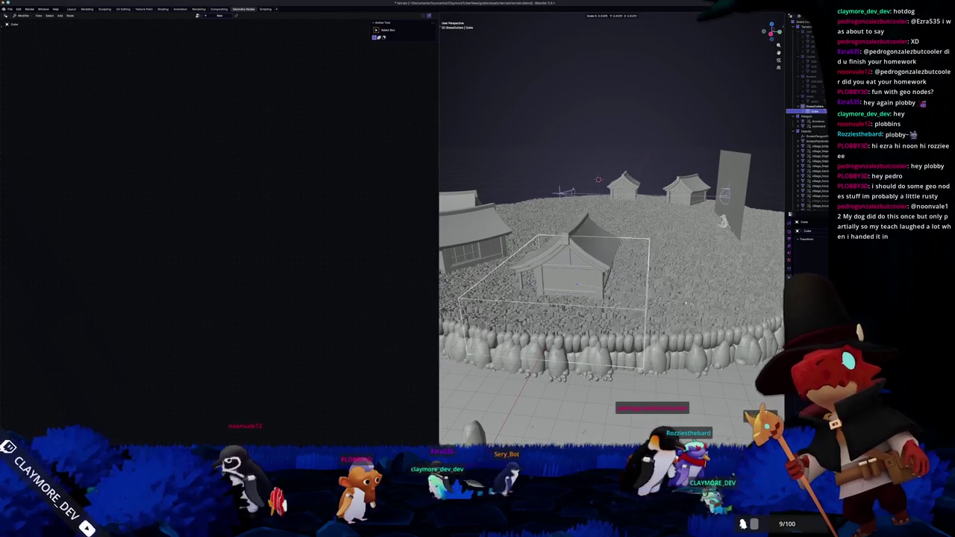
{"action": "left_click", "coordinate": [640, 305]}
{"action": "key", "text": "ctrl+a"}
{"action": "left_click", "coordinate": [637, 299]}
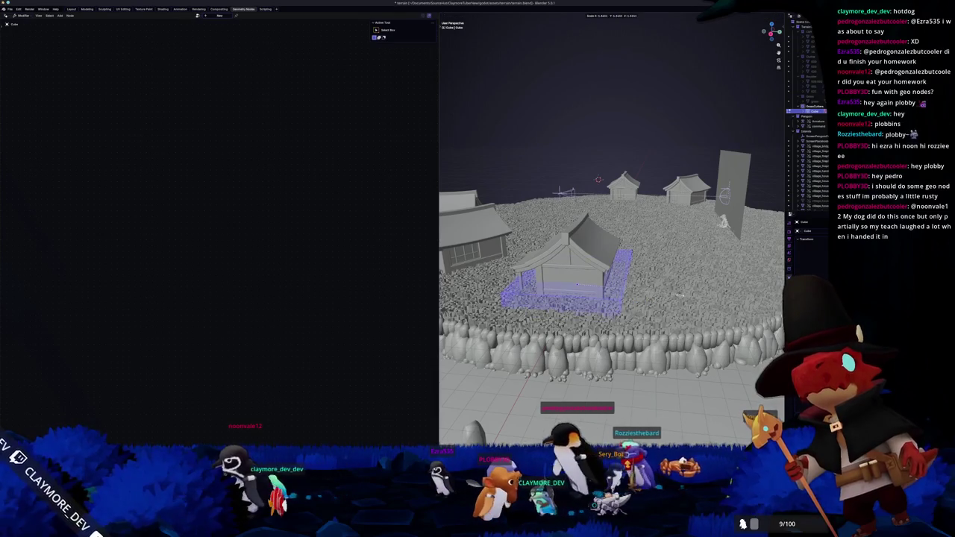
Step: Set the Mesh Boolean solver to Exact after trying Manifold and Float
{"action": "middle_click_drag", "start_coordinate": [641, 304], "coordinate": [561, 317]}
{"action": "left_click", "coordinate": [561, 317]}
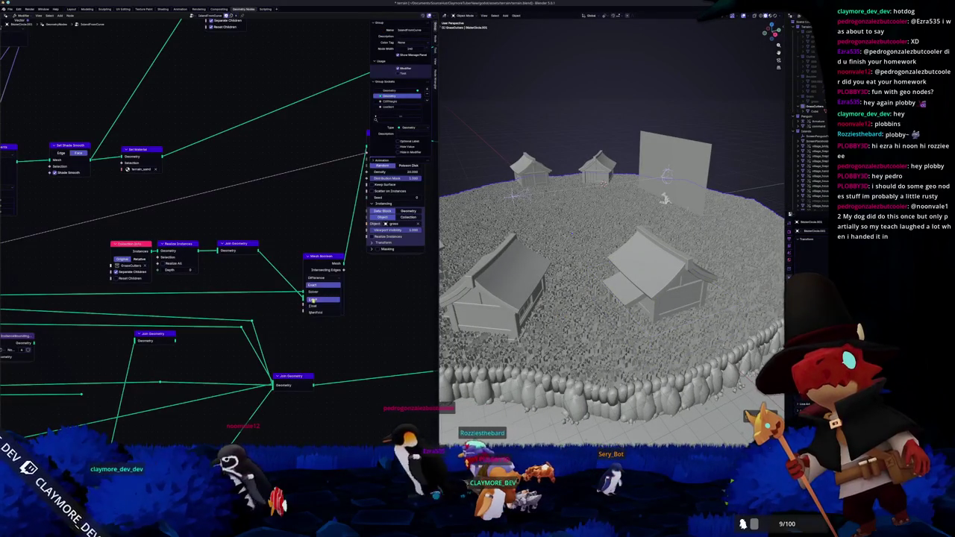
{"action": "left_click", "coordinate": [317, 312]}
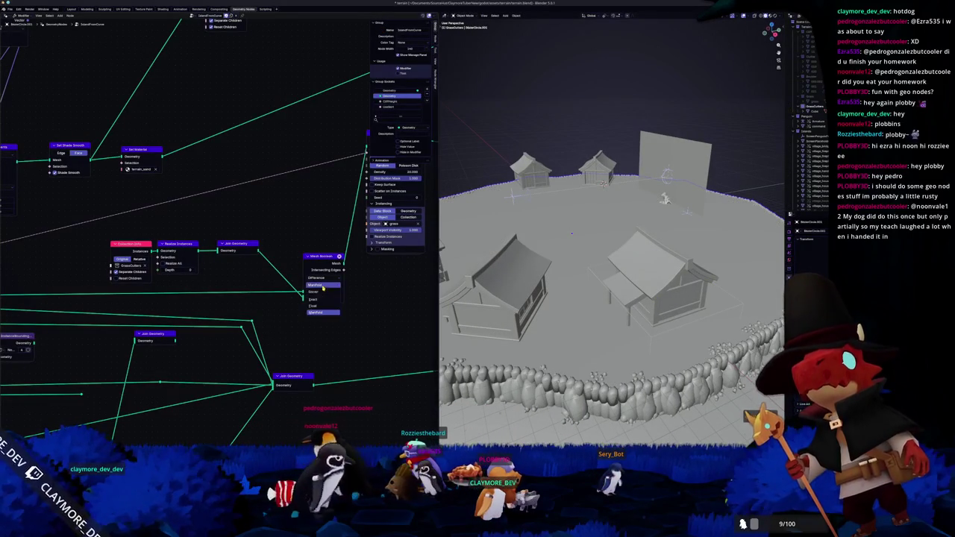
{"action": "left_click", "coordinate": [314, 306]}
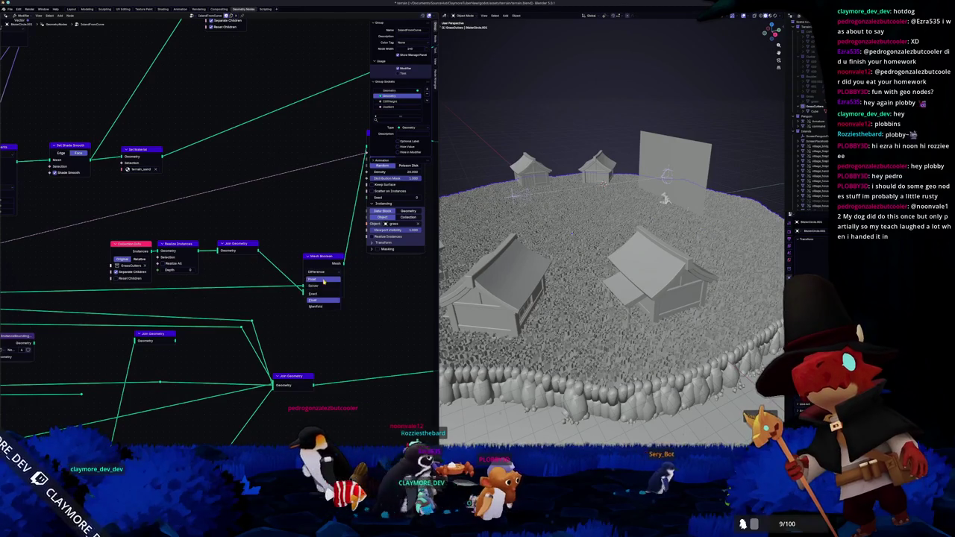
{"action": "left_click", "coordinate": [314, 294]}
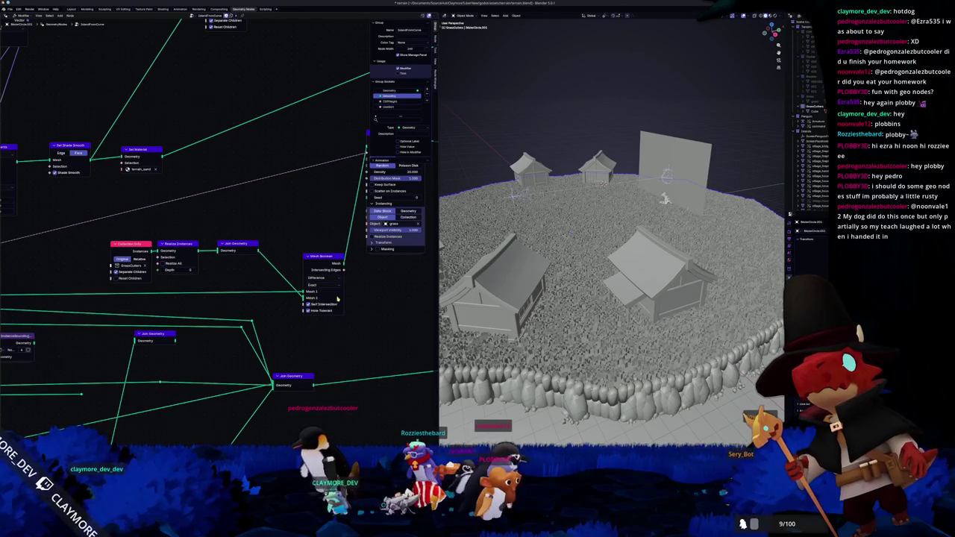
{"action": "scroll", "coordinate": [336, 298], "scroll_direction": "down", "scroll_amount": 1}
{"action": "middle_click_drag", "start_coordinate": [261, 291], "coordinate": [192, 305]}
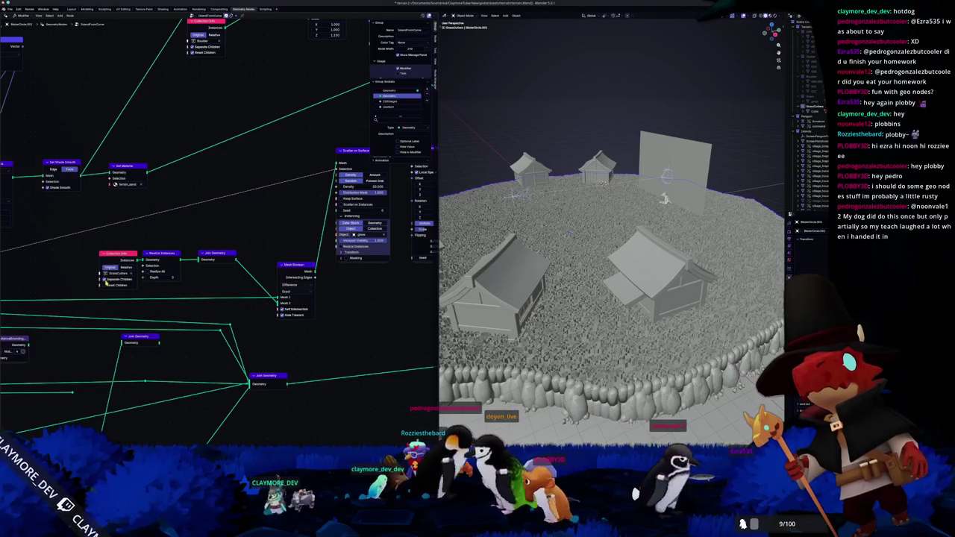
Step: Enable Realize Instances on the Scatter on Surface grass
{"action": "middle_click_drag", "start_coordinate": [612, 262], "coordinate": [597, 335]}
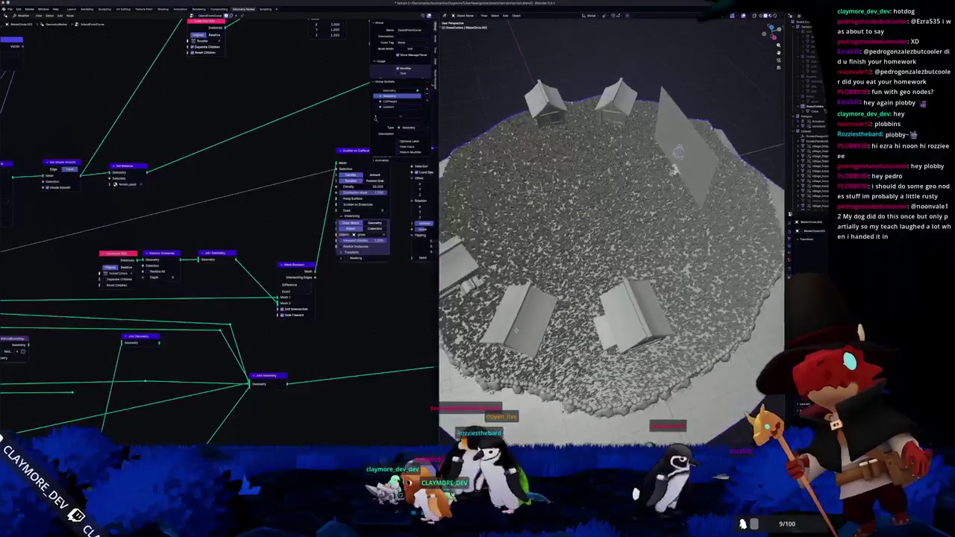
{"action": "middle_click_drag", "start_coordinate": [597, 336], "coordinate": [597, 246]}
{"action": "scroll", "coordinate": [191, 194], "scroll_direction": "down", "scroll_amount": 2}
{"action": "scroll", "coordinate": [191, 194], "scroll_direction": "up", "scroll_amount": 4}
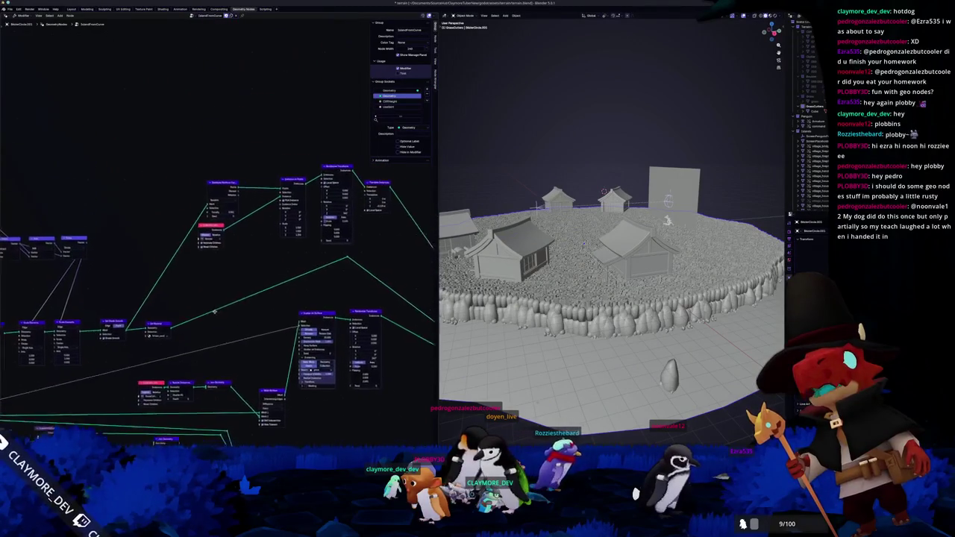
{"action": "middle_click_drag", "start_coordinate": [195, 208], "coordinate": [211, 293]}
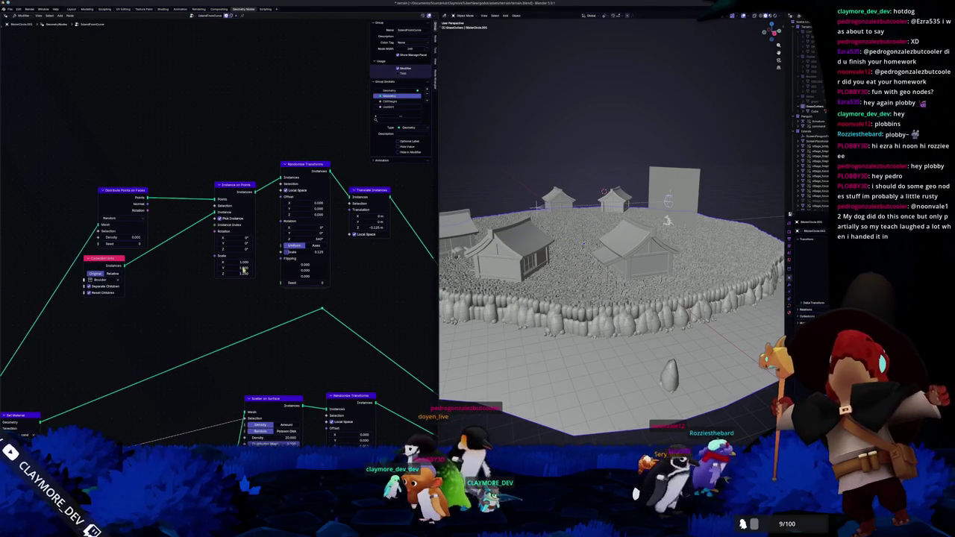
{"action": "scroll", "coordinate": [246, 291], "scroll_direction": "down", "scroll_amount": 3, "text": "shift"}
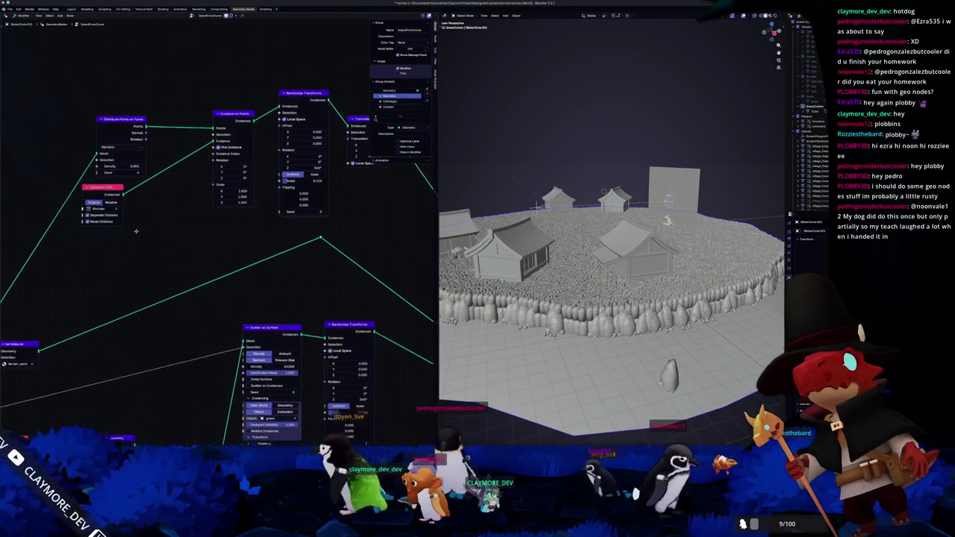
{"action": "left_click", "coordinate": [244, 413]}
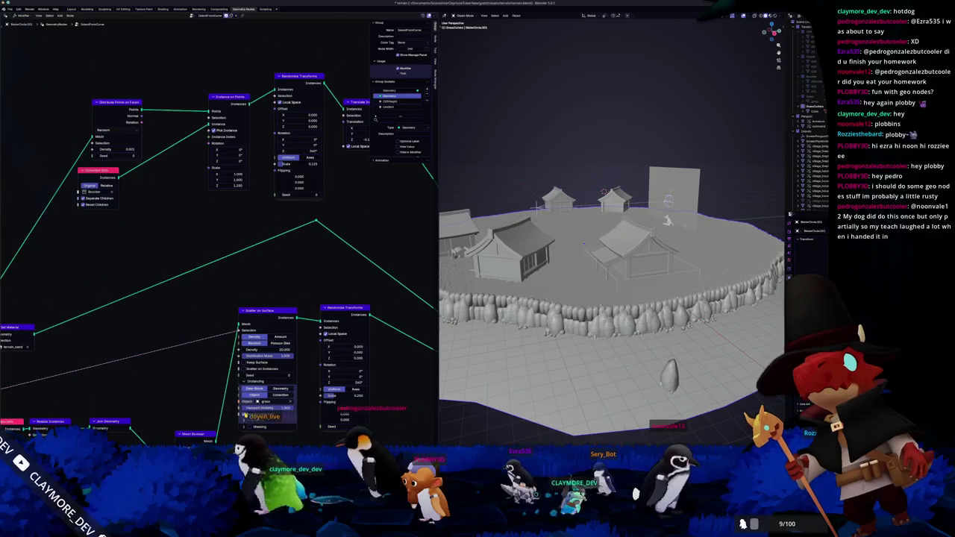
Step: Inspect the grass cut around the houses, then select the cutter cube
{"action": "mouse_move", "coordinate": [482, 333]}
{"action": "middle_mouse_down"}
{"action": "mouse_move", "coordinate": [497, 326]}
{"action": "mouse_move", "coordinate": [493, 344]}
{"action": "middle_mouse_up"}
{"action": "scroll", "coordinate": [496, 327], "scroll_direction": "up", "scroll_amount": 4}
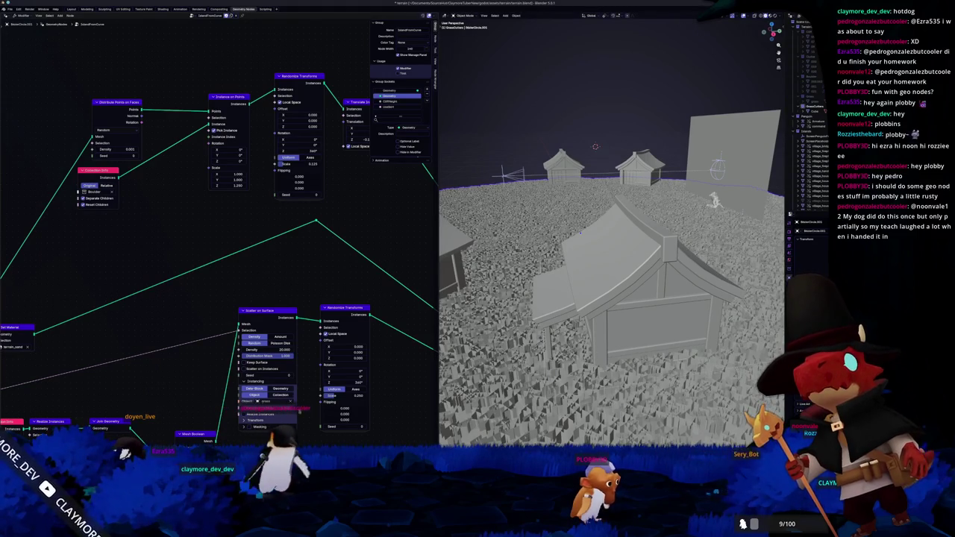
{"action": "middle_click_drag", "start_coordinate": [313, 408], "coordinate": [315, 339]}
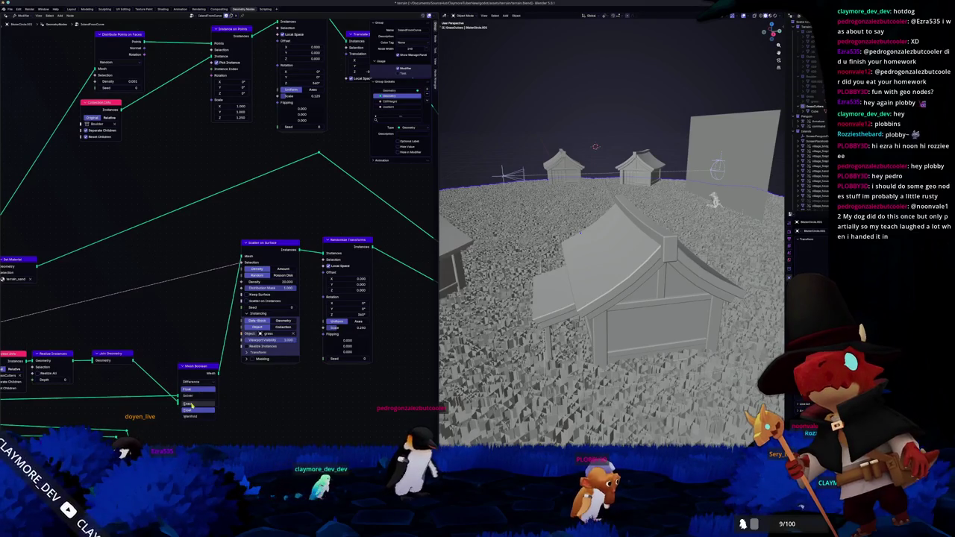
{"action": "scroll", "coordinate": [545, 372], "scroll_direction": "down", "scroll_amount": 6}
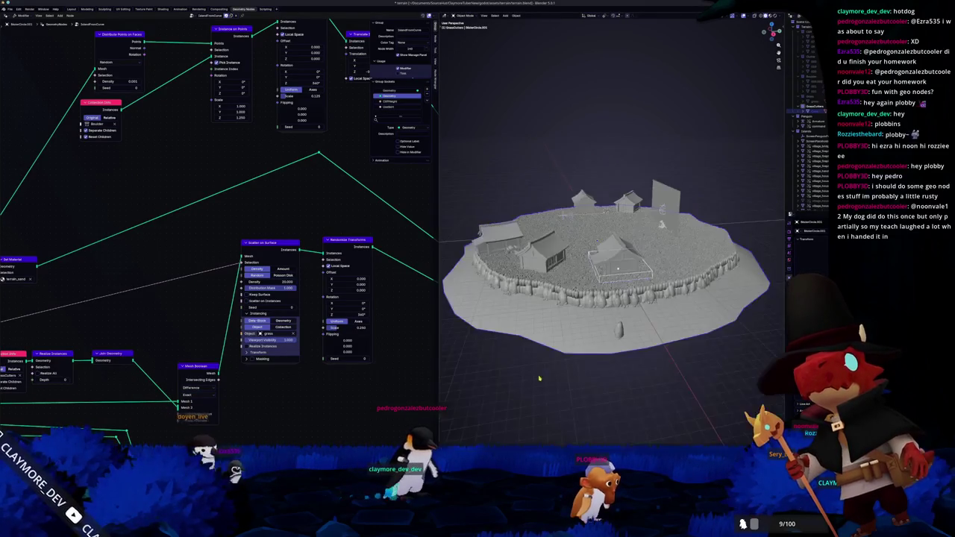
{"action": "middle_click_drag", "start_coordinate": [546, 371], "coordinate": [585, 333]}
{"action": "scroll", "coordinate": [584, 334], "scroll_direction": "up", "scroll_amount": 5}
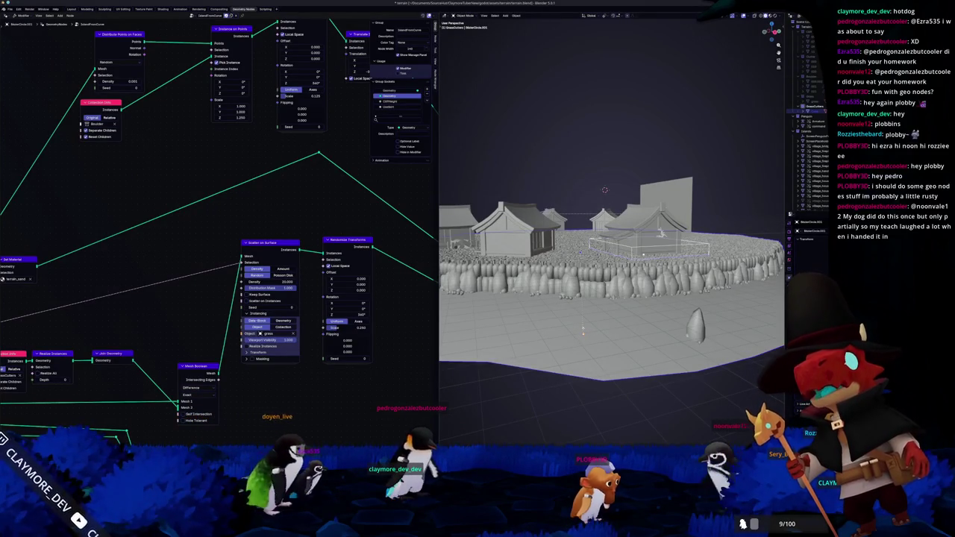
{"action": "key", "text": "g"}
{"action": "key", "text": "Escape"}
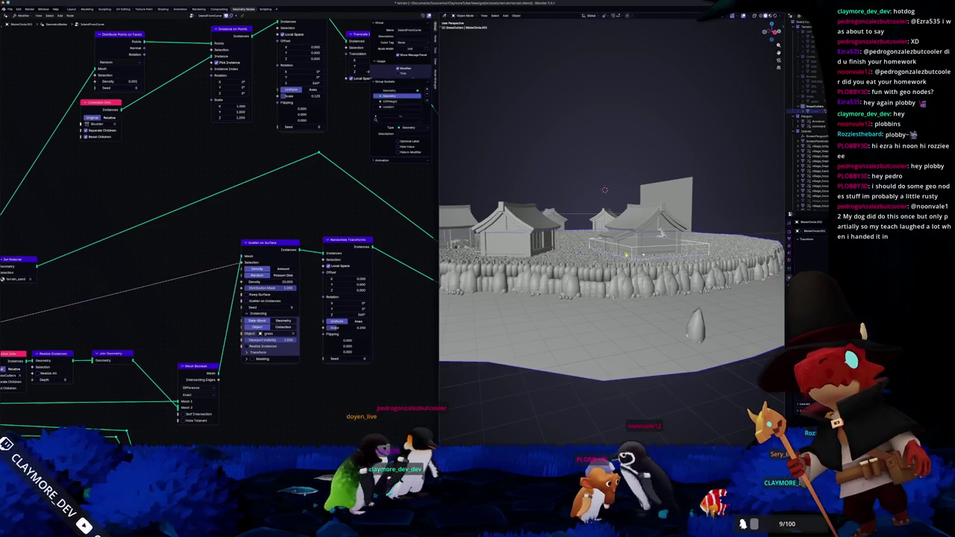
{"action": "left_click", "coordinate": [631, 248]}
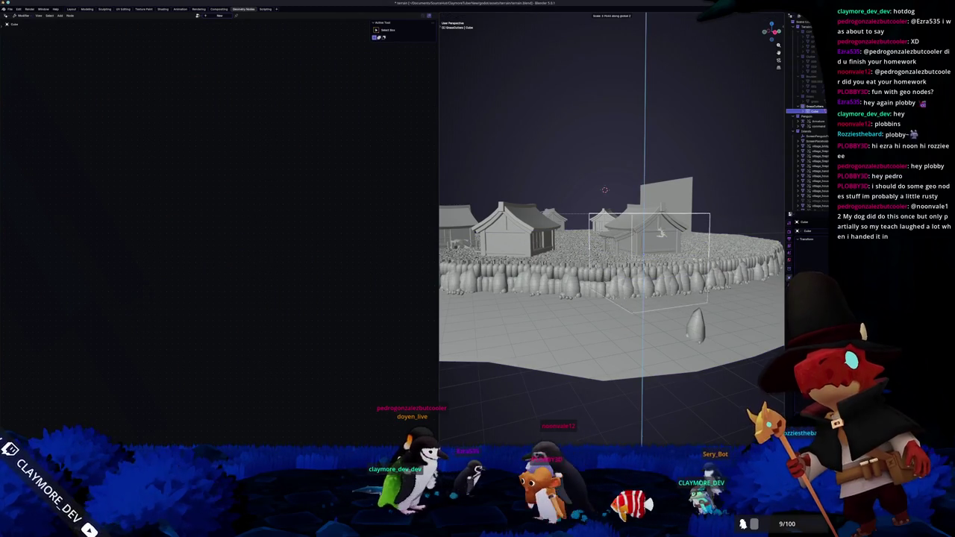
Step: Scale the cutter cube down to fit around the right-hand house
{"action": "middle_click_drag", "start_coordinate": [612, 269], "coordinate": [627, 321]}
{"action": "key", "text": "s"}
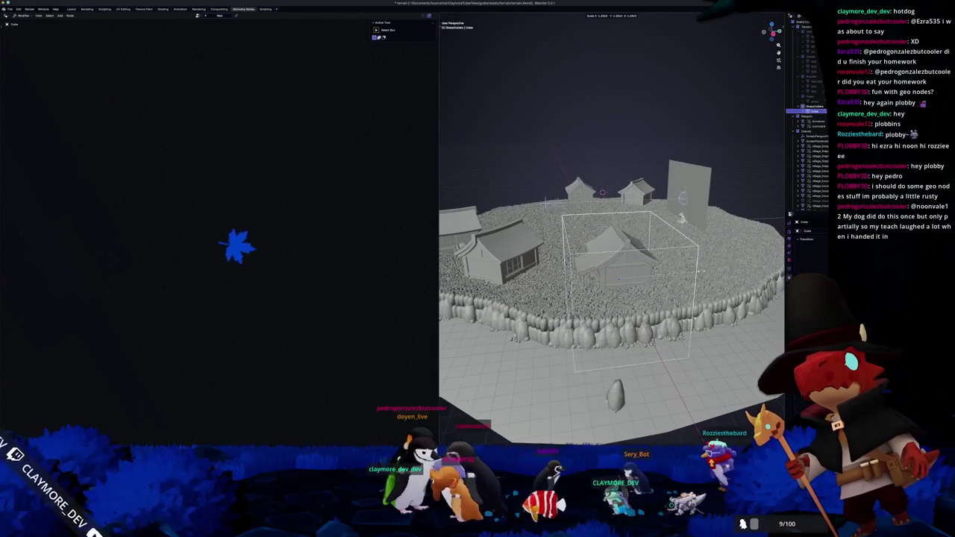
{"action": "right_click", "coordinate": [762, 258]}
{"action": "right_click", "coordinate": [763, 258]}
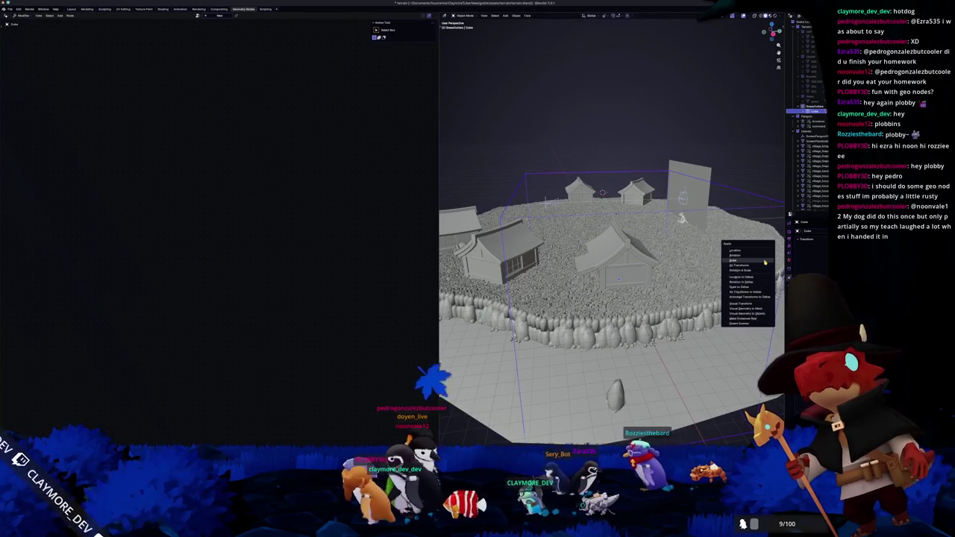
{"action": "mouse_move", "coordinate": [746, 283]}
{"action": "middle_mouse_down"}
{"action": "mouse_move", "coordinate": [722, 297]}
{"action": "mouse_move", "coordinate": [769, 276]}
{"action": "middle_mouse_up"}
{"action": "key", "text": "s"}
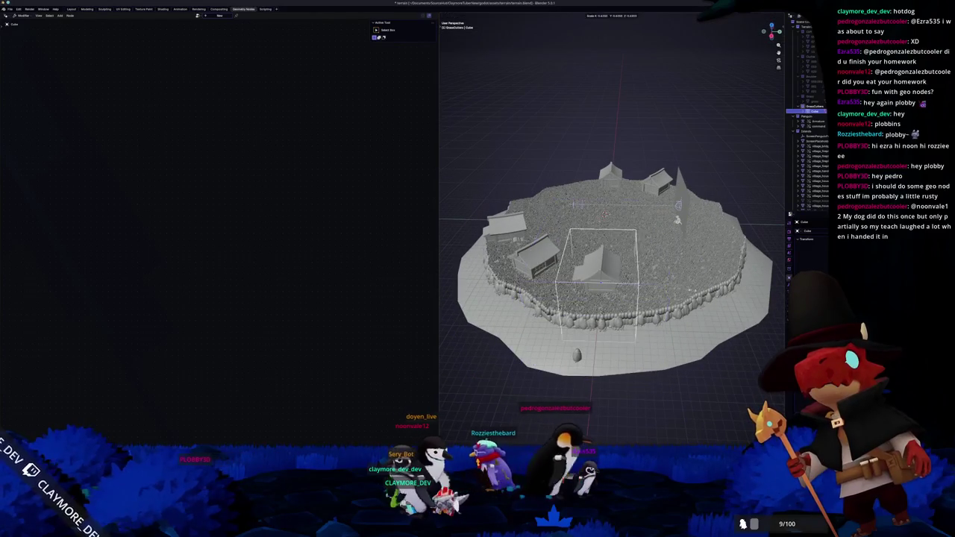
Step: Select the terrain to show its node tree again
{"action": "middle_click_drag", "start_coordinate": [638, 301], "coordinate": [675, 291]}
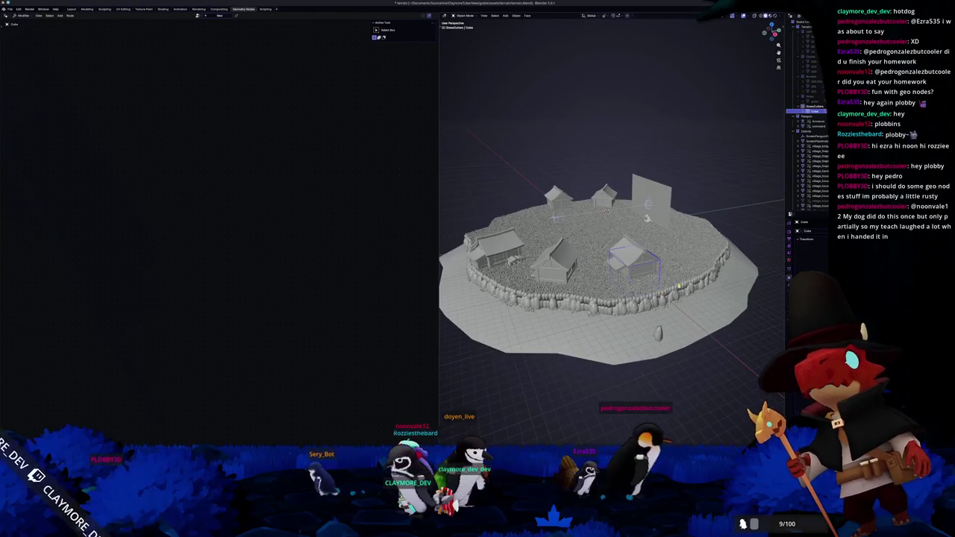
{"action": "left_click", "coordinate": [683, 288]}
{"action": "scroll", "coordinate": [376, 367], "scroll_direction": "down", "scroll_amount": 3}
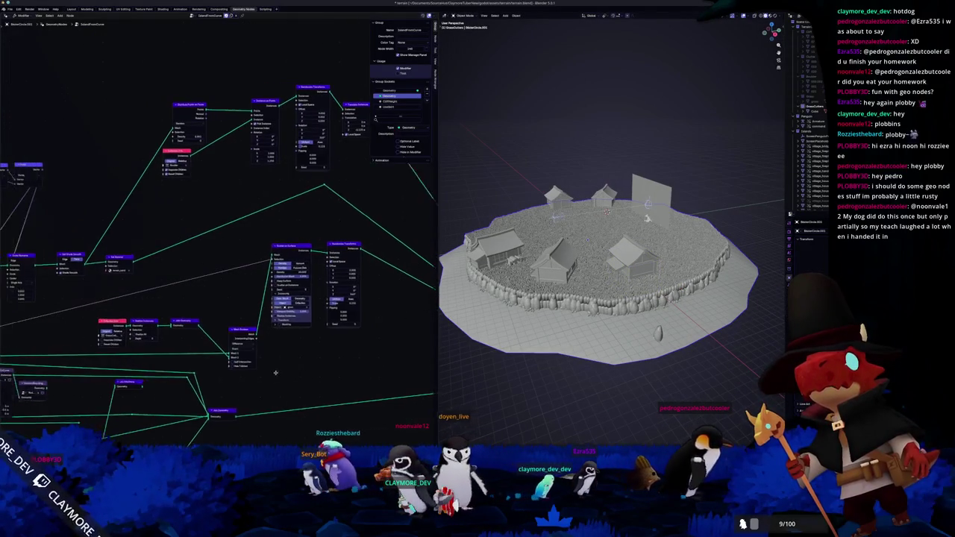
{"action": "scroll", "coordinate": [249, 308], "scroll_direction": "up", "scroll_amount": 2}
{"action": "middle_click_drag", "start_coordinate": [226, 328], "coordinate": [315, 437]}
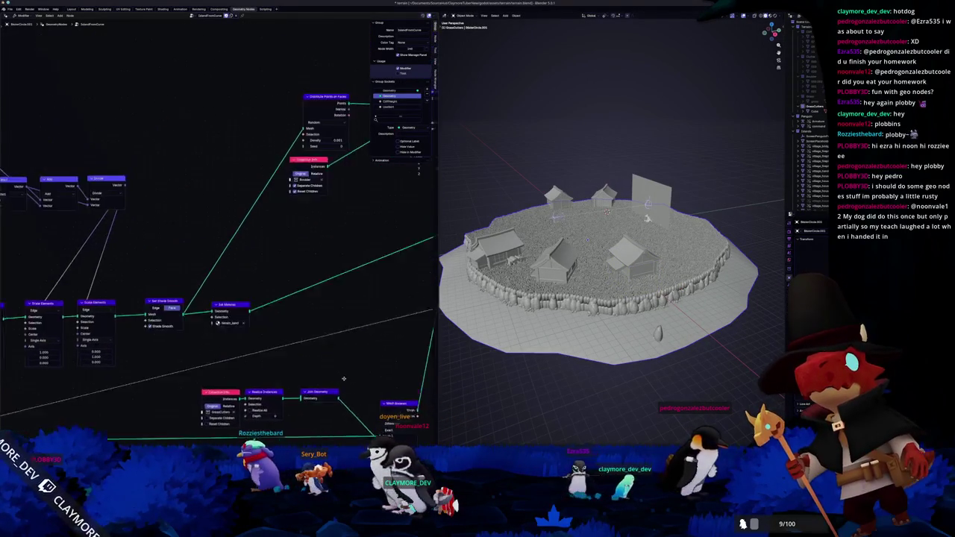
{"action": "middle_click_drag", "start_coordinate": [119, 405], "coordinate": [171, 351]}
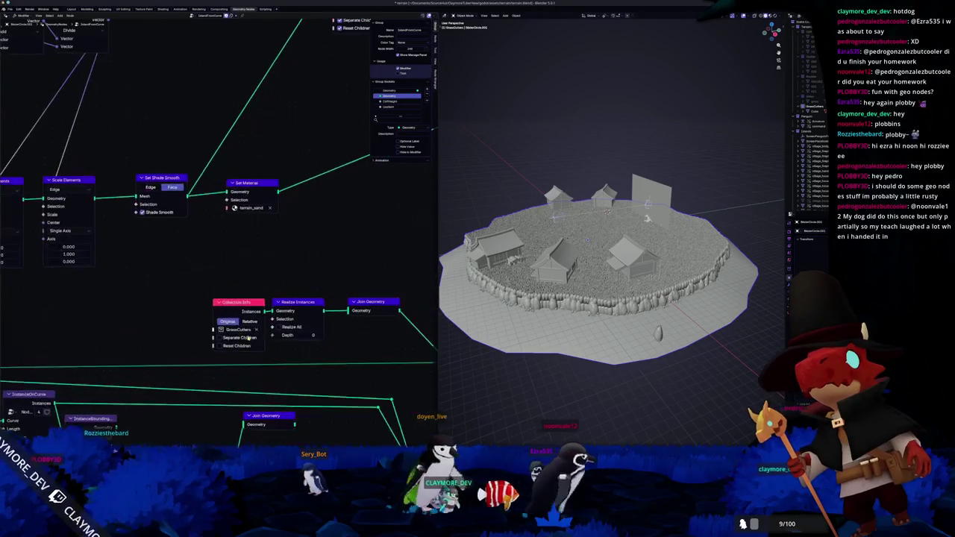
{"action": "scroll", "coordinate": [165, 324], "scroll_direction": "up", "scroll_amount": 3}
{"action": "middle_click_drag", "start_coordinate": [164, 323], "coordinate": [292, 317]}
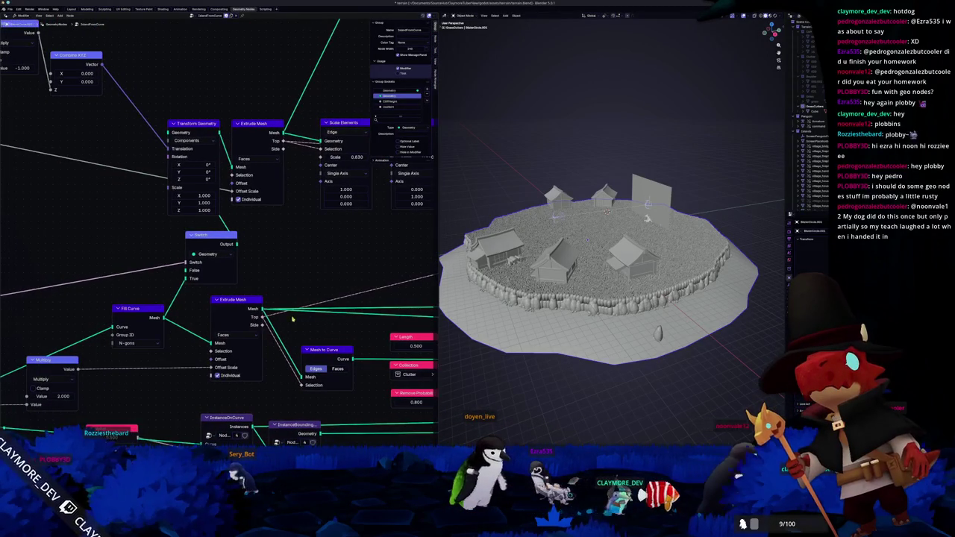
{"action": "middle_click_drag", "start_coordinate": [228, 314], "coordinate": [220, 324]}
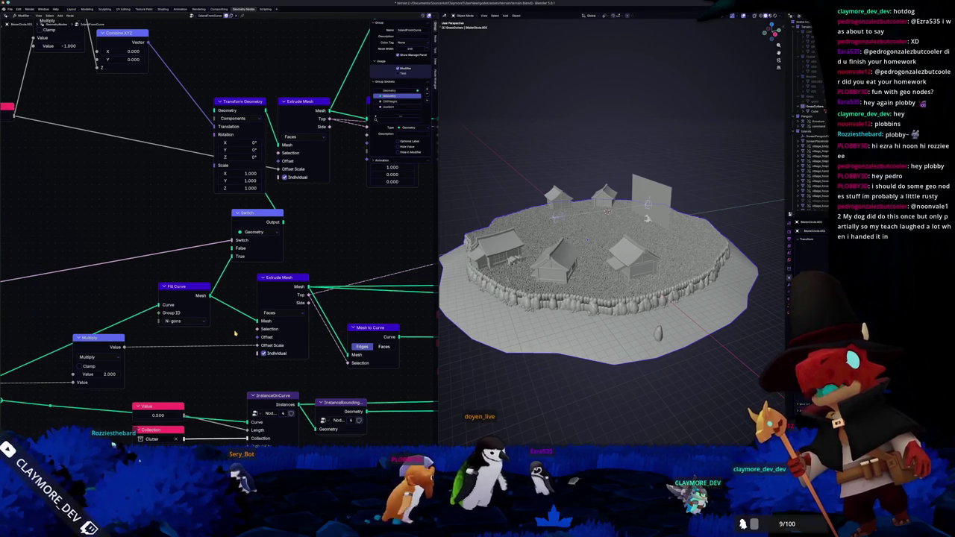
{"action": "middle_click_drag", "start_coordinate": [231, 338], "coordinate": [312, 342]}
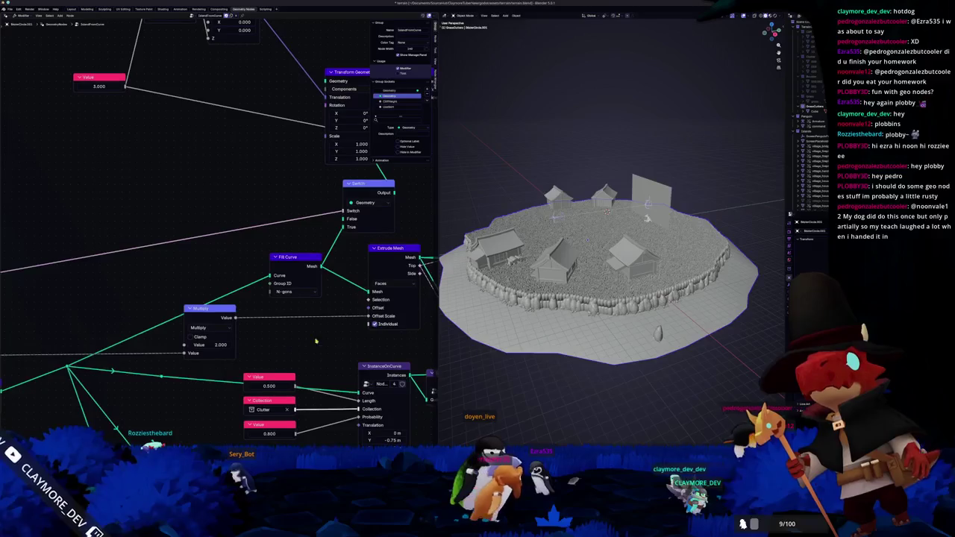
{"action": "middle_click_drag", "start_coordinate": [191, 312], "coordinate": [331, 333]}
{"action": "scroll", "coordinate": [197, 358], "scroll_direction": "down", "scroll_amount": 2}
{"action": "scroll", "coordinate": [149, 343], "scroll_direction": "down", "scroll_amount": 2}
{"action": "middle_click_drag", "start_coordinate": [150, 343], "coordinate": [82, 329]}
{"action": "left_click_drag", "start_coordinate": [82, 329], "coordinate": [407, 335]}
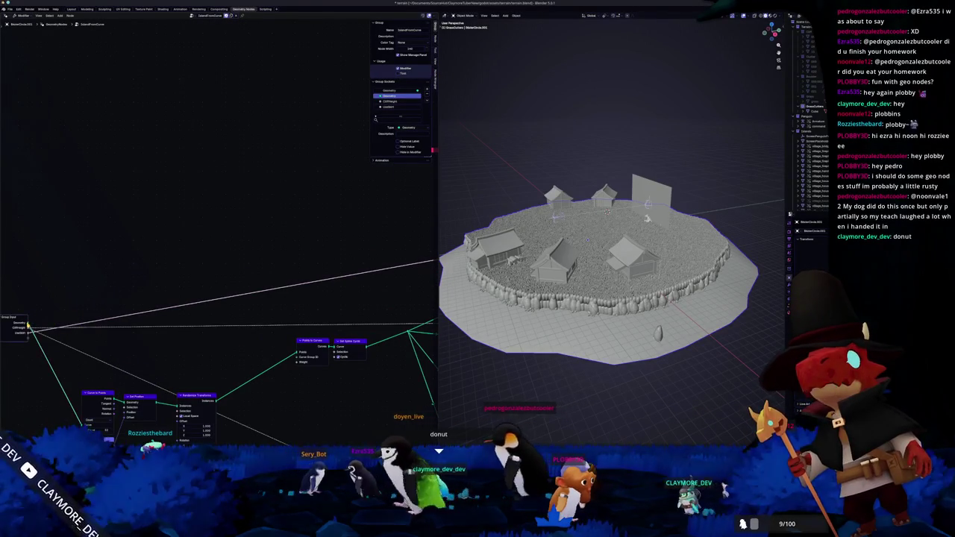
{"action": "middle_click_drag", "start_coordinate": [725, 336], "coordinate": [724, 213]}
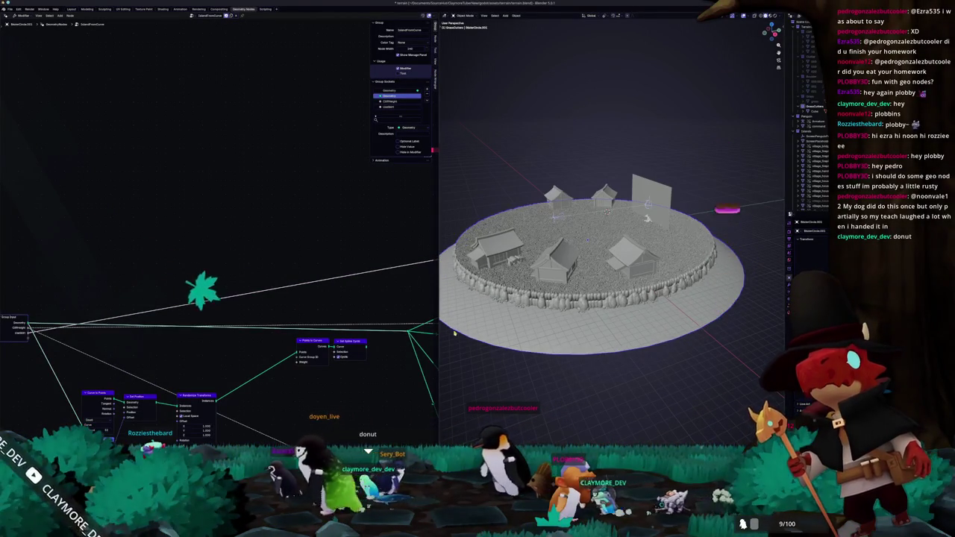
{"action": "scroll", "coordinate": [643, 312], "scroll_direction": "up", "scroll_amount": 3}
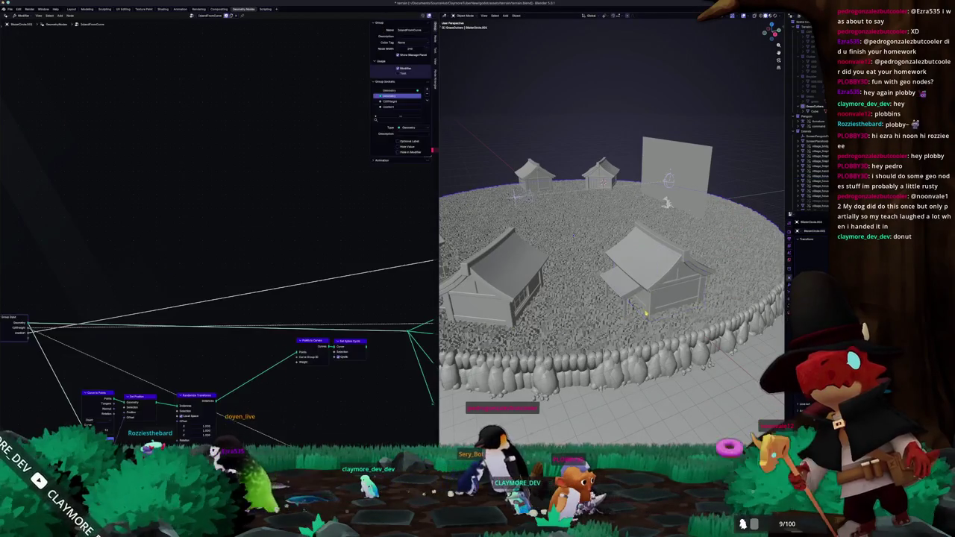
{"action": "left_click", "coordinate": [639, 315]}
{"action": "key", "text": "s"}
{"action": "key", "text": "Escape"}
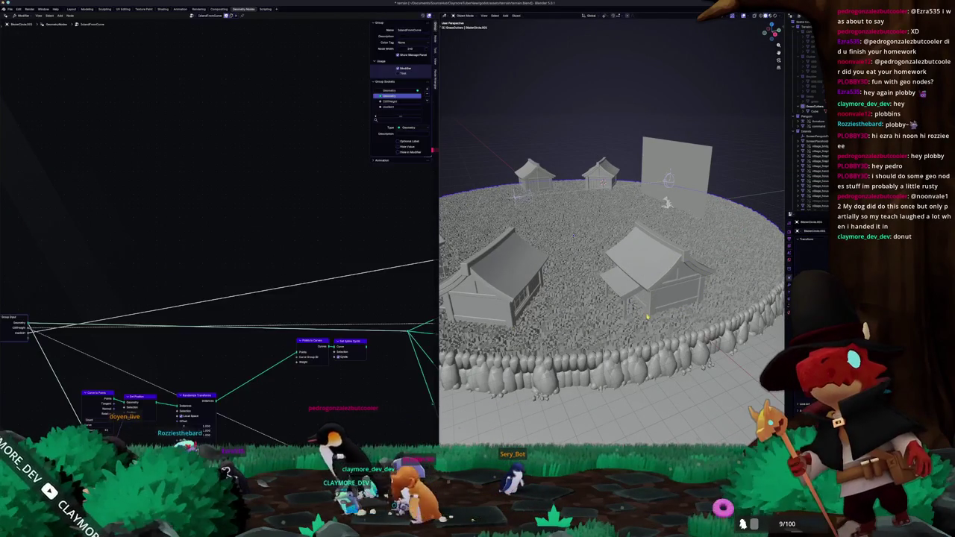
{"action": "left_click", "coordinate": [652, 315]}
{"action": "middle_click_drag", "start_coordinate": [652, 315], "coordinate": [632, 314]}
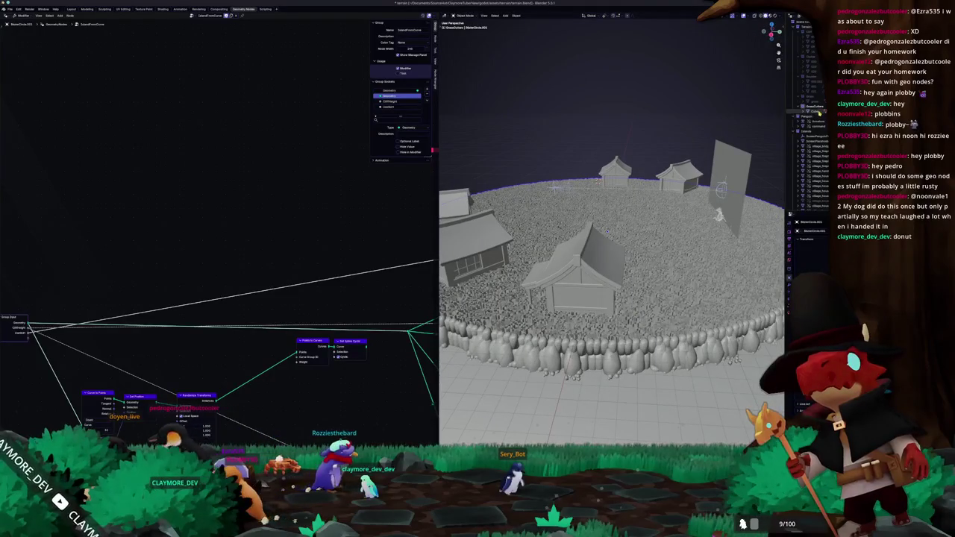
{"action": "left_click", "coordinate": [585, 296]}
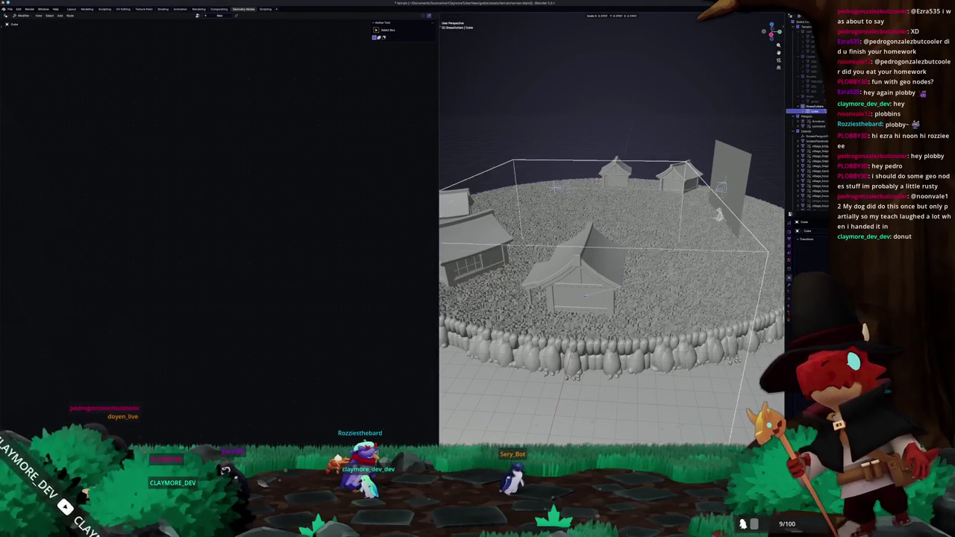
Step: Check the village in Material Preview, then return to Solid shading
{"action": "left_click", "coordinate": [765, 15]}
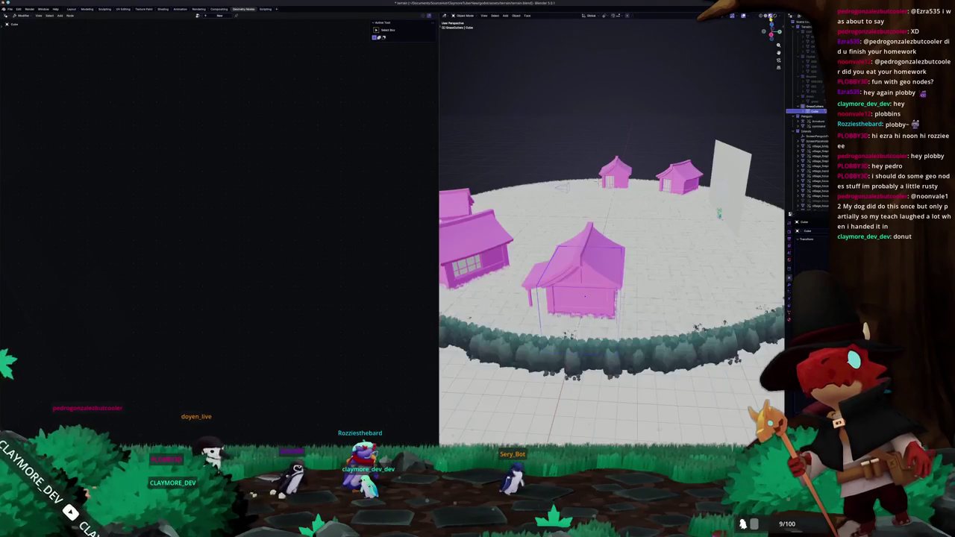
{"action": "mouse_move", "coordinate": [585, 295]}
{"action": "middle_mouse_down"}
{"action": "mouse_move", "coordinate": [607, 151]}
{"action": "mouse_move", "coordinate": [672, 147]}
{"action": "middle_mouse_up"}
{"action": "left_click", "coordinate": [759, 15]}
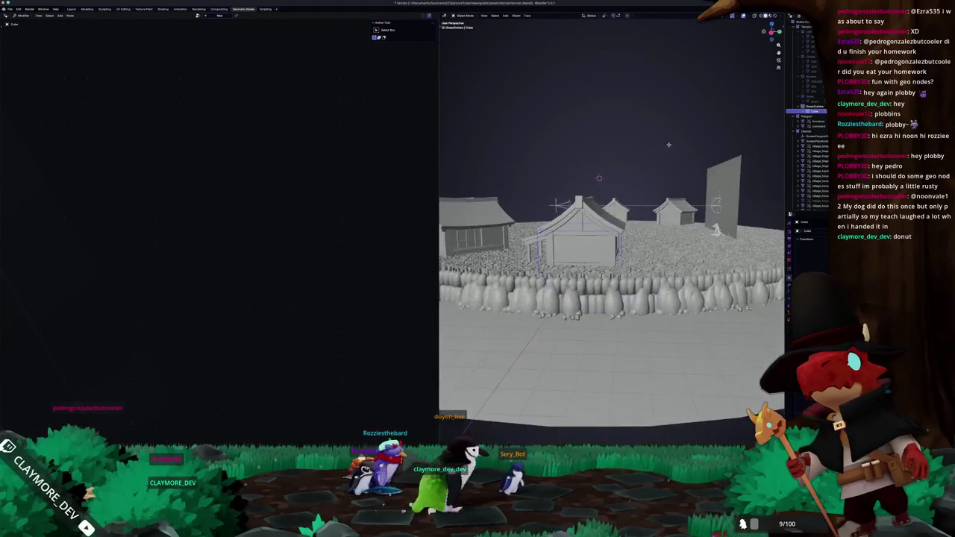
{"action": "scroll", "coordinate": [671, 147], "scroll_direction": "up", "scroll_amount": 3}
Step: Resize the selected house, then select the grass disc to show its Geometry Nodes tree
{"action": "key", "text": "s"}
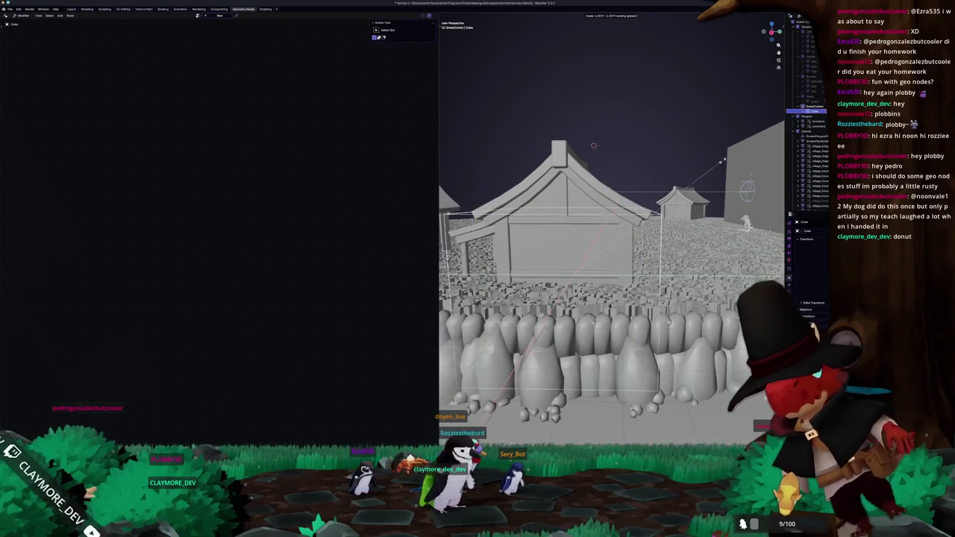
{"action": "left_click", "coordinate": [744, 164]}
{"action": "scroll", "coordinate": [744, 164], "scroll_direction": "down", "scroll_amount": 5}
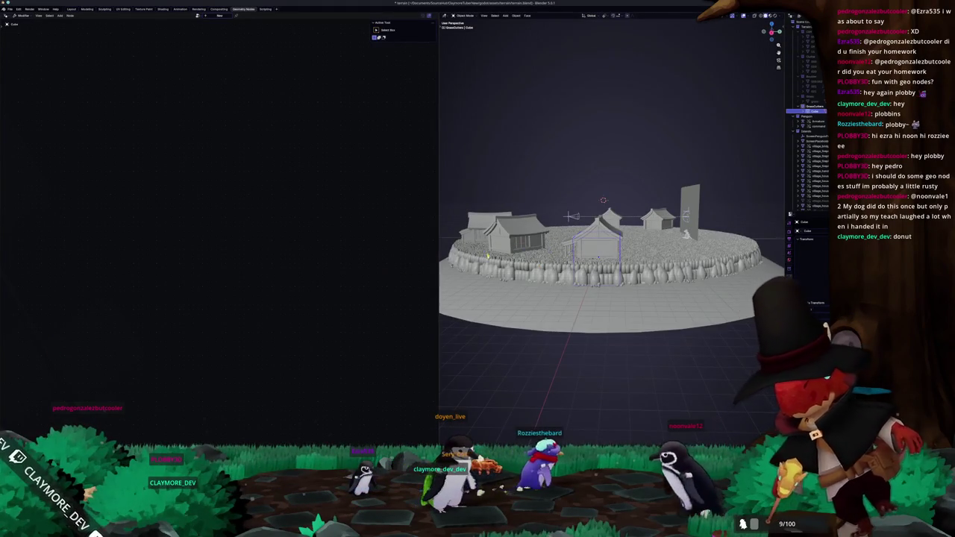
{"action": "middle_click_drag", "start_coordinate": [744, 164], "coordinate": [739, 209]}
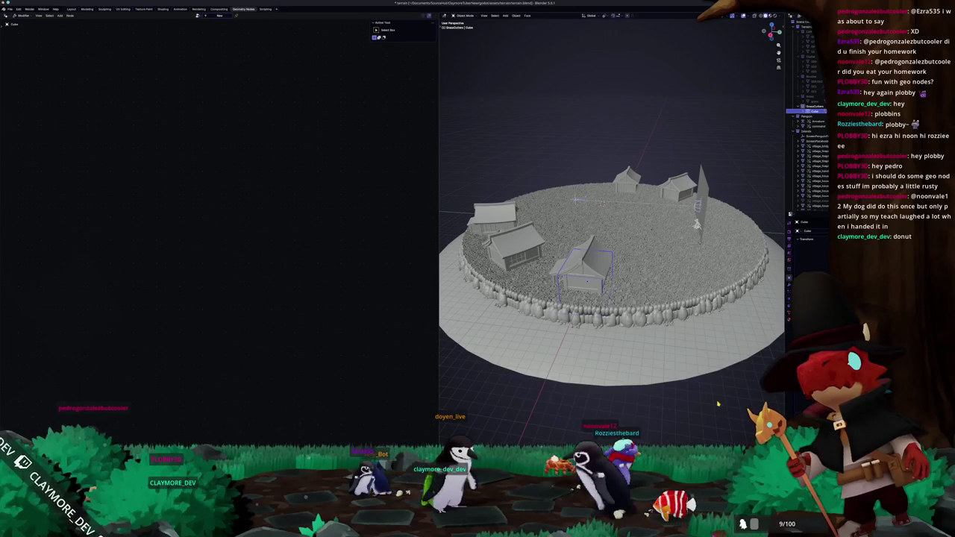
{"action": "left_click", "coordinate": [789, 295]}
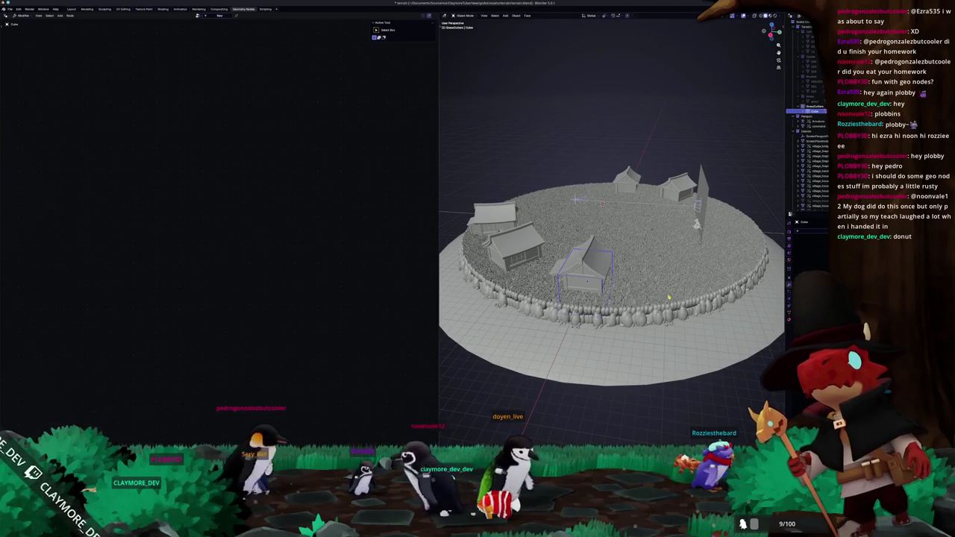
{"action": "left_click", "coordinate": [664, 304]}
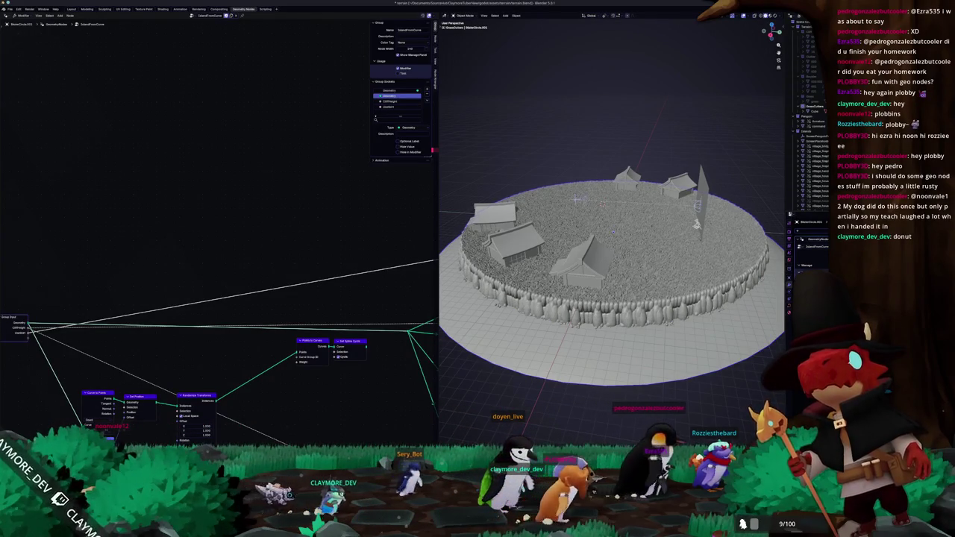
Step: Connect the Set Spline Cyclic output to the reroute point
{"action": "middle_click_drag", "start_coordinate": [249, 416], "coordinate": [232, 352]}
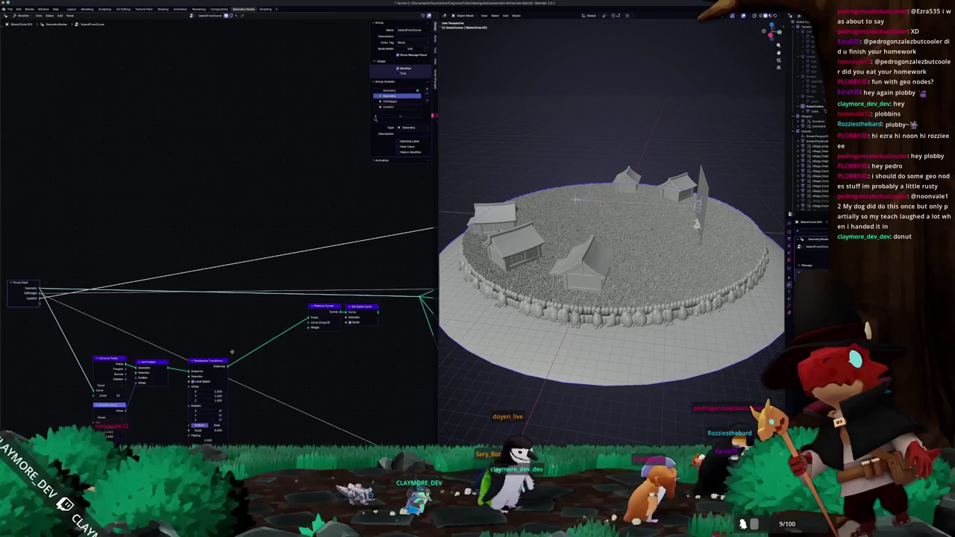
{"action": "scroll", "coordinate": [233, 354], "scroll_direction": "right", "scroll_amount": 5}
{"action": "scroll", "coordinate": [228, 361], "scroll_direction": "up", "scroll_amount": 2}
{"action": "scroll", "coordinate": [226, 365], "scroll_direction": "right", "scroll_amount": 5}
{"action": "scroll", "coordinate": [138, 336], "scroll_direction": "up", "scroll_amount": 1}
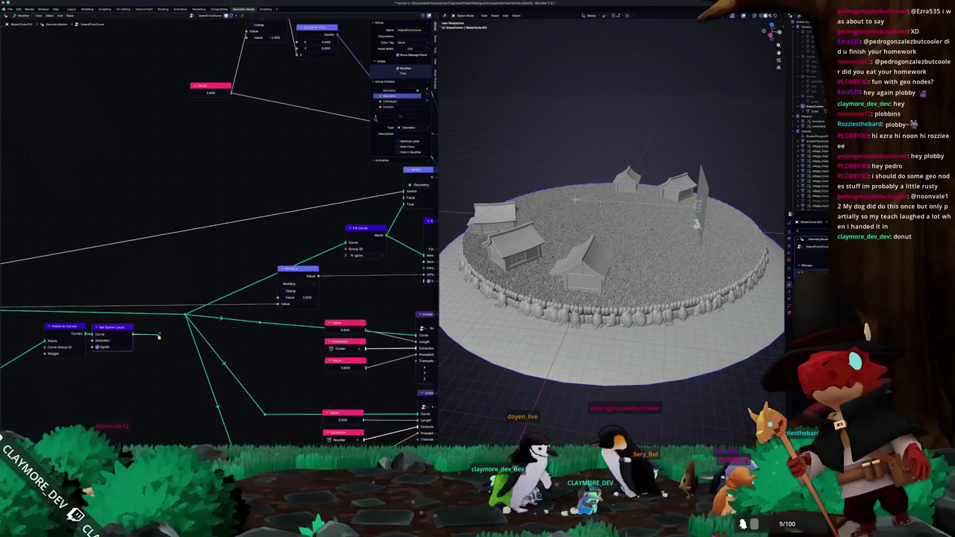
{"action": "left_click", "coordinate": [183, 317]}
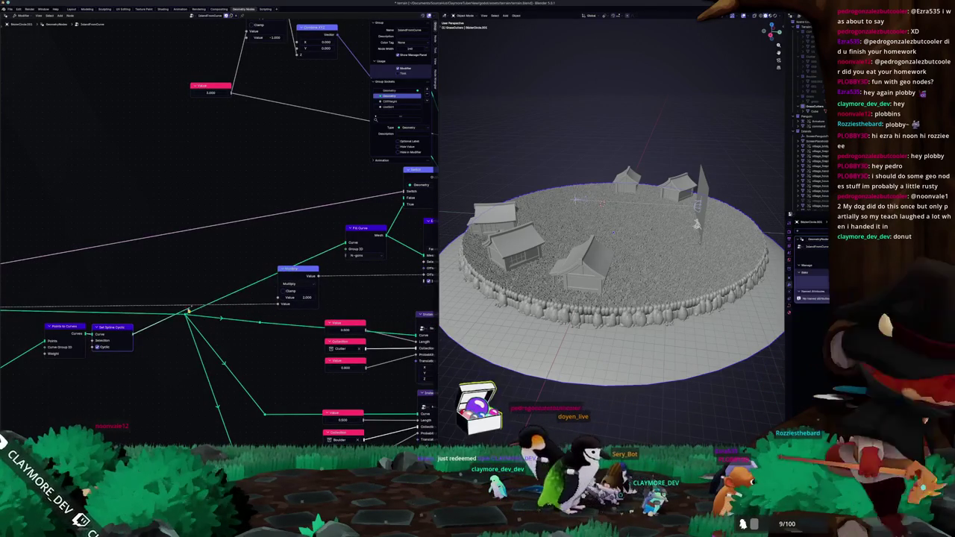
{"action": "left_click_drag", "start_coordinate": [133, 334], "coordinate": [186, 316]}
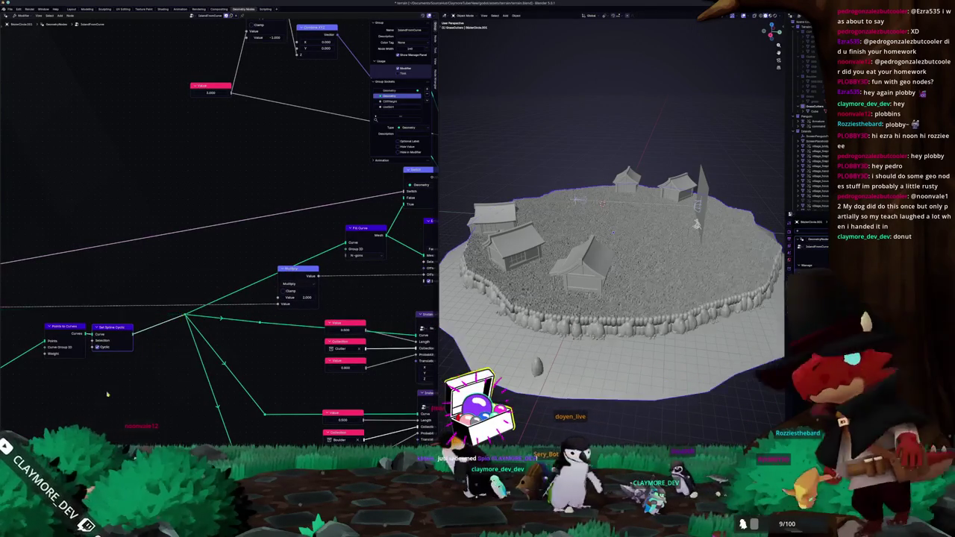
Step: Insert a Subdivide Curve node into the edge curve link via node search 'subdiv'
{"action": "mouse_move", "coordinate": [78, 407]}
{"action": "middle_mouse_down"}
{"action": "mouse_move", "coordinate": [202, 365]}
{"action": "mouse_move", "coordinate": [297, 352]}
{"action": "middle_mouse_up"}
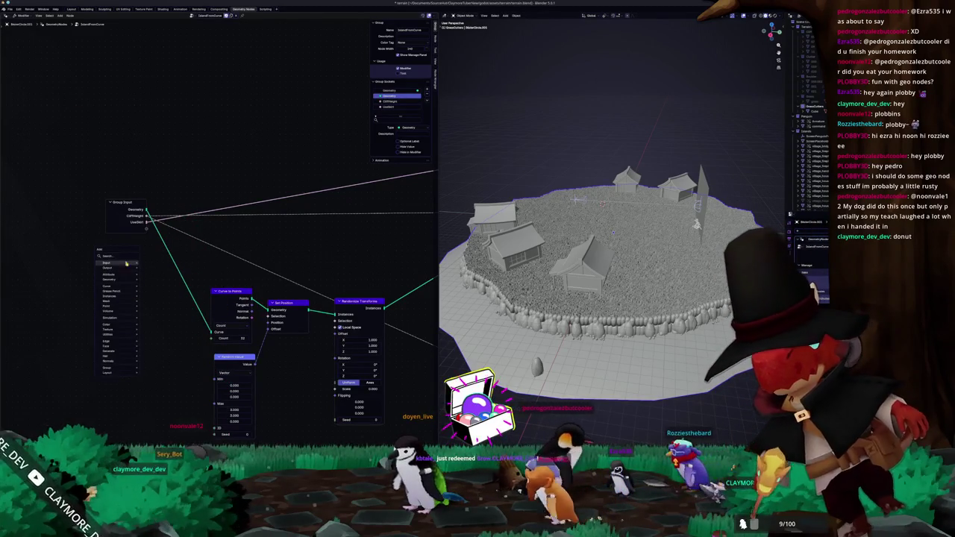
{"action": "key", "text": "shift+a"}
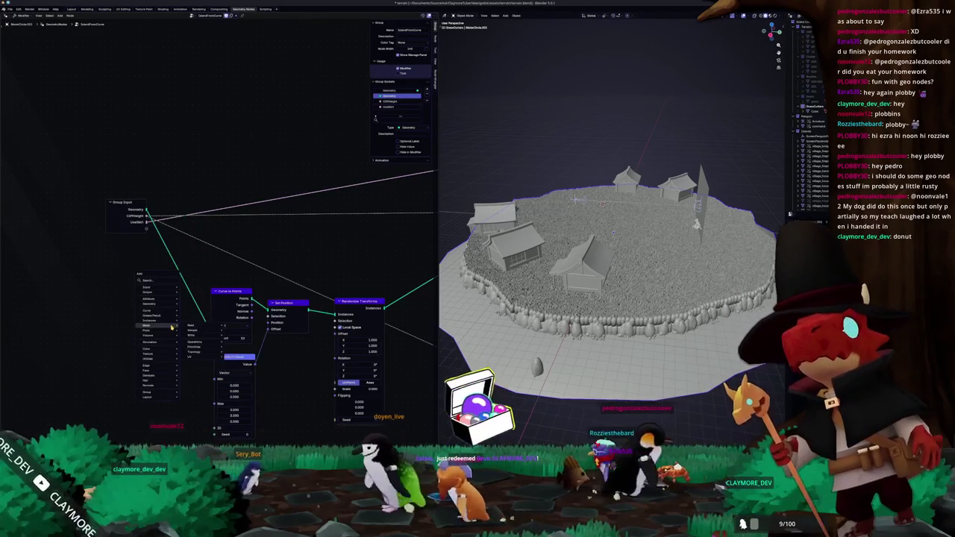
{"action": "left_click", "coordinate": [161, 280]}
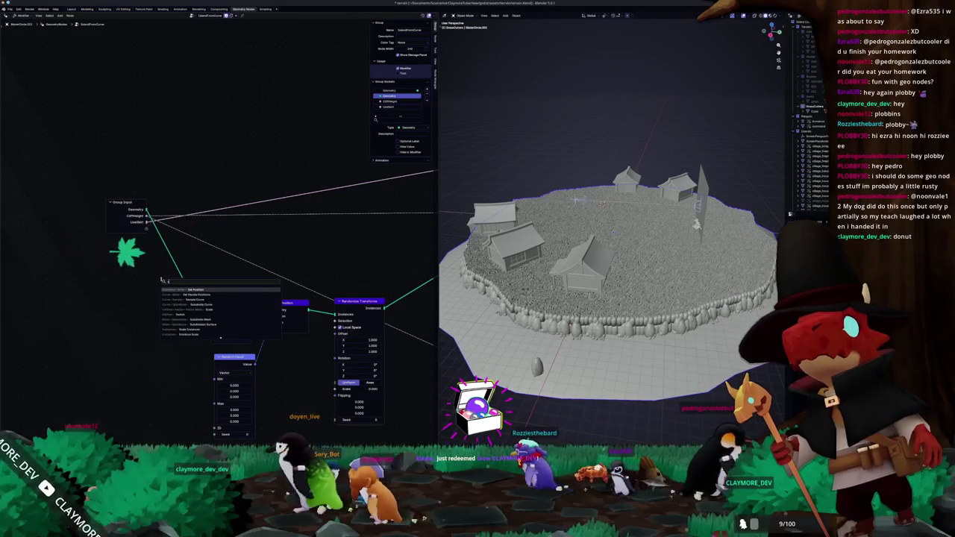
{"action": "type", "text": "sub"}
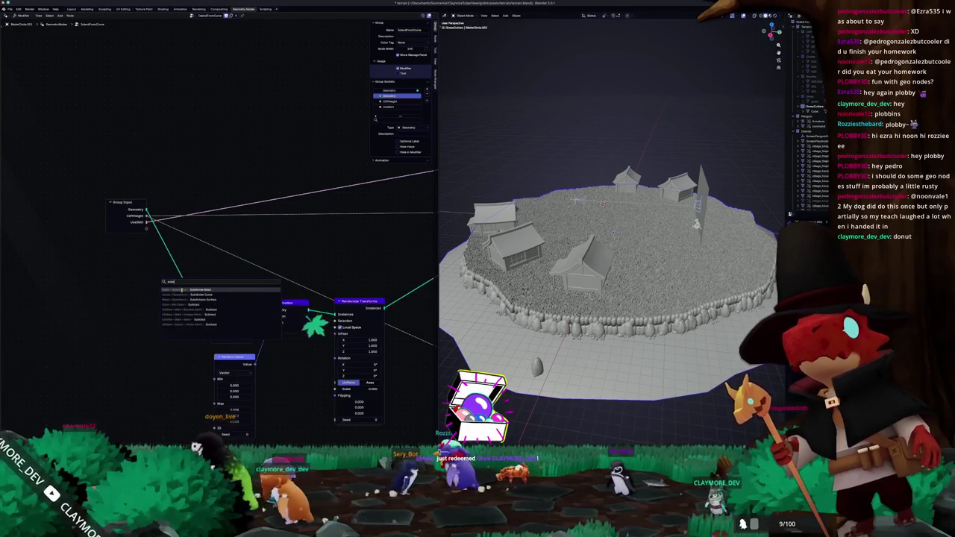
{"action": "type", "text": "divi"}
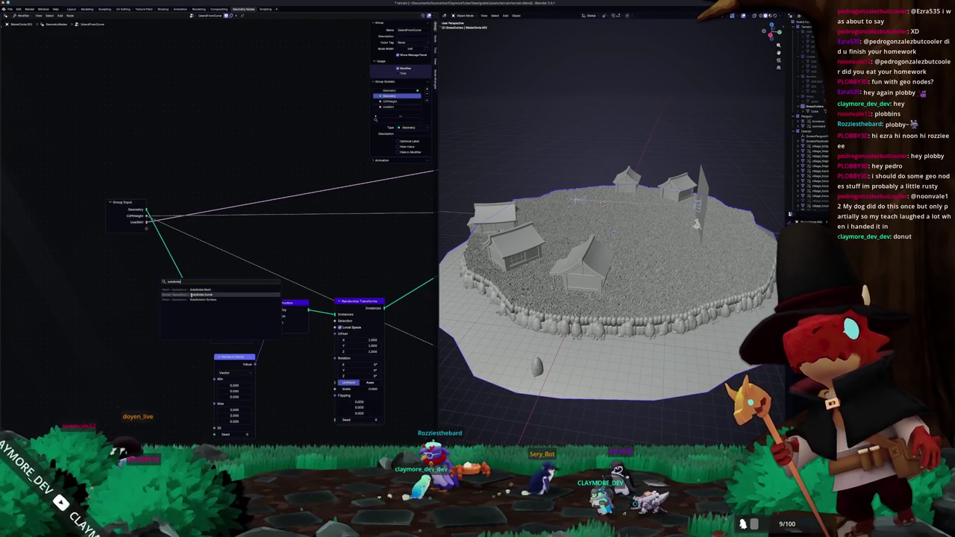
{"action": "left_click", "coordinate": [191, 295]}
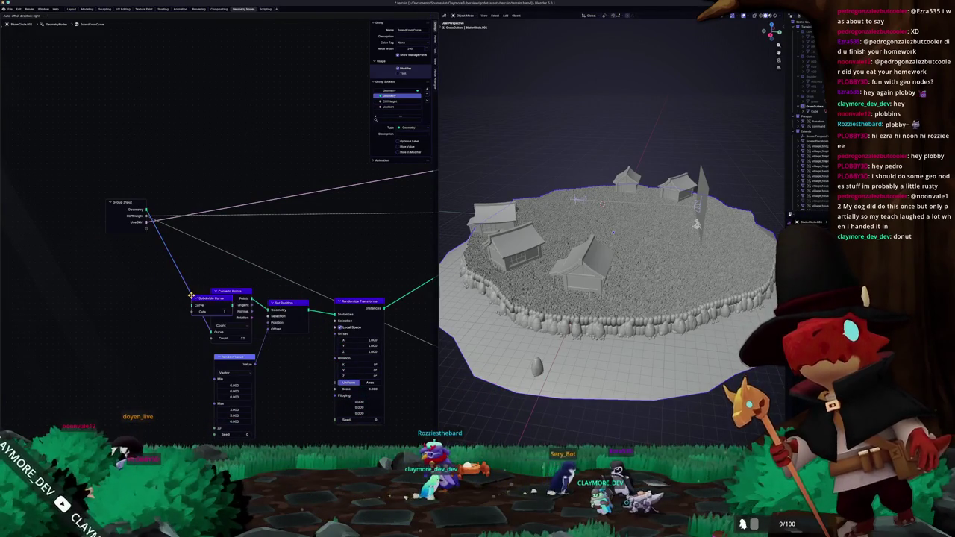
{"action": "left_click", "coordinate": [177, 291]}
{"action": "middle_click_drag", "start_coordinate": [435, 281], "coordinate": [444, 313]}
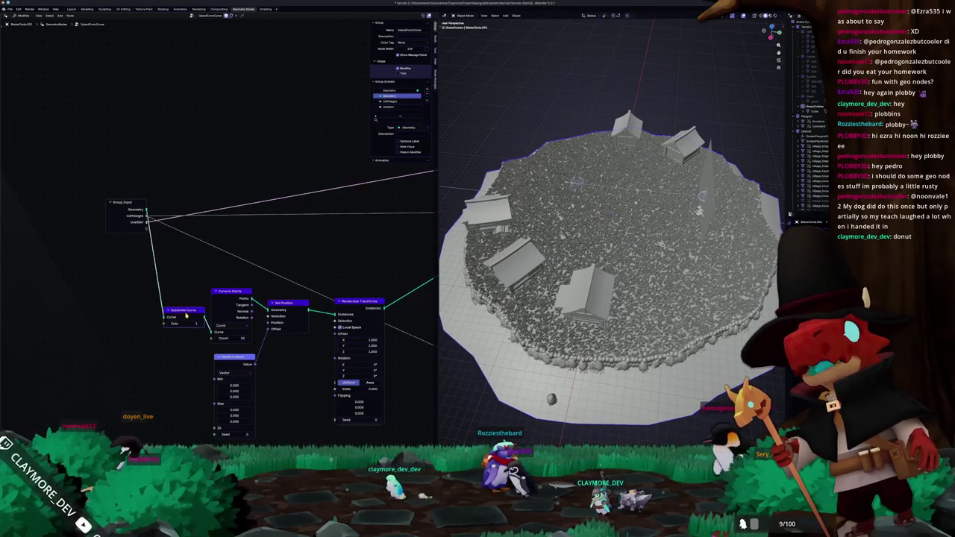
{"action": "mouse_move", "coordinate": [699, 211]}
{"action": "middle_mouse_down"}
{"action": "mouse_move", "coordinate": [544, 200]}
{"action": "mouse_move", "coordinate": [552, 217]}
{"action": "middle_mouse_up"}
{"action": "scroll", "coordinate": [555, 227], "scroll_direction": "down", "scroll_amount": 3}
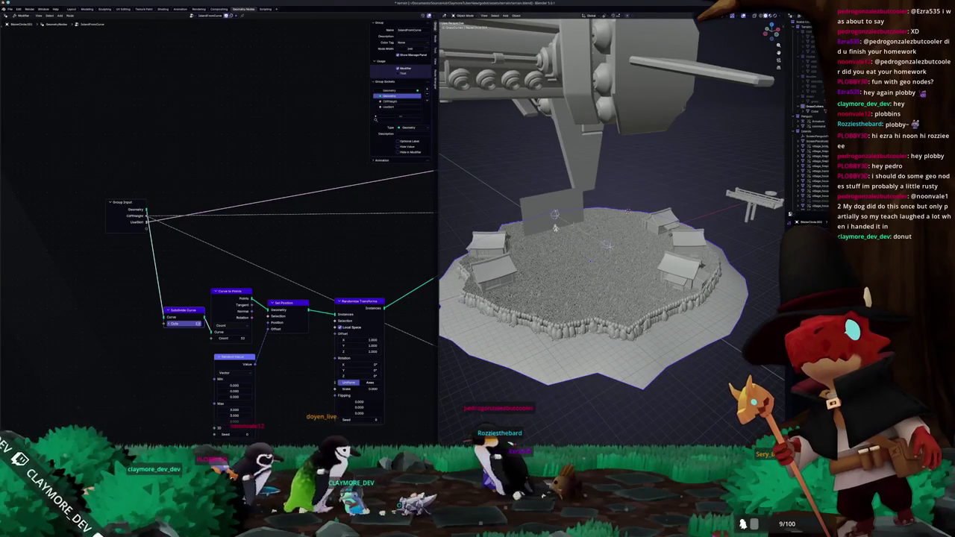
Step: Adjust the Subdivide Curve cuts and set the Curve to Points count to 64
{"action": "left_click_drag", "start_coordinate": [183, 323], "coordinate": [169, 326]}
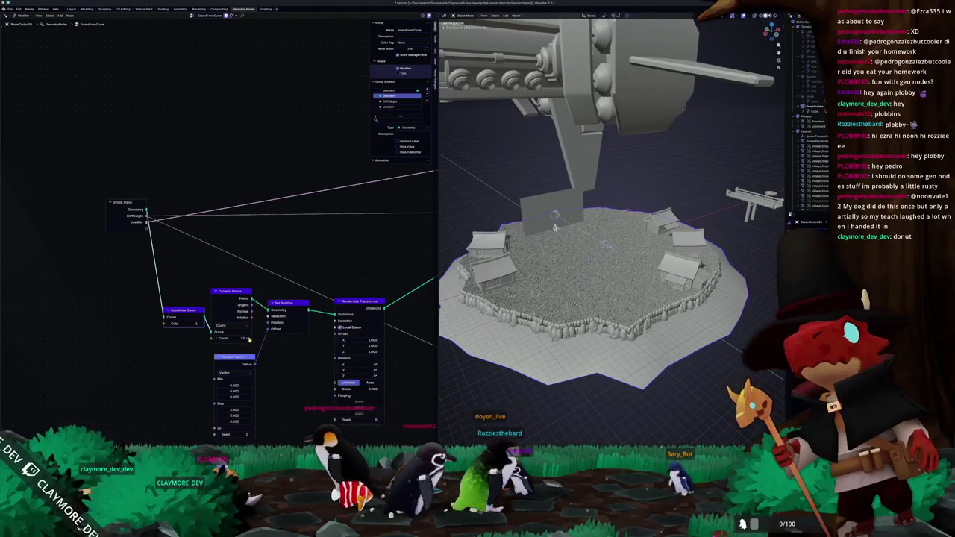
{"action": "left_click_drag", "start_coordinate": [249, 339], "coordinate": [244, 338]}
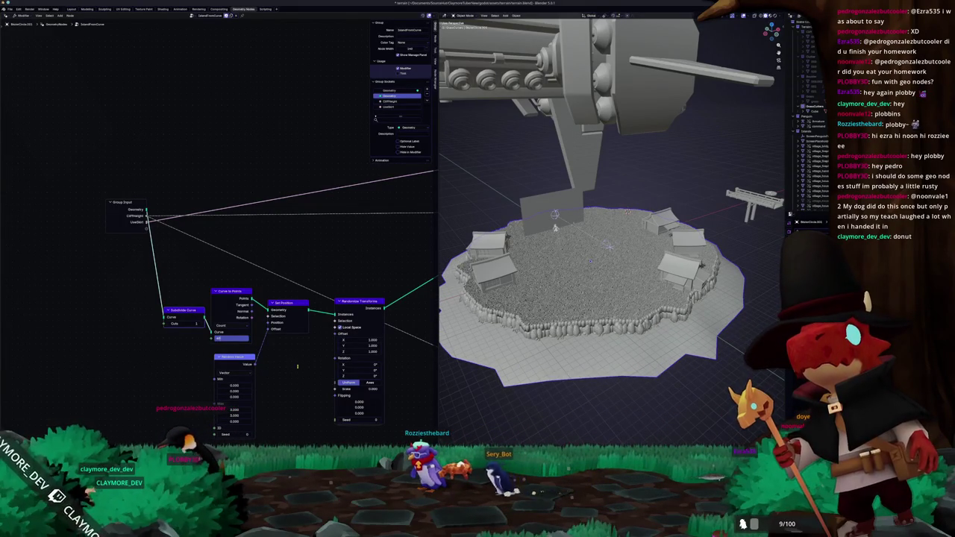
{"action": "type", "text": "64"}
{"action": "key", "text": "Return"}
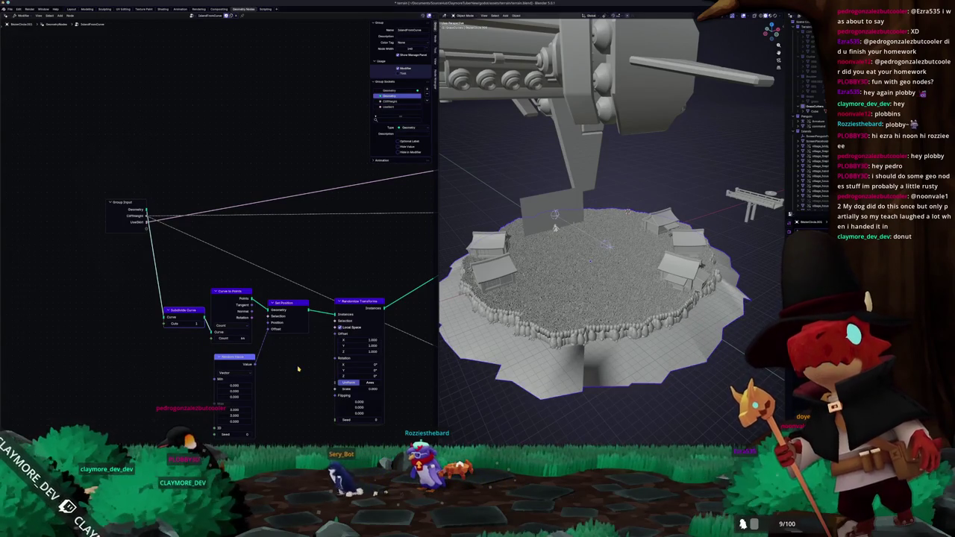
{"action": "middle_click_drag", "start_coordinate": [459, 370], "coordinate": [463, 350]}
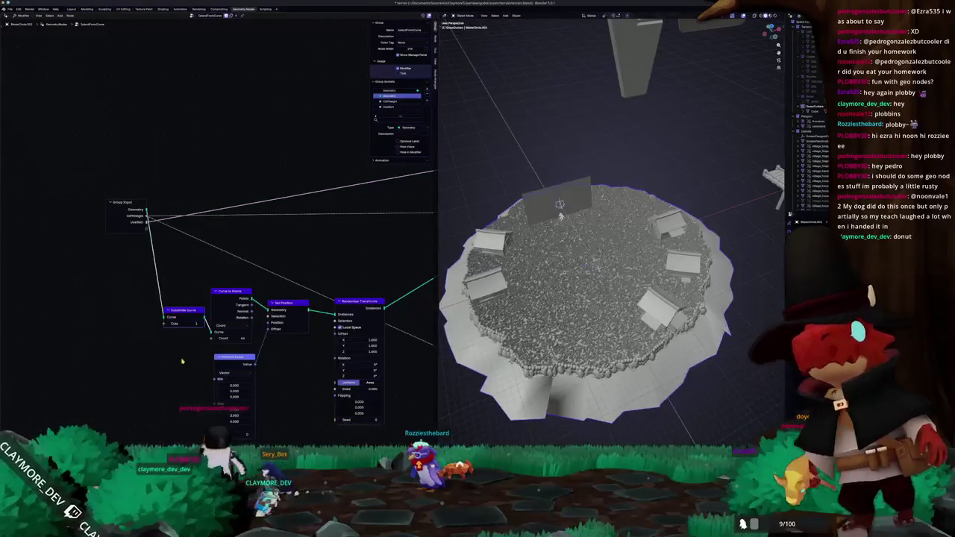
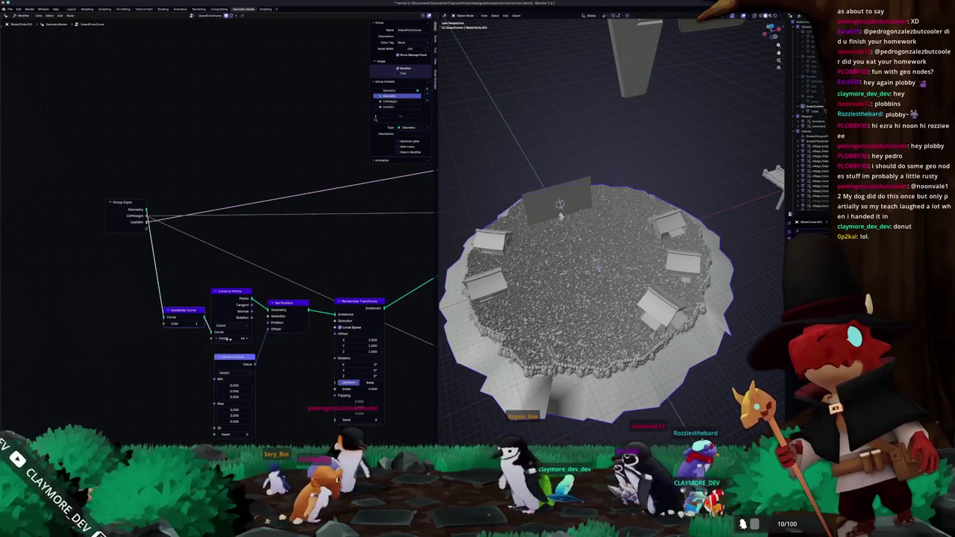
Step: Enter a new Count on Curve to Points, then view the island from low and high angles
{"action": "left_click", "coordinate": [233, 337]}
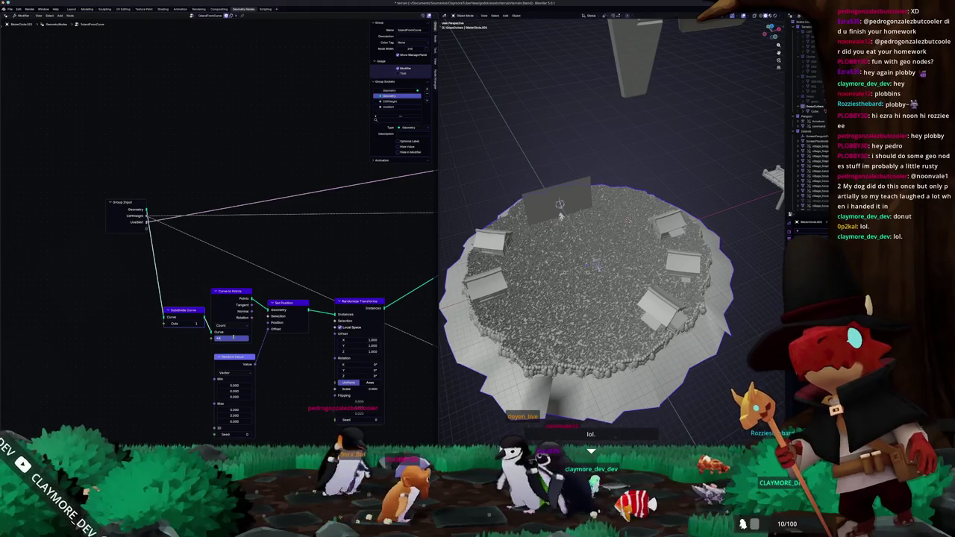
{"action": "key", "text": "Return"}
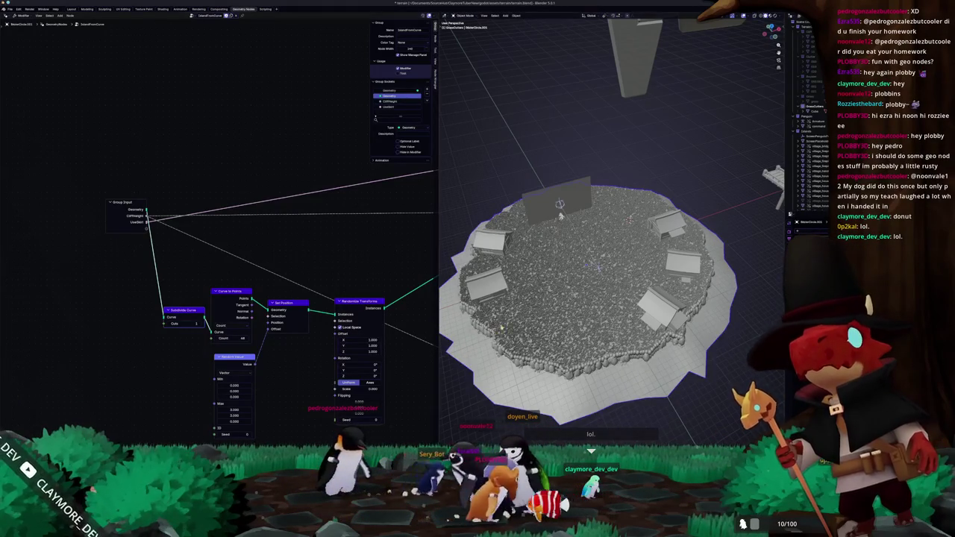
{"action": "middle_click_drag", "start_coordinate": [590, 261], "coordinate": [626, 246]}
{"action": "mouse_move", "coordinate": [591, 218]}
{"action": "middle_mouse_down"}
{"action": "mouse_move", "coordinate": [623, 212]}
{"action": "mouse_move", "coordinate": [625, 250]}
{"action": "mouse_move", "coordinate": [628, 212]}
{"action": "mouse_move", "coordinate": [634, 224]}
{"action": "middle_mouse_up"}
Step: Pan the node tree across the Extrude Mesh, InstanceOnCurve and Realize Instances nodes
{"action": "mouse_move", "coordinate": [398, 337]}
{"action": "middle_mouse_down"}
{"action": "mouse_move", "coordinate": [224, 363]}
{"action": "mouse_move", "coordinate": [284, 341]}
{"action": "mouse_move", "coordinate": [187, 335]}
{"action": "middle_mouse_up"}
{"action": "middle_click_drag", "start_coordinate": [269, 333], "coordinate": [130, 379]}
{"action": "mouse_move", "coordinate": [423, 307]}
{"action": "middle_mouse_down"}
{"action": "mouse_move", "coordinate": [333, 332]}
{"action": "mouse_move", "coordinate": [192, 333]}
{"action": "middle_mouse_up"}
{"action": "scroll", "coordinate": [605, 226], "scroll_direction": "up", "scroll_amount": 3}
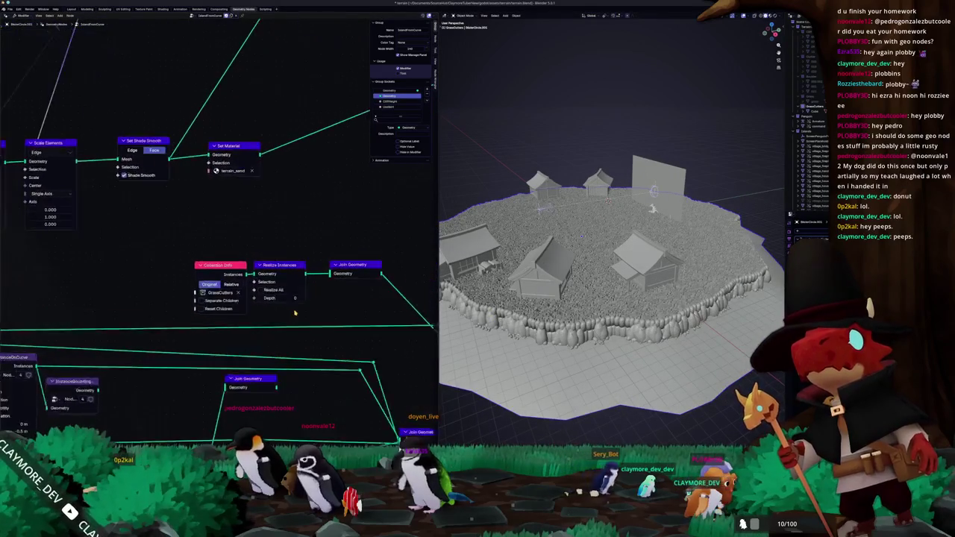
Step: Leave Separate Children and Reset Children off on Collection Info, then open Edit > Preferences
{"action": "scroll", "coordinate": [251, 317], "scroll_direction": "up", "scroll_amount": 3}
{"action": "left_click", "coordinate": [202, 322]}
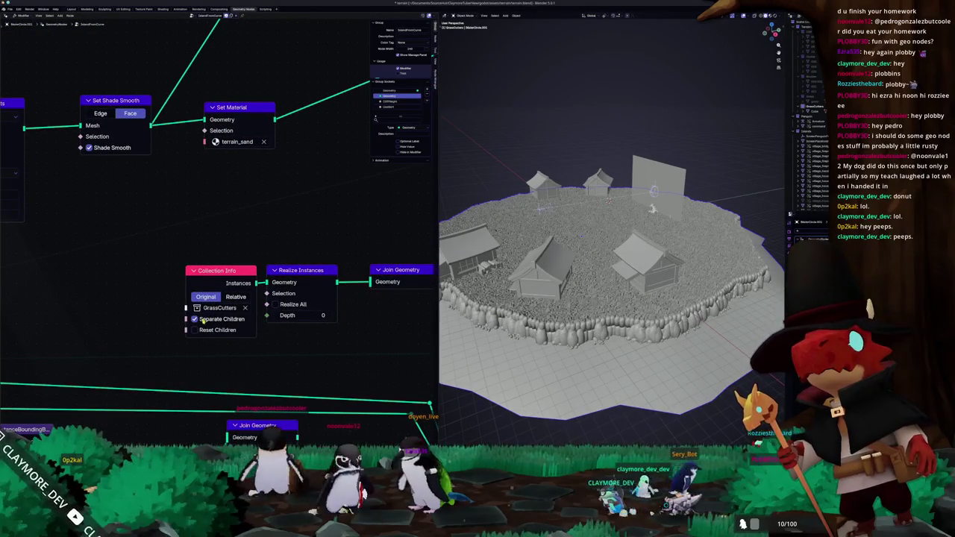
{"action": "left_click", "coordinate": [202, 322]}
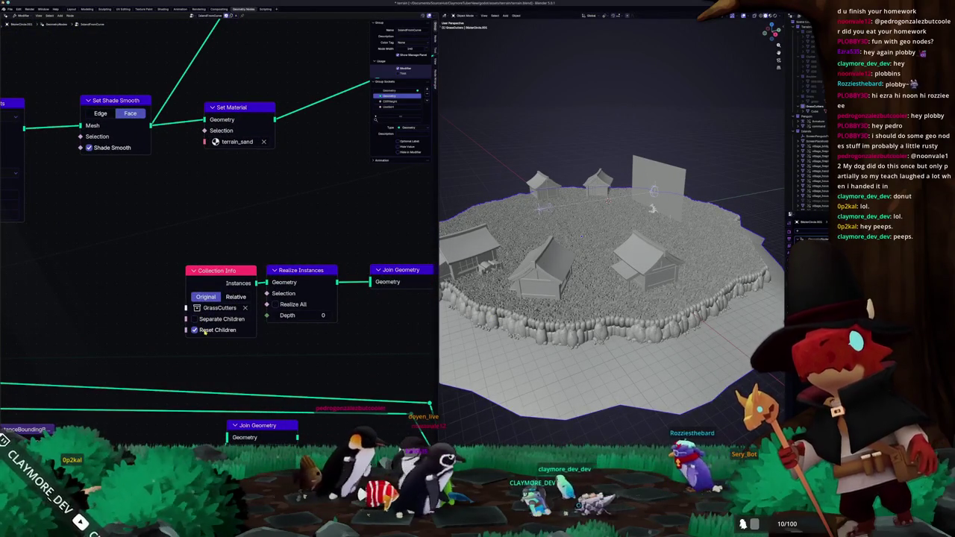
{"action": "left_click", "coordinate": [198, 330]}
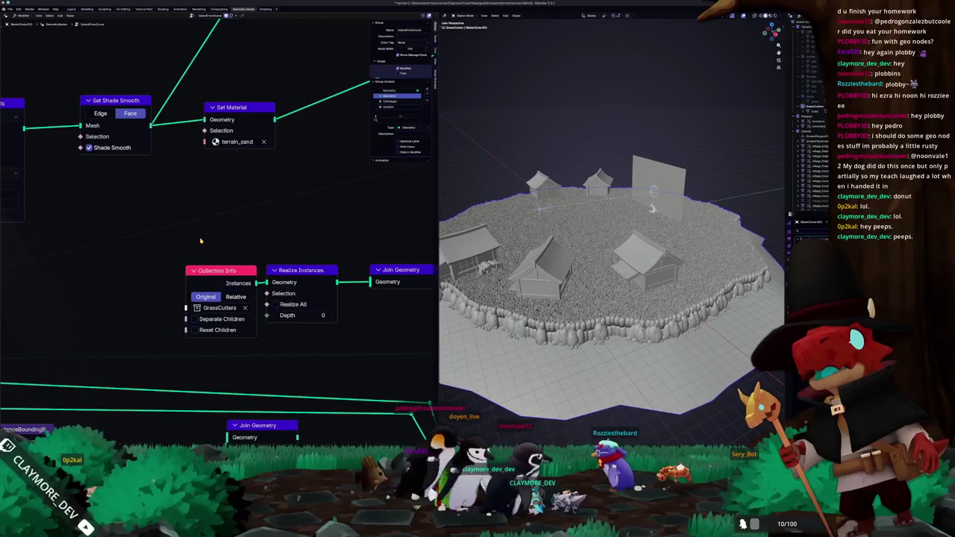
{"action": "left_click", "coordinate": [19, 9]}
{"action": "left_click", "coordinate": [26, 74]}
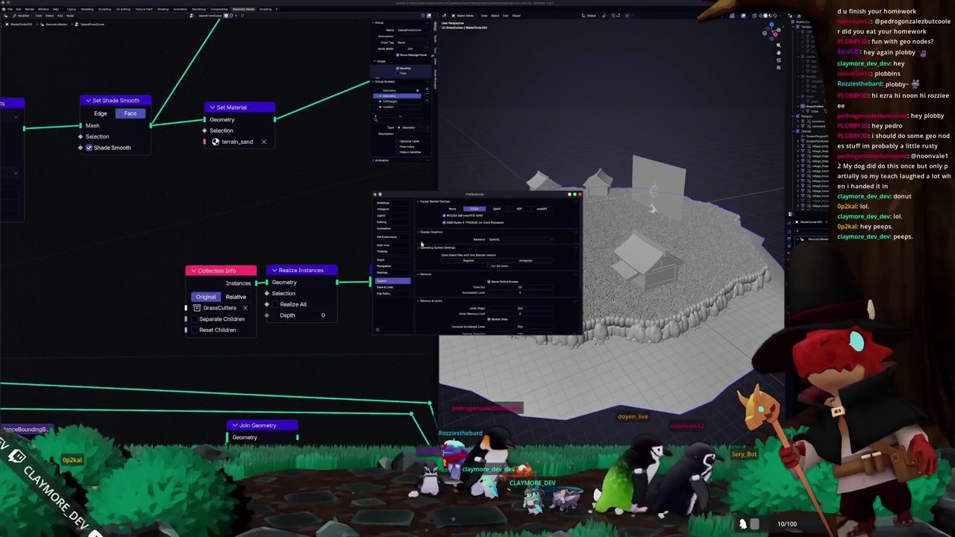
Step: Set the graphics backend to Vulkan in the System preferences
{"action": "left_click", "coordinate": [499, 254]}
{"action": "scroll", "coordinate": [454, 267], "scroll_direction": "down", "scroll_amount": 1}
{"action": "scroll", "coordinate": [455, 266], "scroll_direction": "down", "scroll_amount": 1}
{"action": "scroll", "coordinate": [459, 263], "scroll_direction": "down", "scroll_amount": 1}
{"action": "scroll", "coordinate": [462, 260], "scroll_direction": "down", "scroll_amount": 2}
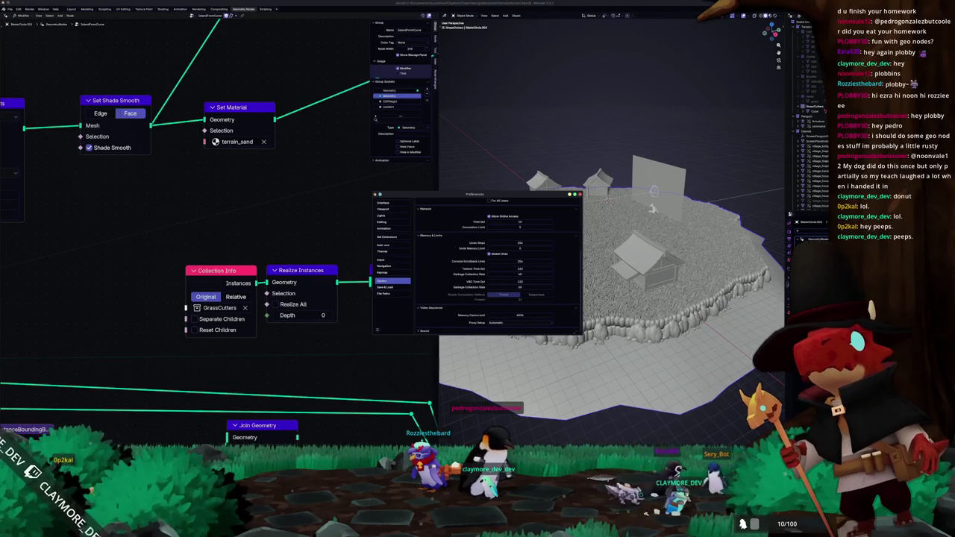
Step: Quit Blender and reopen terrain.blend from the recent files
{"action": "key", "text": "super+Tab"}
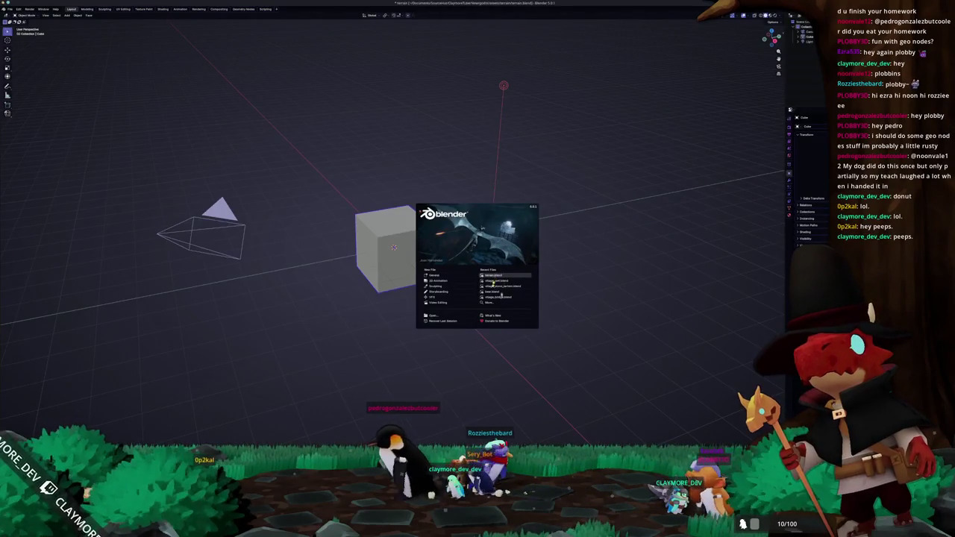
{"action": "left_click", "coordinate": [494, 277]}
{"action": "scroll", "coordinate": [612, 246], "scroll_direction": "up", "scroll_amount": 4}
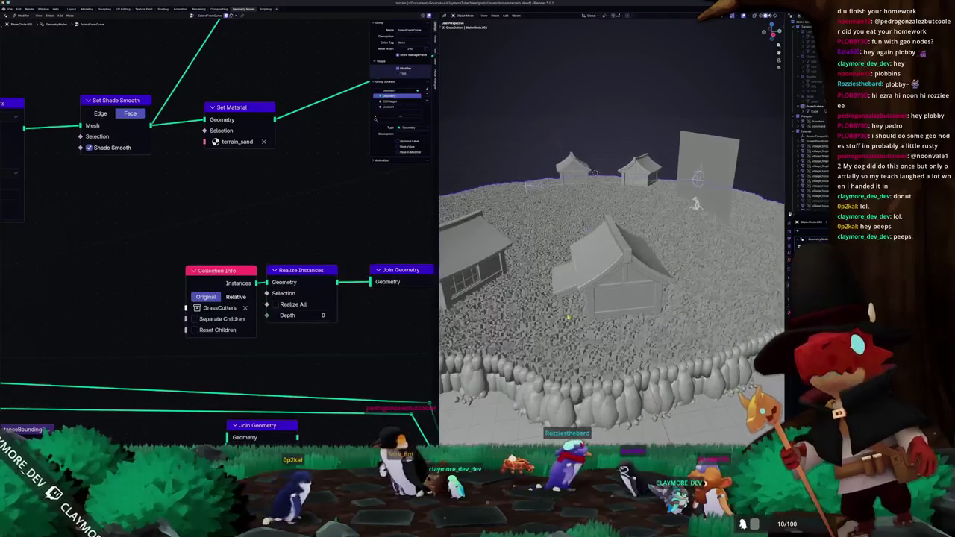
Step: Select a village house, cancel a scale and a move, then select the island terrain
{"action": "left_click", "coordinate": [582, 313]}
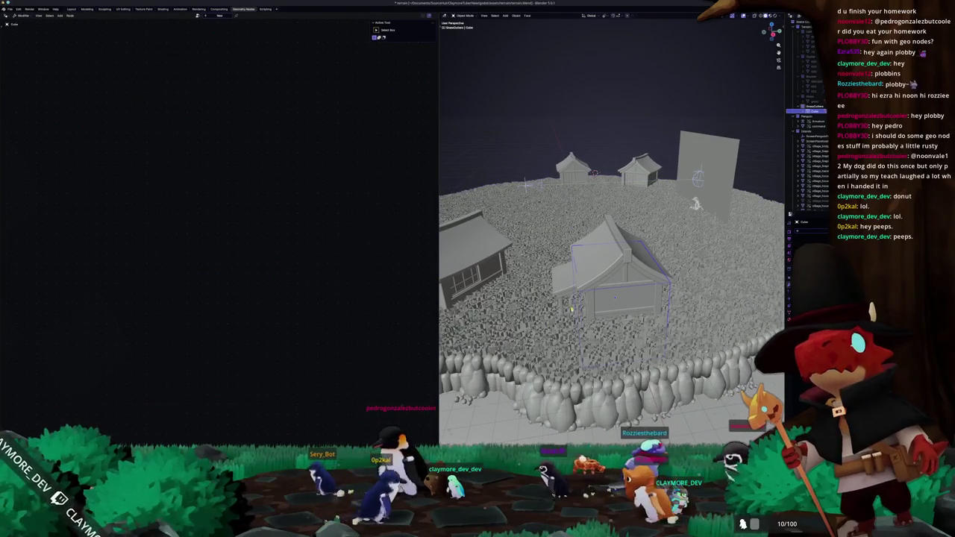
{"action": "key", "text": "s"}
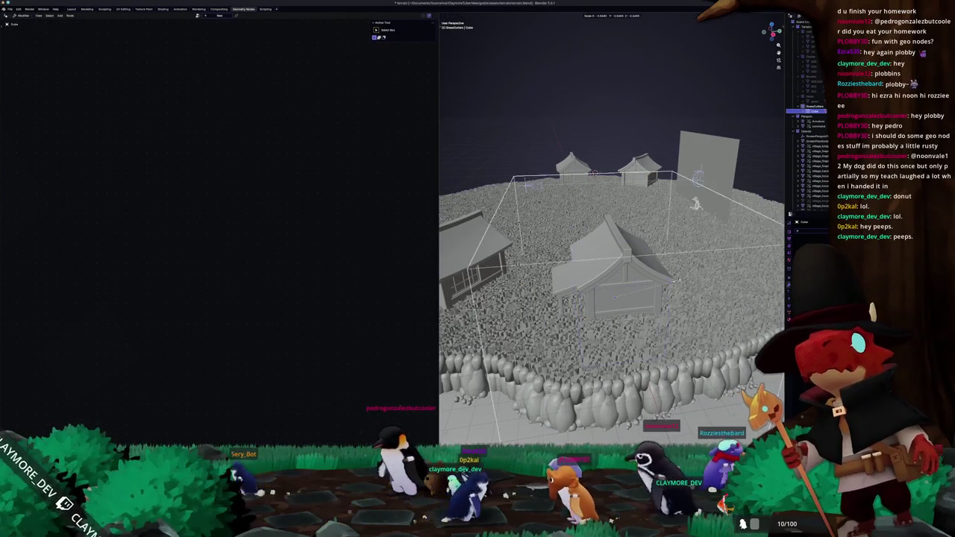
{"action": "key", "text": "Escape"}
{"action": "scroll", "coordinate": [612, 268], "scroll_direction": "down", "scroll_amount": 5}
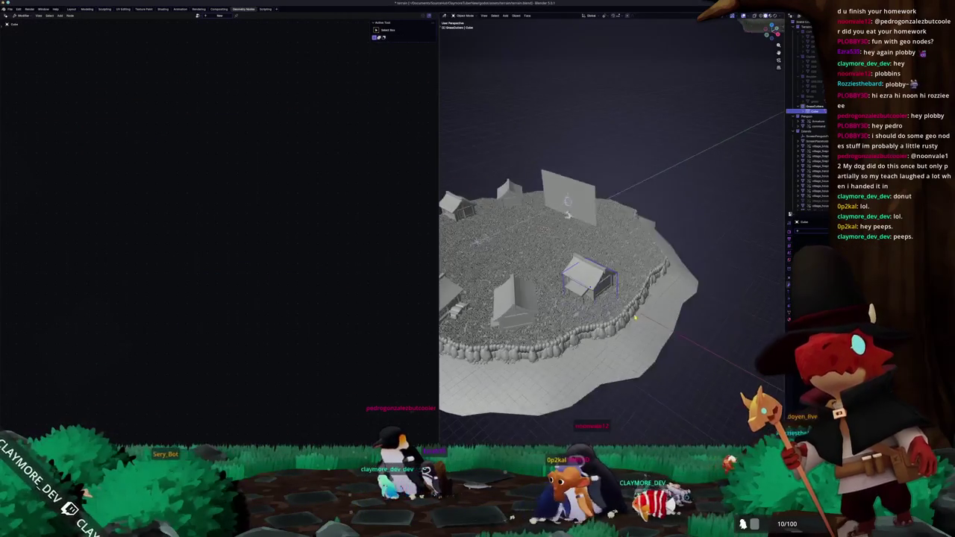
{"action": "middle_click_drag", "start_coordinate": [597, 299], "coordinate": [634, 283]}
{"action": "key", "text": "g"}
{"action": "key", "text": "Escape"}
{"action": "middle_click_drag", "start_coordinate": [773, 30], "coordinate": [747, 45]}
{"action": "left_click", "coordinate": [581, 326]}
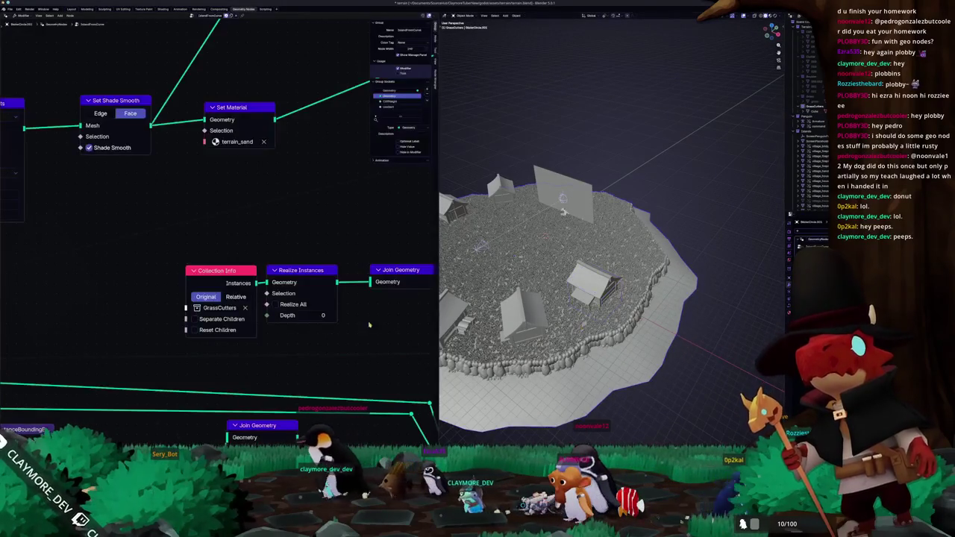
Step: Try the Float and Manifold solvers on Mesh Boolean, then return to Exact
{"action": "middle_click_drag", "start_coordinate": [357, 336], "coordinate": [107, 318]}
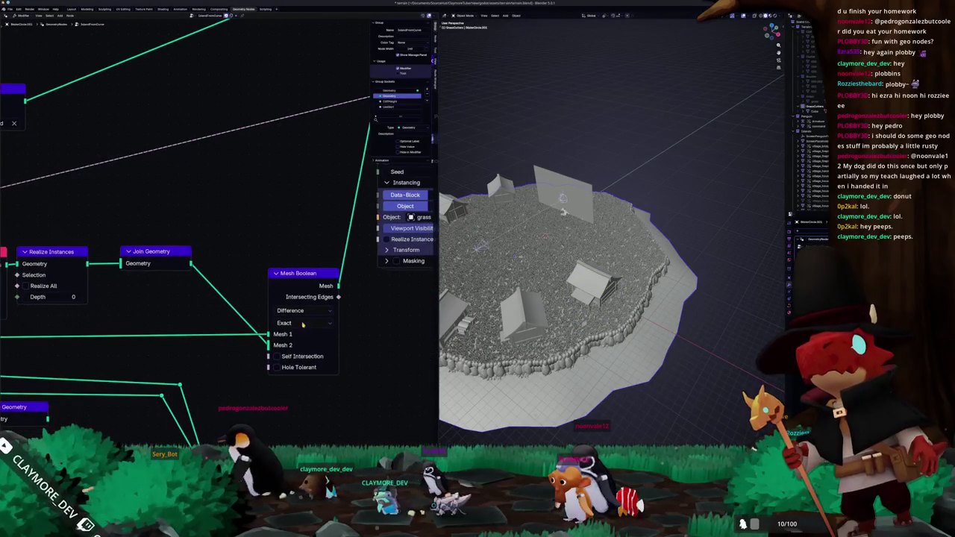
{"action": "left_click", "coordinate": [287, 325]}
{"action": "left_click", "coordinate": [284, 359]}
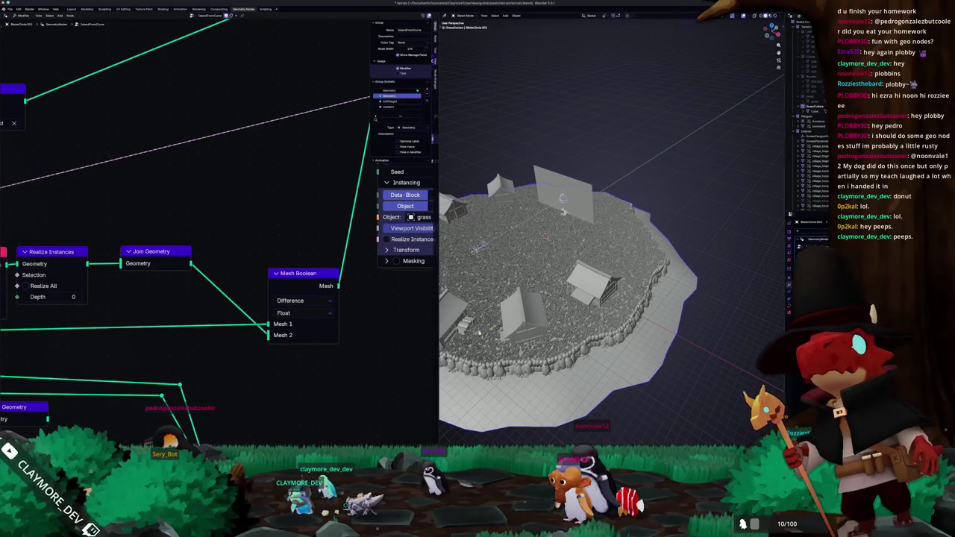
{"action": "scroll", "coordinate": [458, 335], "scroll_direction": "up", "scroll_amount": 5}
{"action": "middle_click_drag", "start_coordinate": [458, 336], "coordinate": [552, 295]}
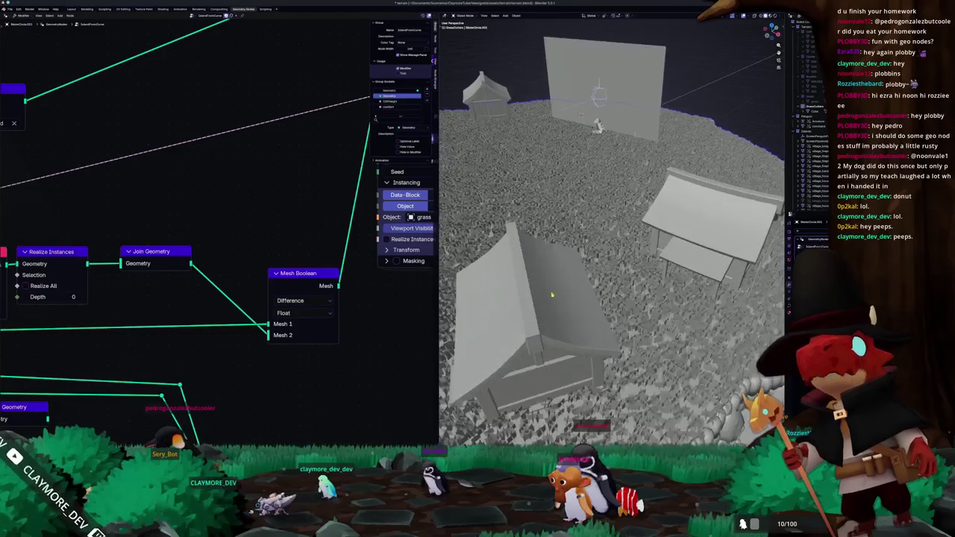
{"action": "scroll", "coordinate": [552, 295], "scroll_direction": "down", "scroll_amount": 5}
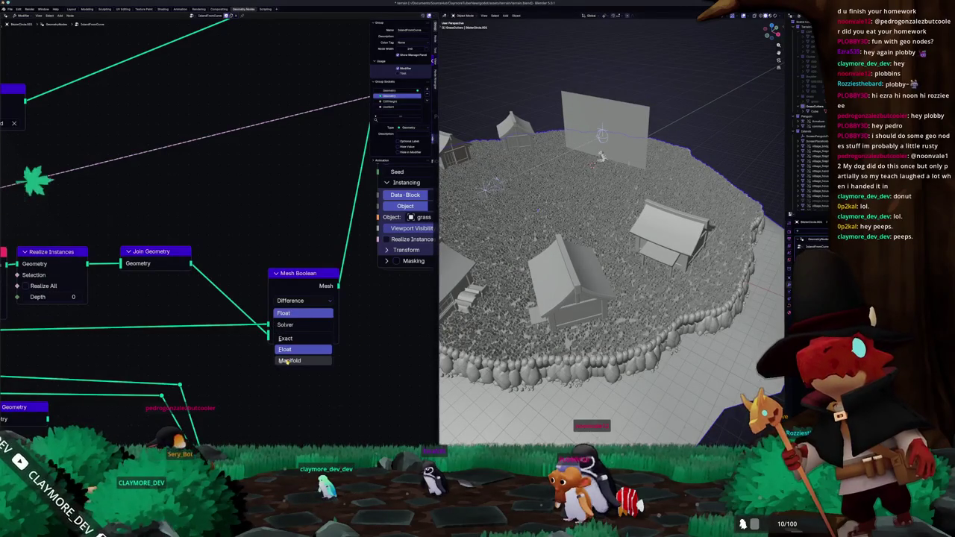
{"action": "left_click", "coordinate": [288, 361]}
{"action": "left_click", "coordinate": [295, 322]}
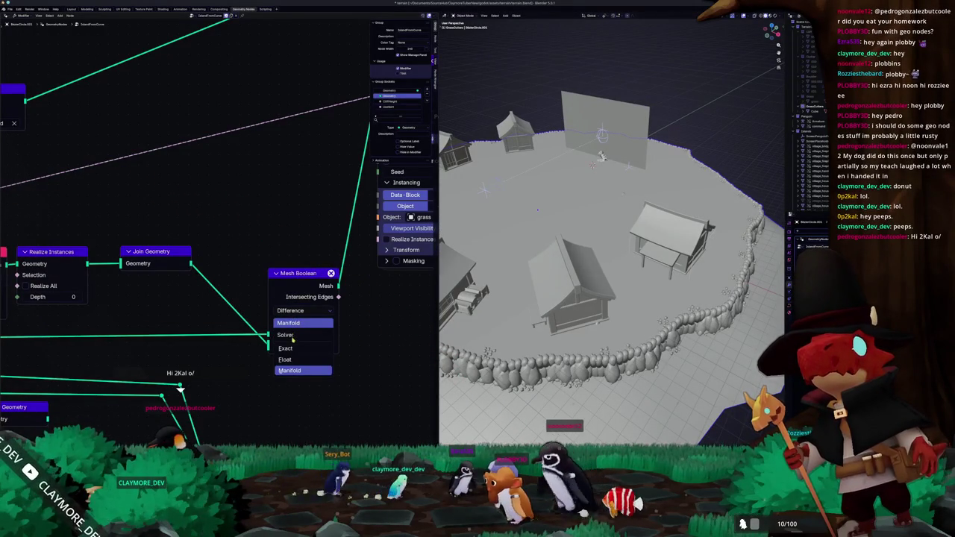
{"action": "left_click", "coordinate": [286, 348]}
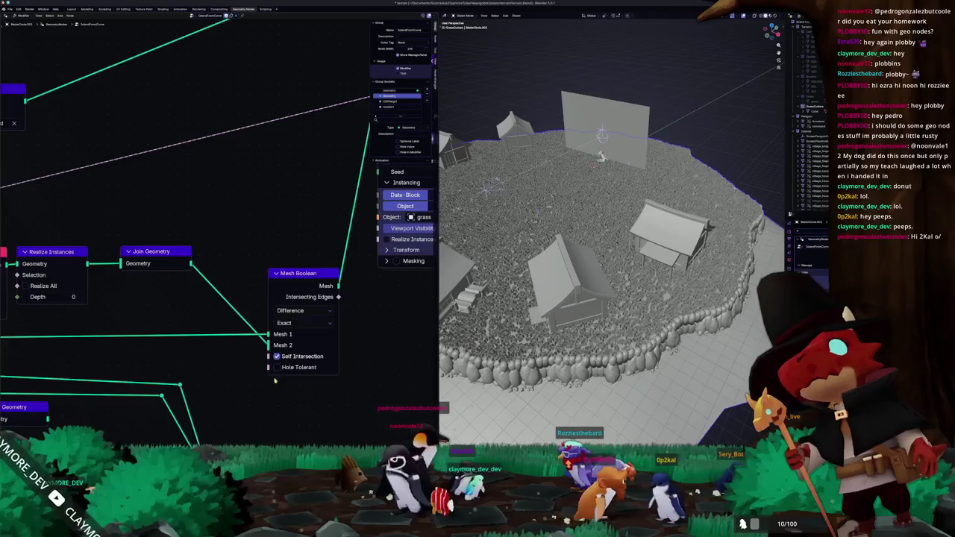
Step: Switch the Mesh Boolean operation to Union, then back to Difference
{"action": "left_click", "coordinate": [295, 310]}
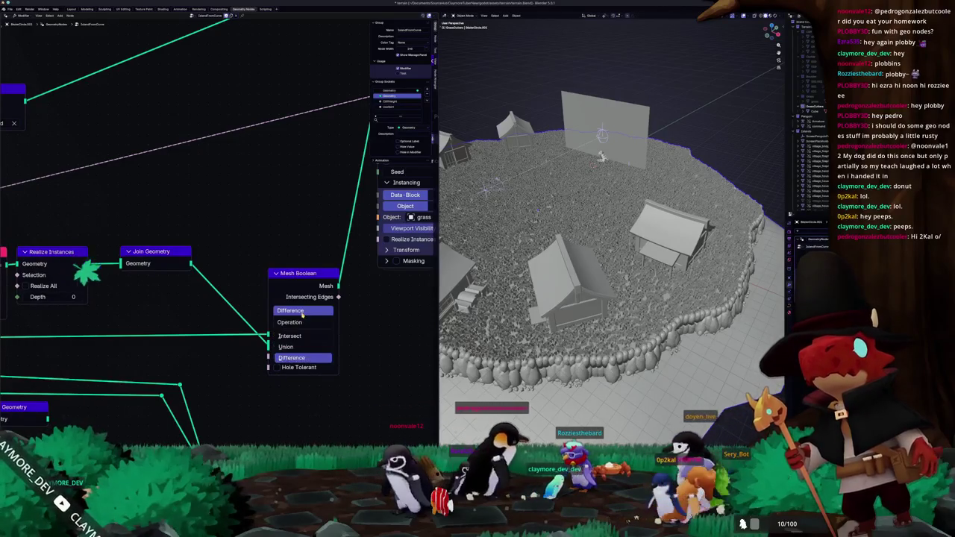
{"action": "left_click", "coordinate": [287, 345]}
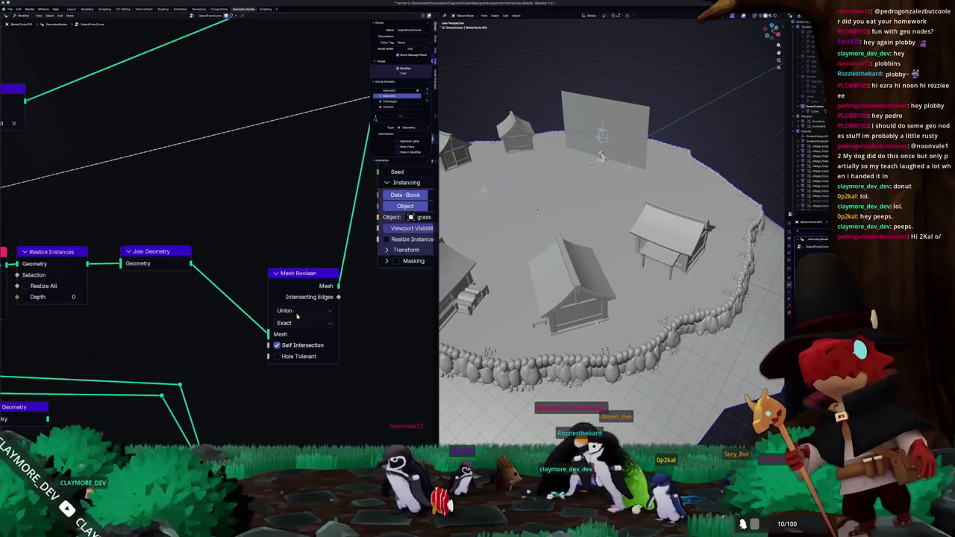
{"action": "left_click", "coordinate": [298, 311]}
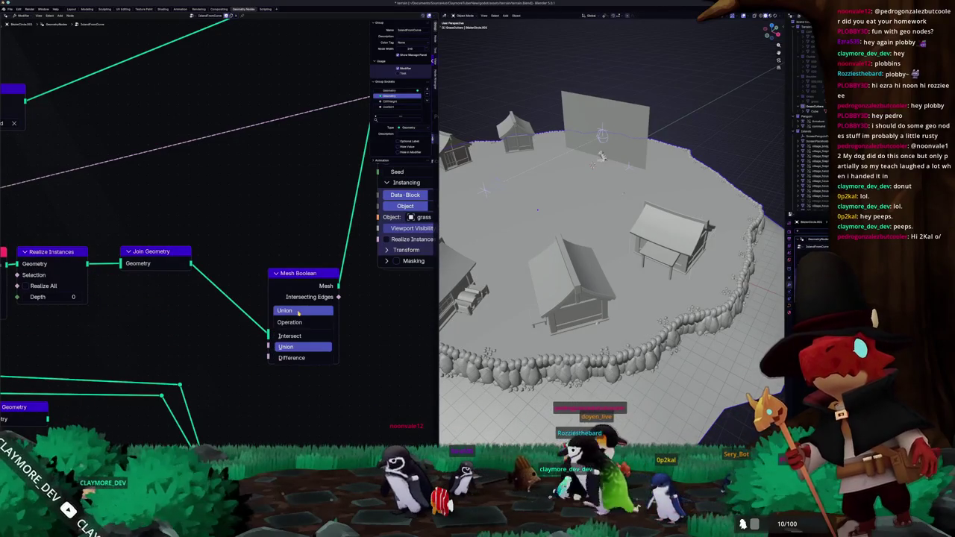
{"action": "left_click", "coordinate": [289, 358]}
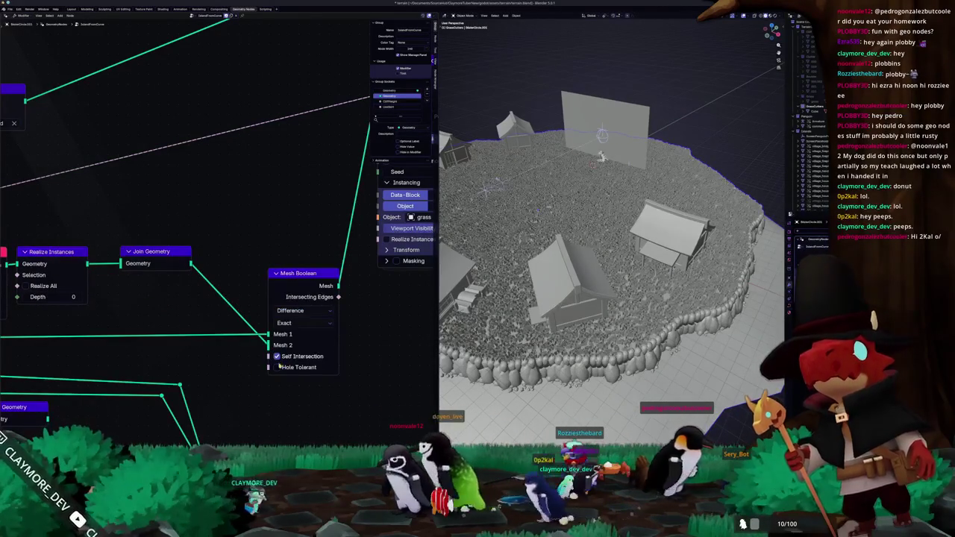
{"action": "scroll", "coordinate": [280, 365], "scroll_direction": "down", "scroll_amount": 1}
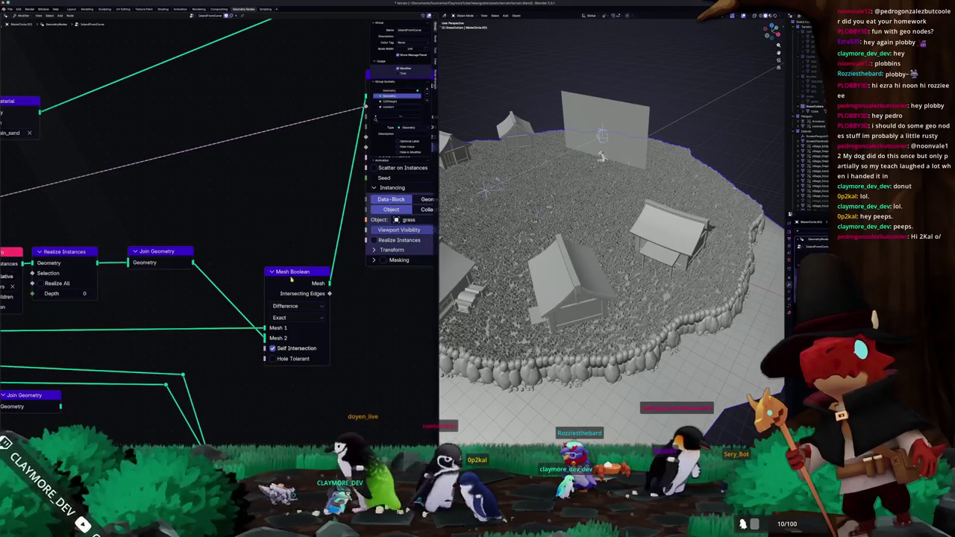
Step: Preview the Mesh Boolean result in a Viewer and select the cube around a village house
{"action": "left_click", "coordinate": [284, 350], "text": "ctrl+shift"}
{"action": "mouse_move", "coordinate": [438, 286]}
{"action": "middle_mouse_down"}
{"action": "mouse_move", "coordinate": [504, 234]}
{"action": "mouse_move", "coordinate": [455, 239]}
{"action": "mouse_move", "coordinate": [565, 245]}
{"action": "middle_mouse_up"}
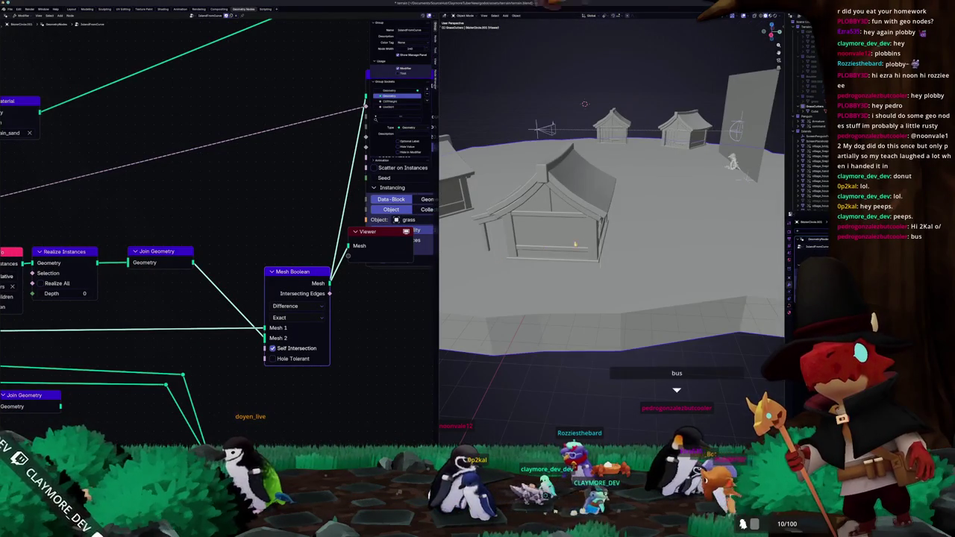
{"action": "left_click", "coordinate": [585, 103]}
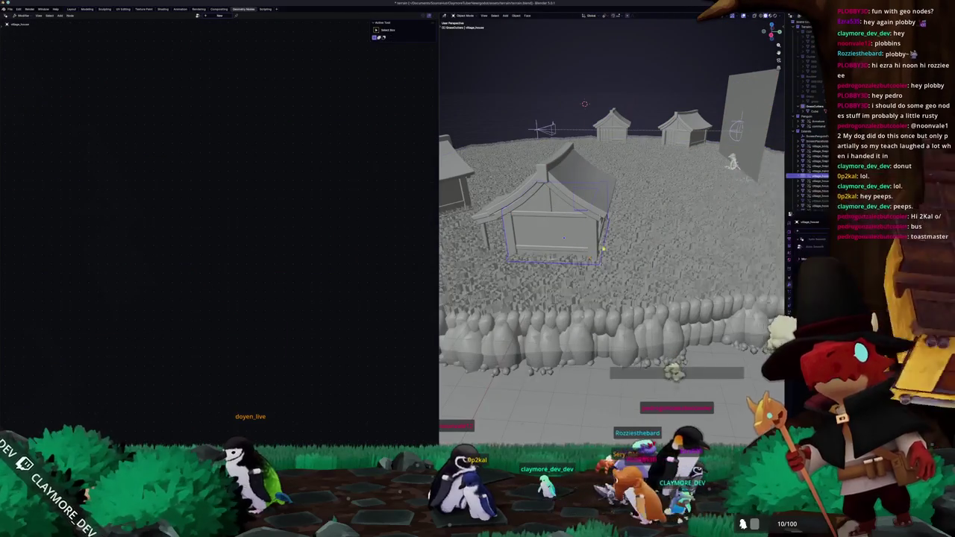
{"action": "middle_click_drag", "start_coordinate": [585, 103], "coordinate": [654, 251]}
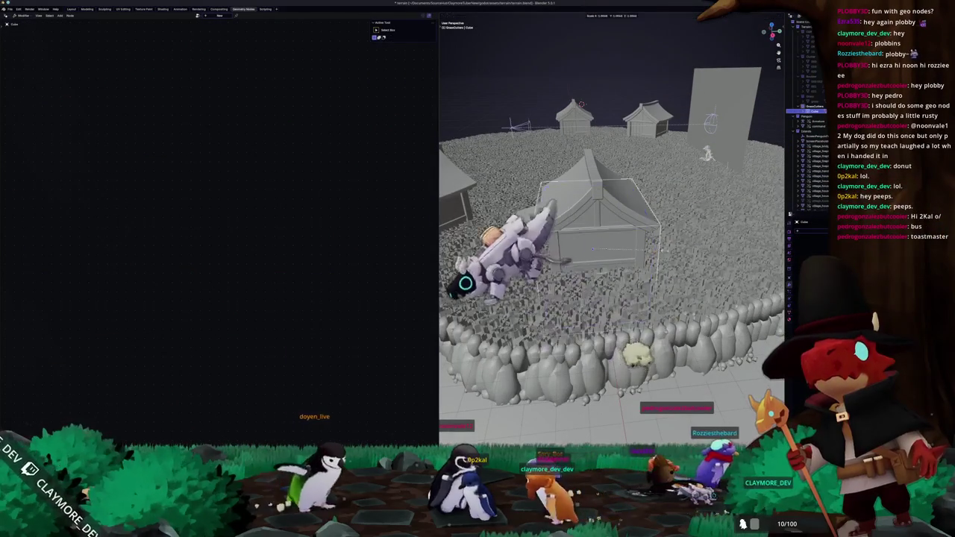
{"action": "left_click", "coordinate": [672, 250]}
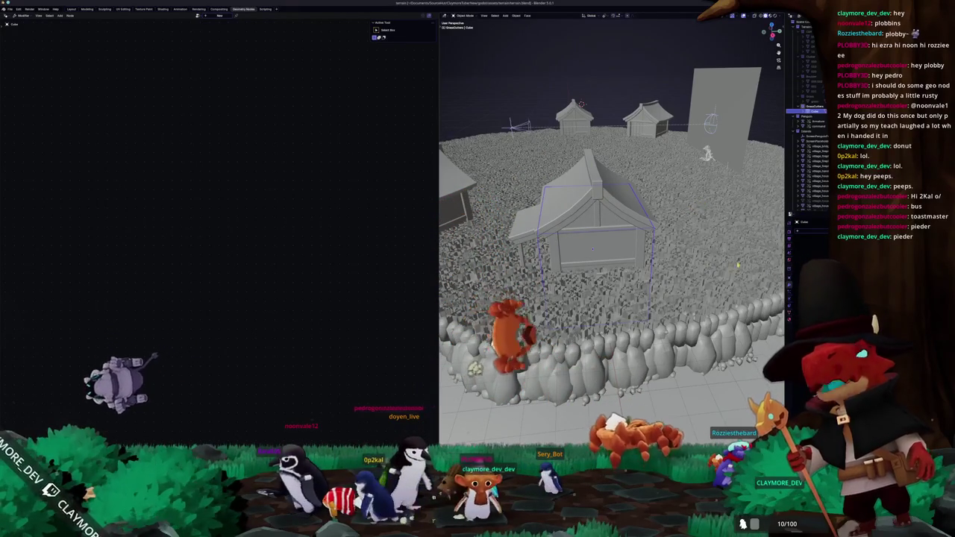
Step: Select the object carrying the grass node tree in the Outliner
{"action": "scroll", "coordinate": [813, 134], "scroll_direction": "down", "scroll_amount": 5}
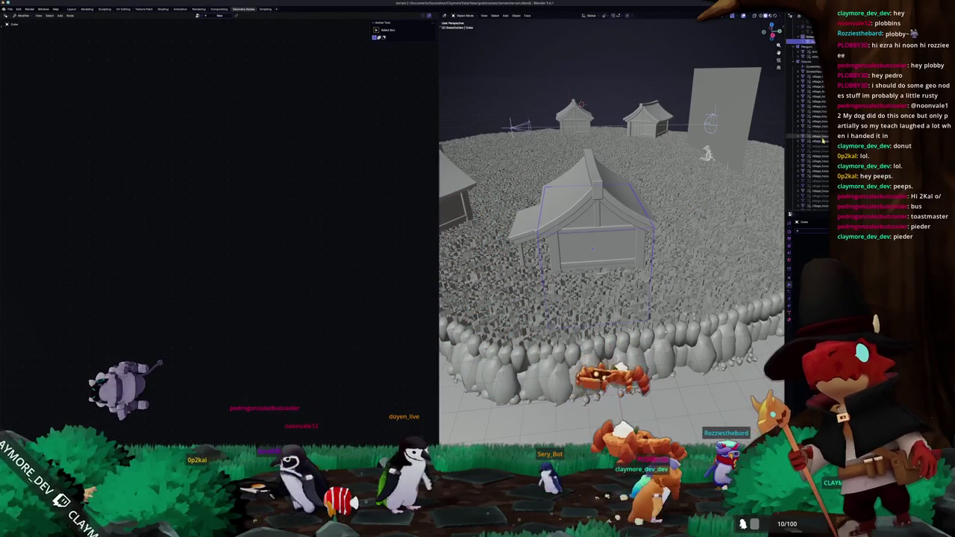
{"action": "scroll", "coordinate": [816, 111], "scroll_direction": "down", "scroll_amount": 3}
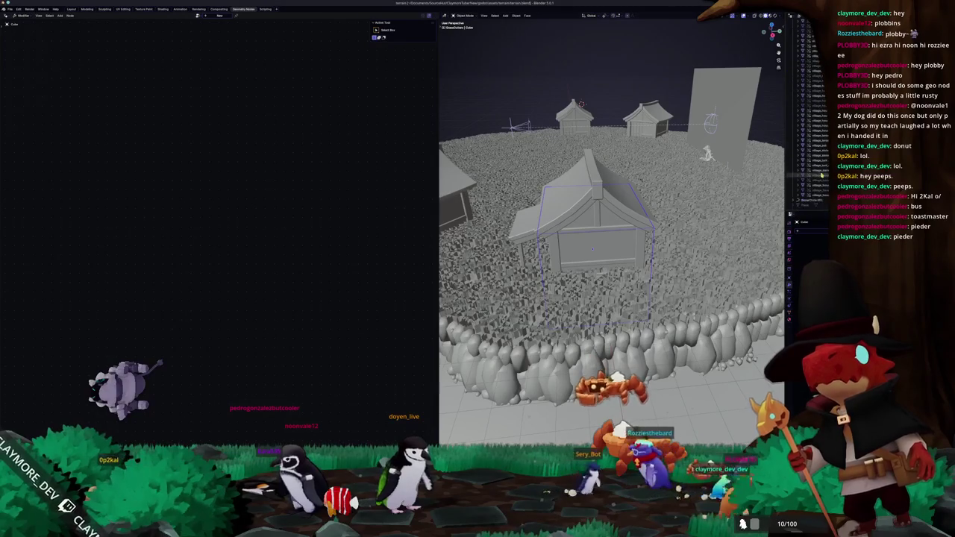
{"action": "left_click", "coordinate": [812, 201]}
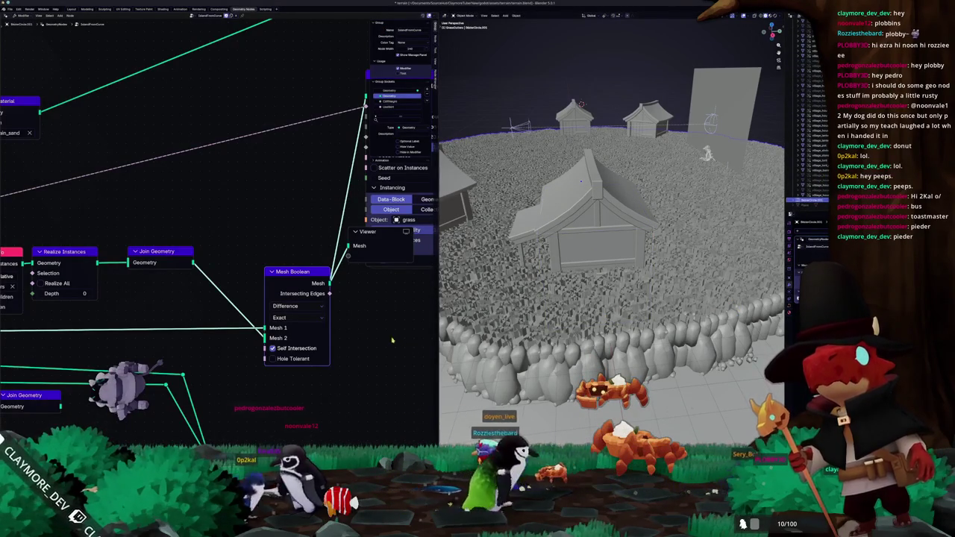
Step: Connect the Viewer to Scatter on Surface and orbit to inspect the highlighted grass around the house
{"action": "scroll", "coordinate": [396, 341], "scroll_direction": "down", "scroll_amount": 2}
{"action": "scroll", "coordinate": [358, 339], "scroll_direction": "down", "scroll_amount": 1}
{"action": "left_click", "coordinate": [307, 337]}
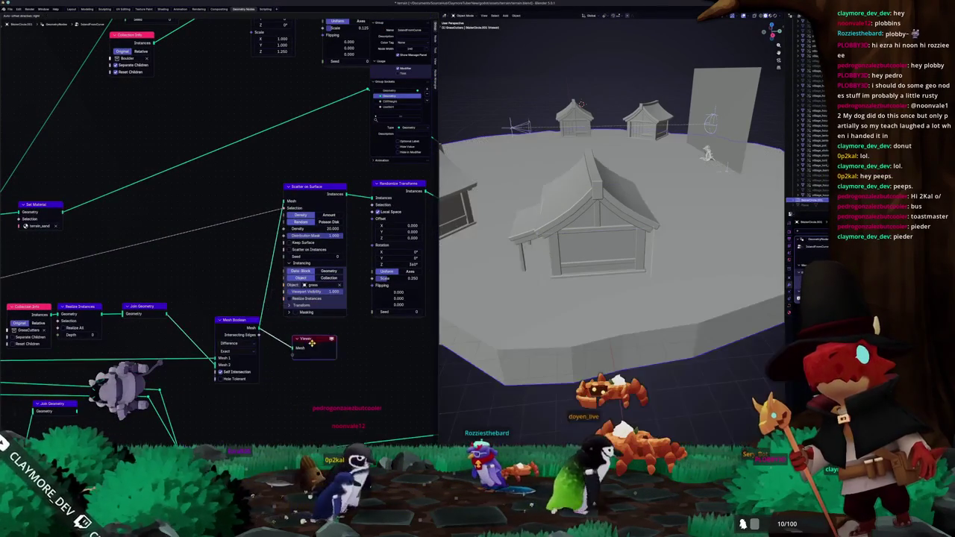
{"action": "left_click", "coordinate": [314, 187], "text": "ctrl+shift"}
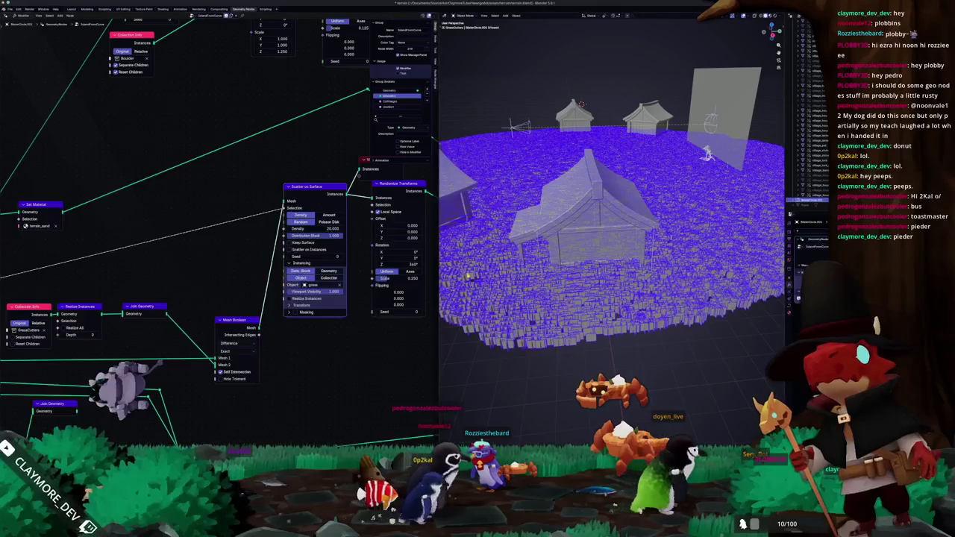
{"action": "mouse_move", "coordinate": [612, 224]}
{"action": "middle_mouse_down"}
{"action": "mouse_move", "coordinate": [622, 199]}
{"action": "mouse_move", "coordinate": [635, 216]}
{"action": "mouse_move", "coordinate": [620, 190]}
{"action": "middle_mouse_up"}
{"action": "mouse_move", "coordinate": [282, 336]}
{"action": "middle_mouse_down"}
{"action": "mouse_move", "coordinate": [243, 357]}
{"action": "mouse_move", "coordinate": [414, 323]}
{"action": "mouse_move", "coordinate": [175, 317]}
{"action": "mouse_move", "coordinate": [285, 378]}
{"action": "mouse_move", "coordinate": [277, 324]}
{"action": "mouse_move", "coordinate": [168, 347]}
{"action": "mouse_move", "coordinate": [81, 351]}
{"action": "middle_mouse_up"}
{"action": "scroll", "coordinate": [272, 360], "scroll_direction": "down", "scroll_amount": 2}
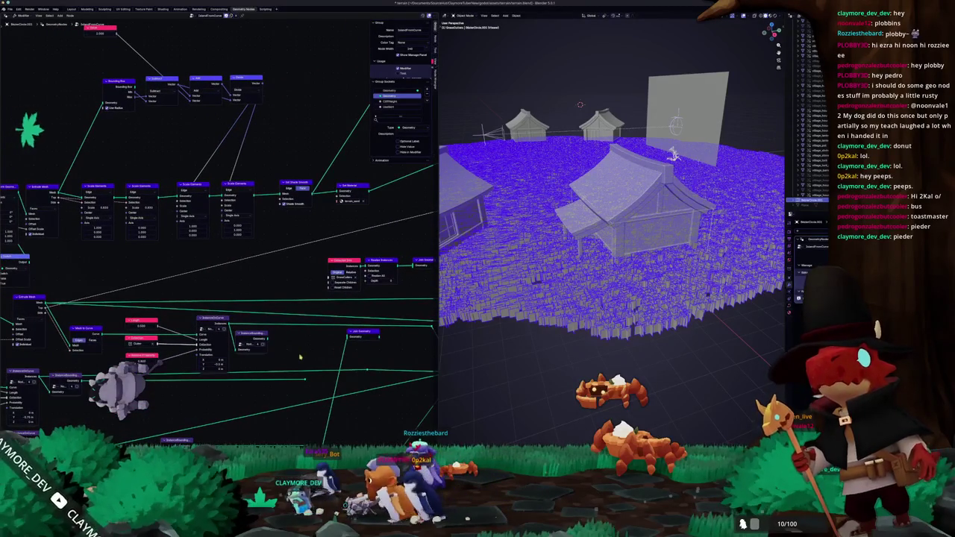
Step: Add a Distribute Points on Faces node next to Scatter on Surface
{"action": "middle_click_drag", "start_coordinate": [173, 348], "coordinate": [386, 378]}
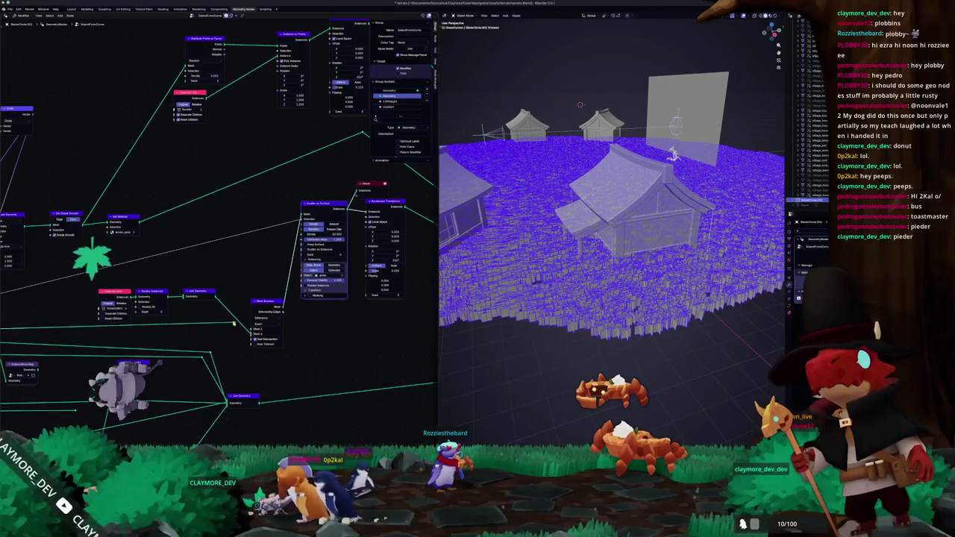
{"action": "mouse_move", "coordinate": [283, 283]}
{"action": "middle_mouse_down"}
{"action": "mouse_move", "coordinate": [202, 303]}
{"action": "mouse_move", "coordinate": [277, 308]}
{"action": "middle_mouse_up"}
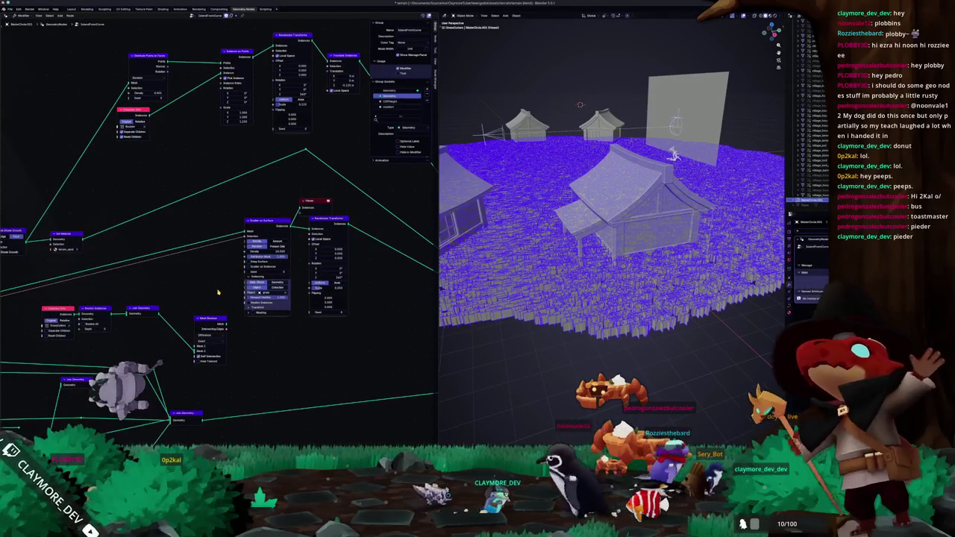
{"action": "scroll", "coordinate": [216, 293], "scroll_direction": "up", "scroll_amount": 1}
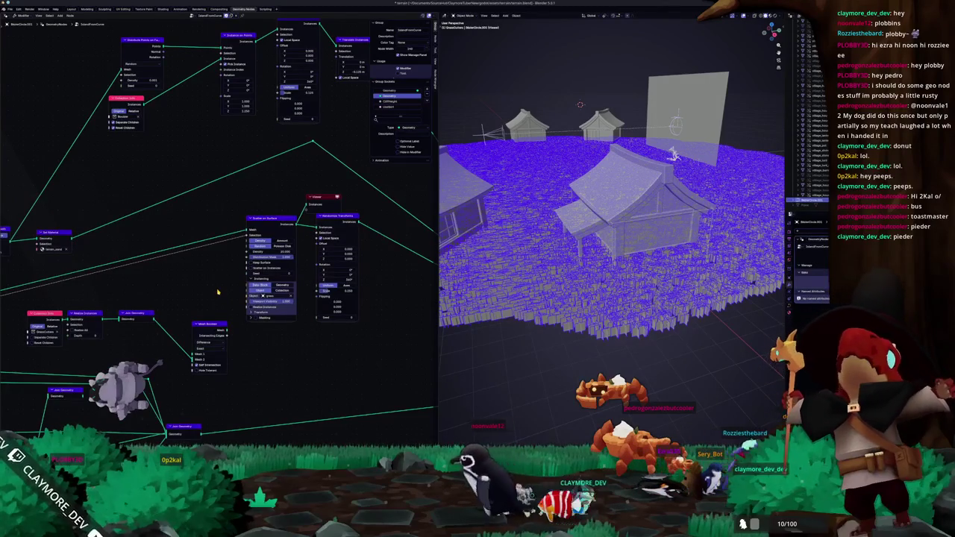
{"action": "scroll", "coordinate": [217, 291], "scroll_direction": "up", "scroll_amount": 1}
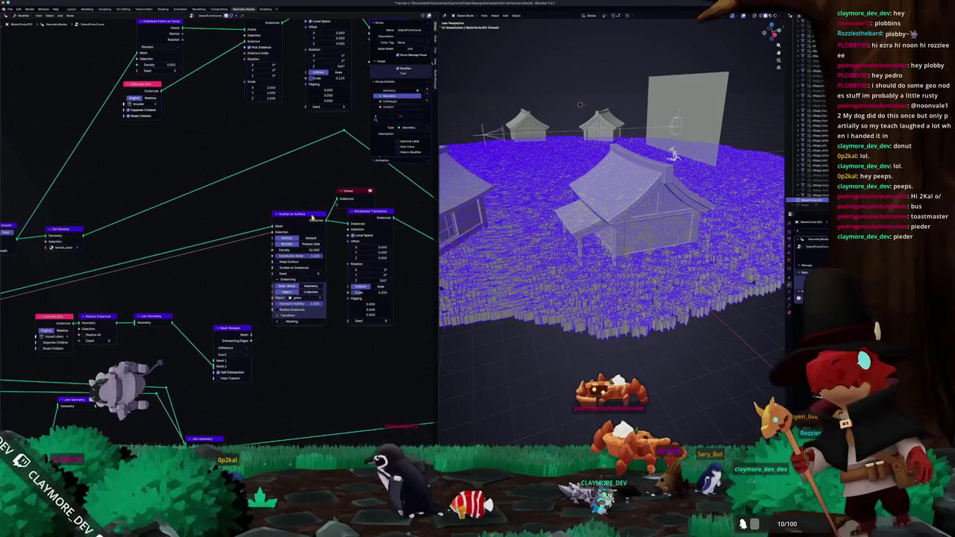
{"action": "left_click_drag", "start_coordinate": [273, 216], "coordinate": [246, 194]}
{"action": "key", "text": "shift+a"}
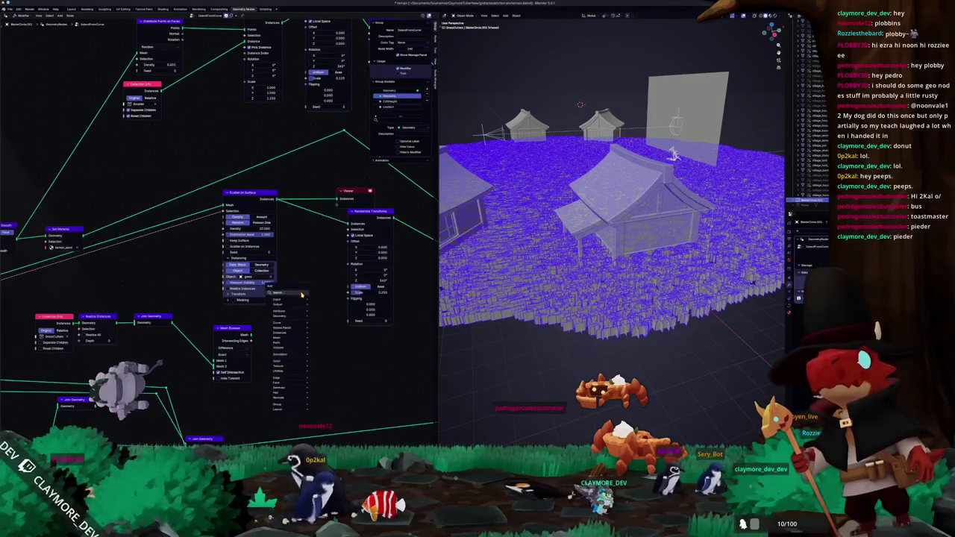
{"action": "type", "text": "scatter"}
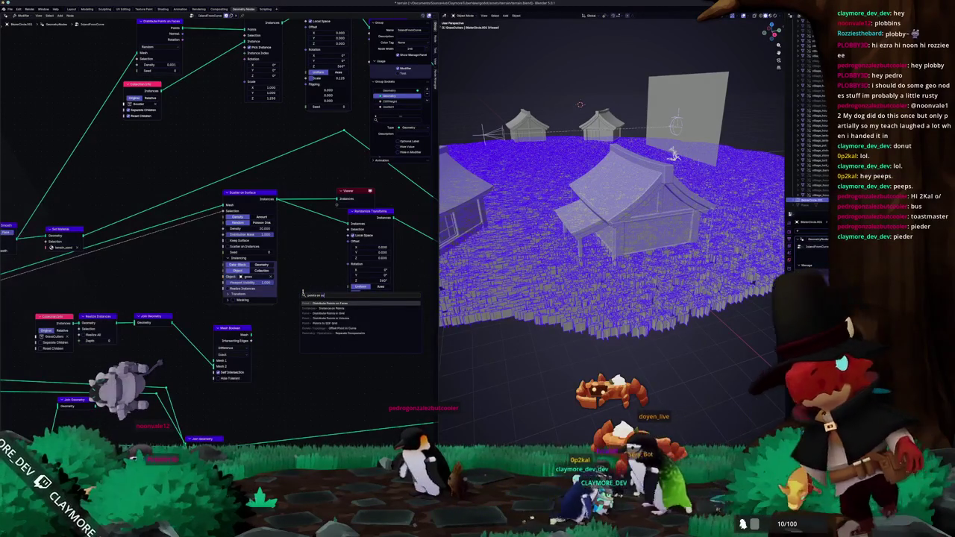
{"action": "key", "text": "Return"}
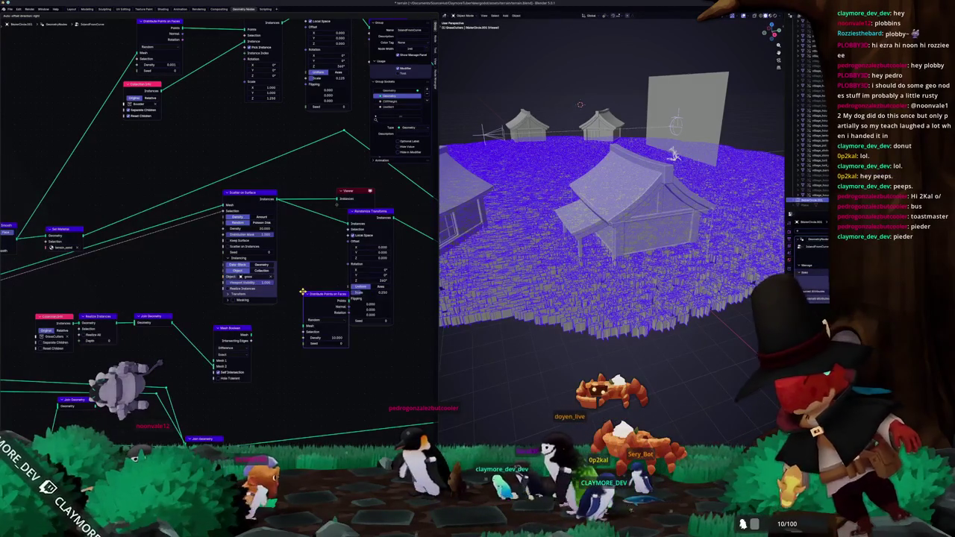
{"action": "left_click", "coordinate": [170, 245]}
{"action": "middle_click_drag", "start_coordinate": [215, 221], "coordinate": [312, 224]}
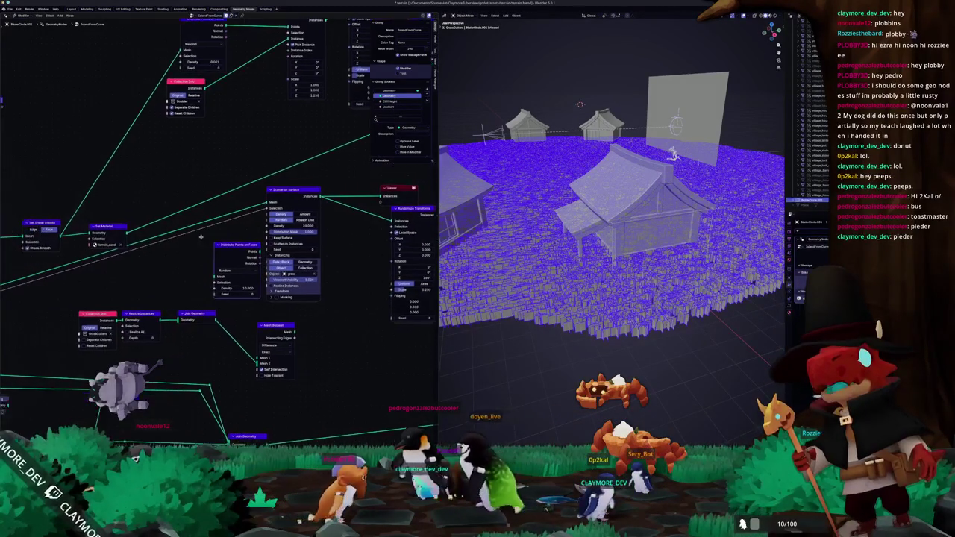
Step: Feed the terrain mesh into Distribute Points on Faces and delete the Scatter on Surface and Viewer nodes
{"action": "left_click_drag", "start_coordinate": [322, 206], "coordinate": [269, 282]}
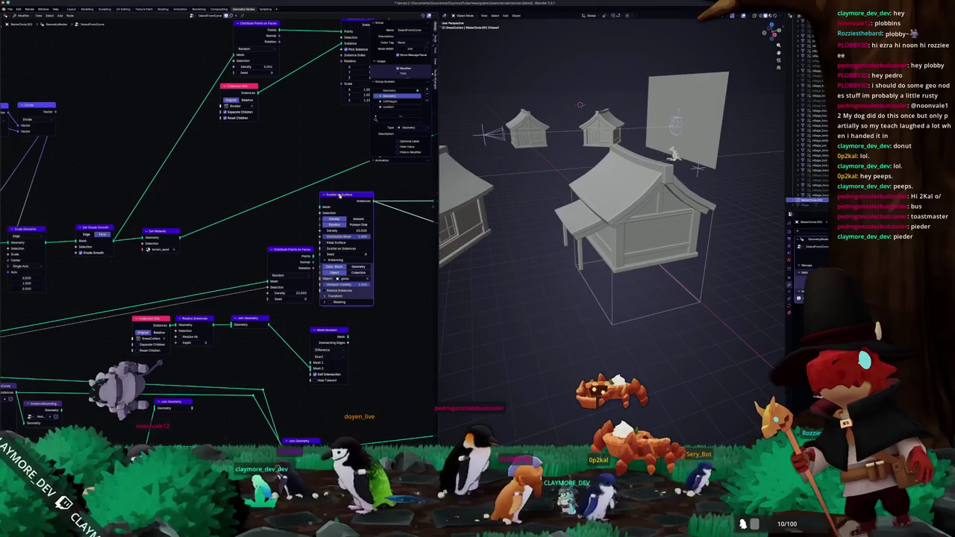
{"action": "middle_click_drag", "start_coordinate": [345, 199], "coordinate": [207, 219]}
{"action": "key", "text": "x"}
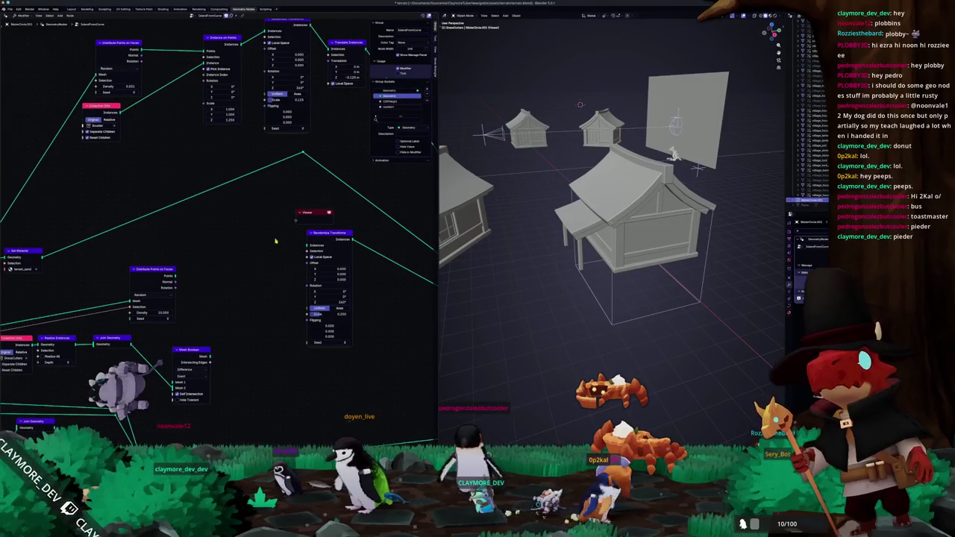
{"action": "key", "text": "x"}
Step: Position the Mesh Boolean node after Distribute Points on Faces
{"action": "mouse_move", "coordinate": [188, 349]}
{"action": "left_mouse_down"}
{"action": "mouse_move", "coordinate": [158, 331]}
{"action": "mouse_move", "coordinate": [239, 288]}
{"action": "left_mouse_up"}
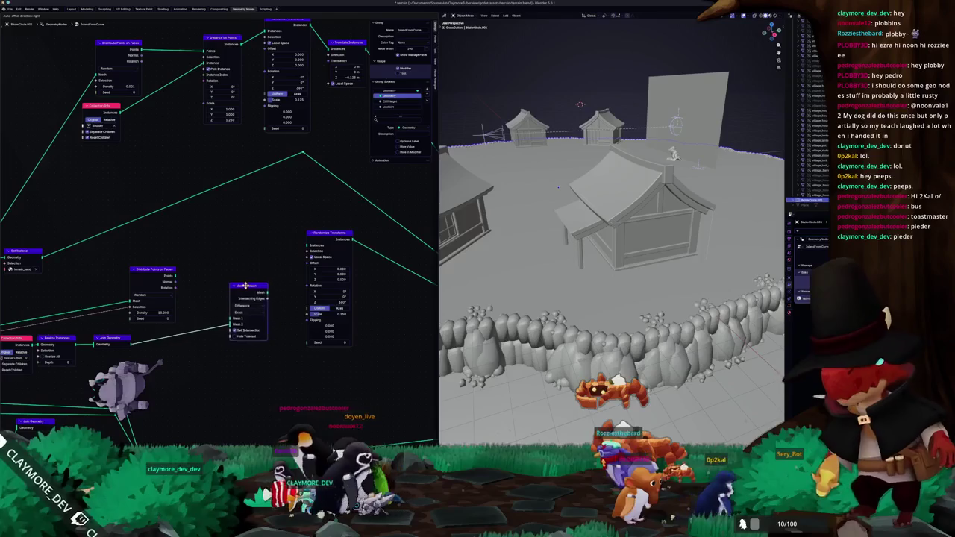
{"action": "mouse_move", "coordinate": [175, 276]}
{"action": "left_mouse_down"}
{"action": "mouse_move", "coordinate": [206, 292]}
{"action": "mouse_move", "coordinate": [224, 322]}
{"action": "left_mouse_up"}
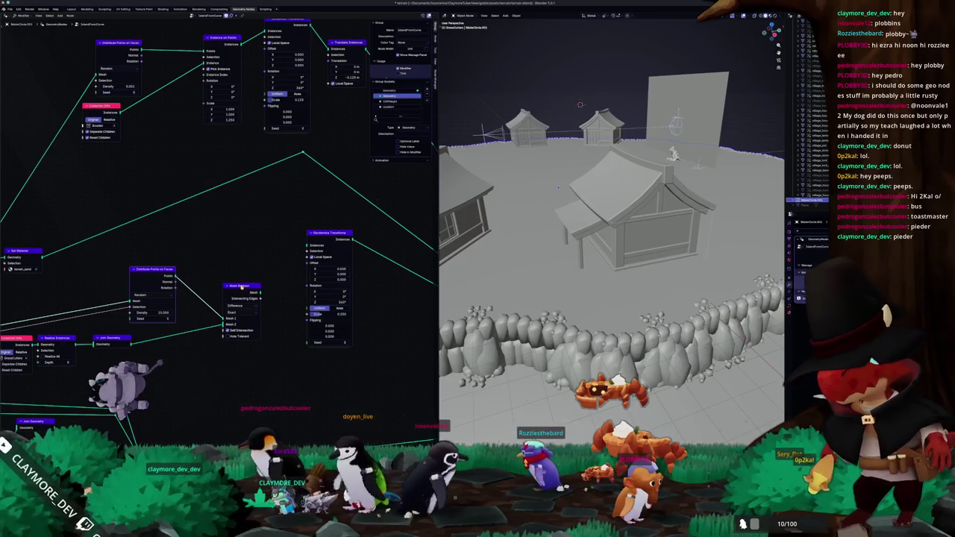
{"action": "left_click_drag", "start_coordinate": [241, 286], "coordinate": [209, 288]}
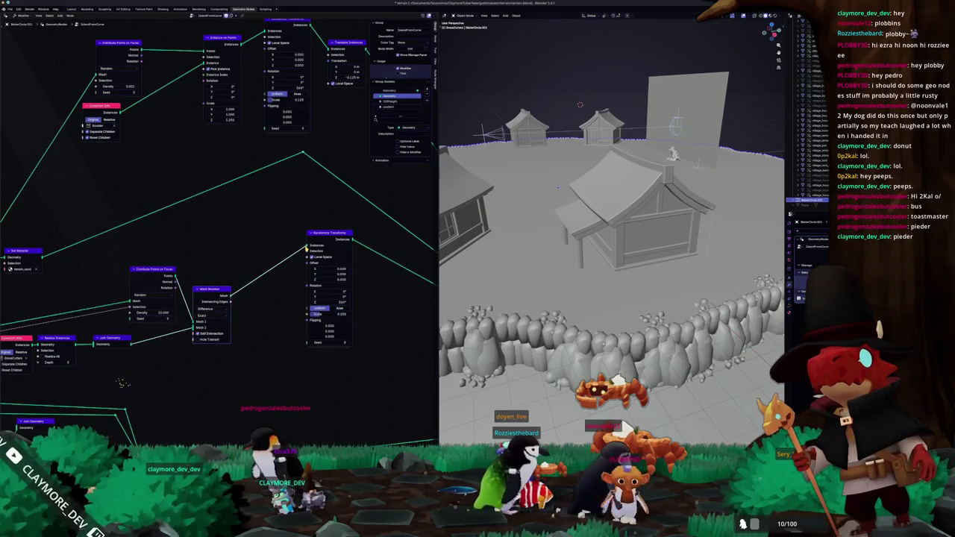
{"action": "scroll", "coordinate": [291, 265], "scroll_direction": "down", "scroll_amount": 1}
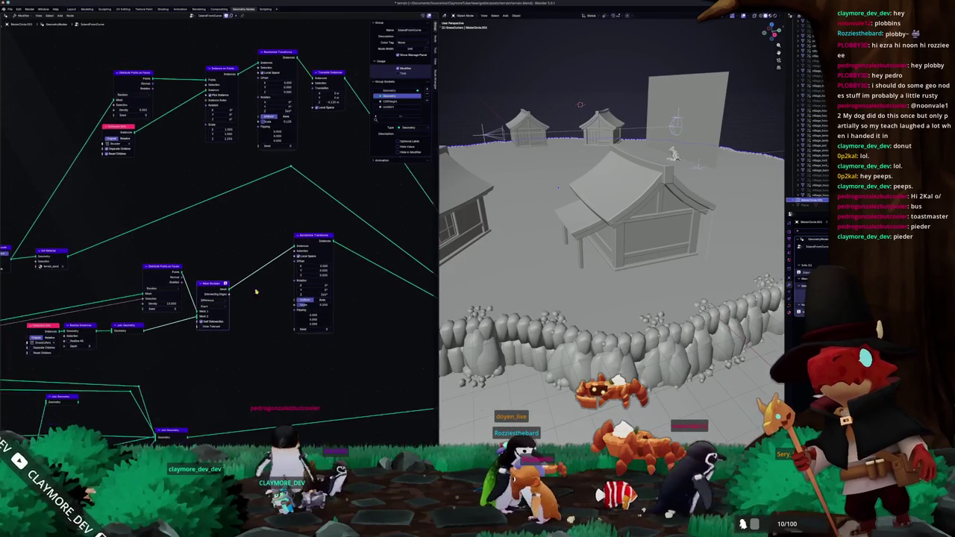
{"action": "mouse_move", "coordinate": [221, 287]}
{"action": "left_mouse_down"}
{"action": "mouse_move", "coordinate": [246, 286]}
{"action": "mouse_move", "coordinate": [220, 287]}
{"action": "left_mouse_up"}
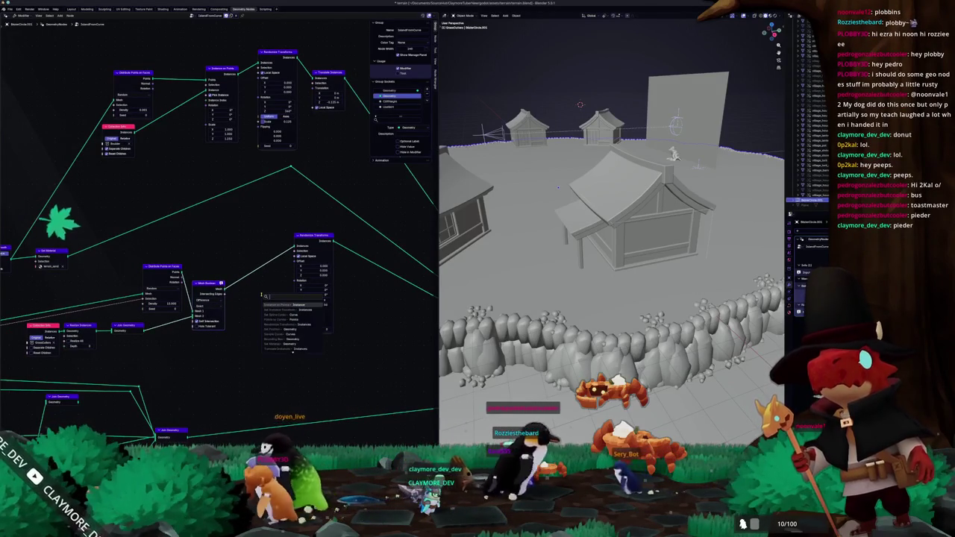
Step: Add an Instance on Points node linked after Mesh Boolean
{"action": "left_click_drag", "start_coordinate": [228, 292], "coordinate": [262, 297]}
{"action": "type", "text": "instanc"}
{"action": "key", "text": "Return"}
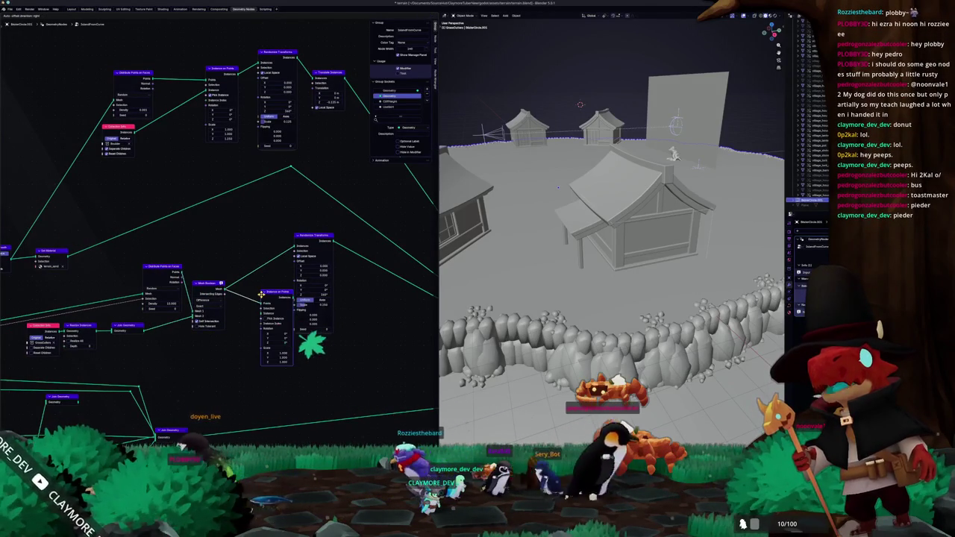
{"action": "left_click", "coordinate": [278, 288]}
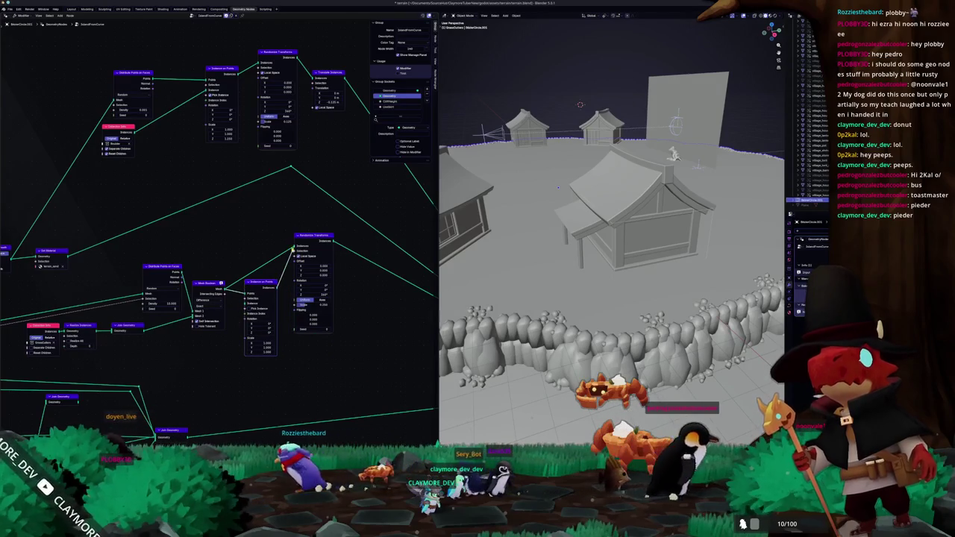
{"action": "scroll", "coordinate": [287, 261], "scroll_direction": "up", "scroll_amount": 1}
{"action": "scroll", "coordinate": [285, 269], "scroll_direction": "up", "scroll_amount": 1}
{"action": "scroll", "coordinate": [282, 279], "scroll_direction": "up", "scroll_amount": 1}
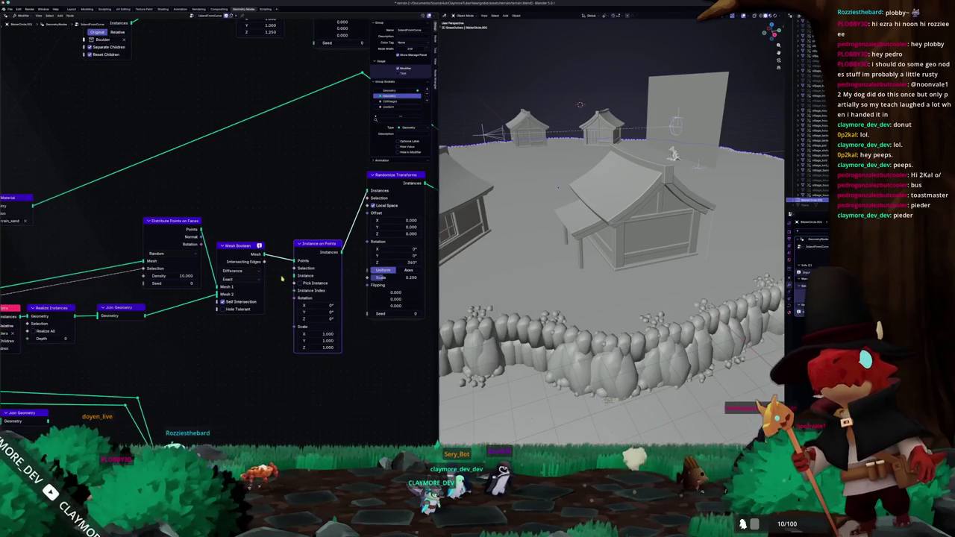
{"action": "middle_click_drag", "start_coordinate": [288, 289], "coordinate": [320, 268]}
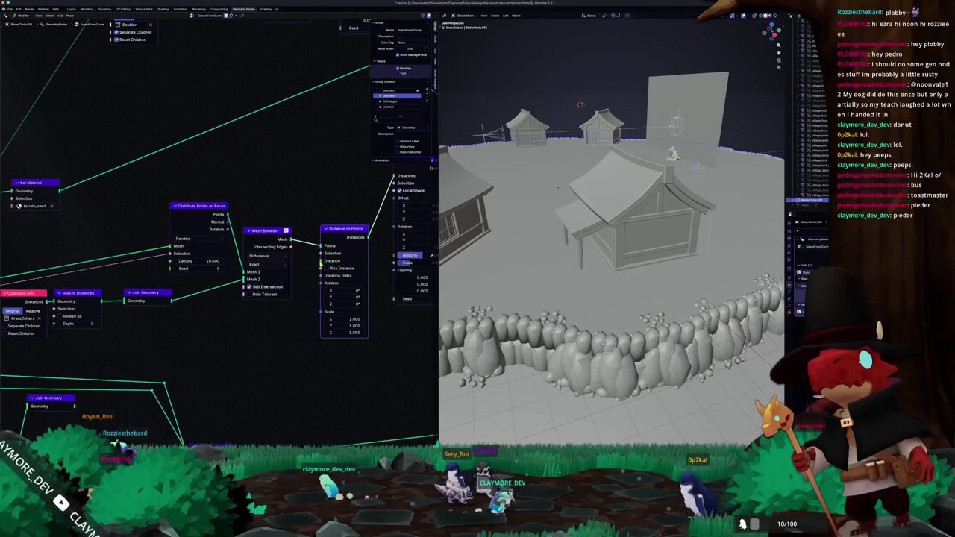
Step: Add a Collection Info node for the instances, fed by a Collection node set to Grass
{"action": "left_click_drag", "start_coordinate": [264, 341], "coordinate": [264, 340]}
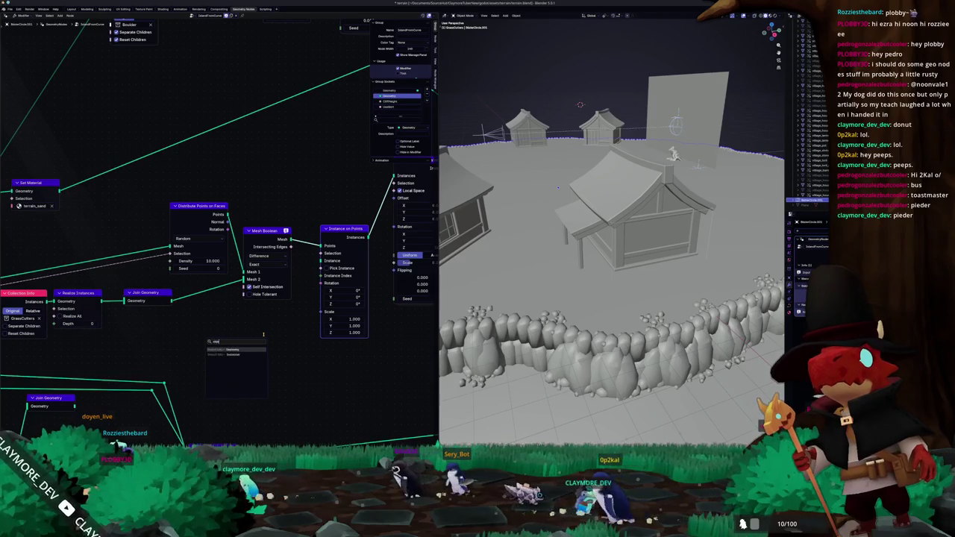
{"action": "type", "text": "coll"}
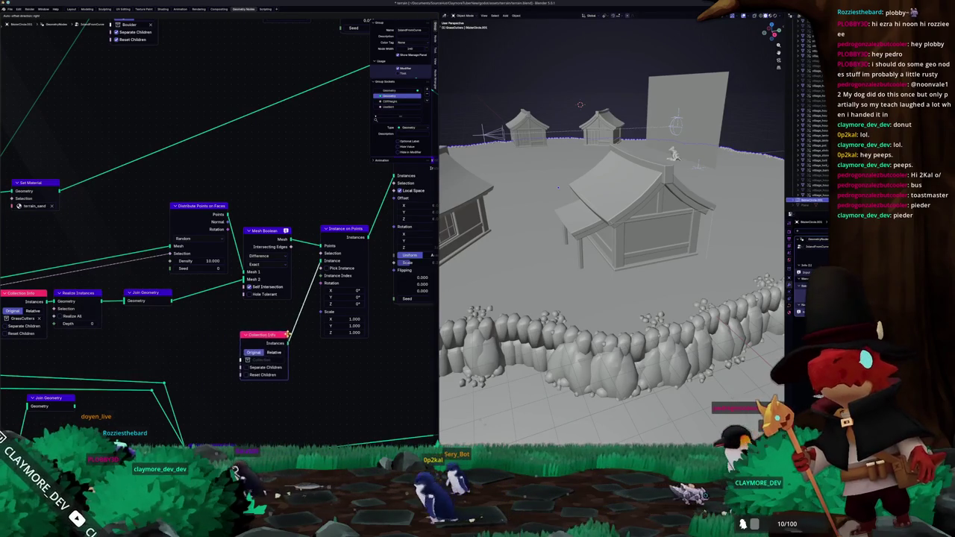
{"action": "key", "text": "Return"}
{"action": "left_click_drag", "start_coordinate": [243, 352], "coordinate": [149, 355]}
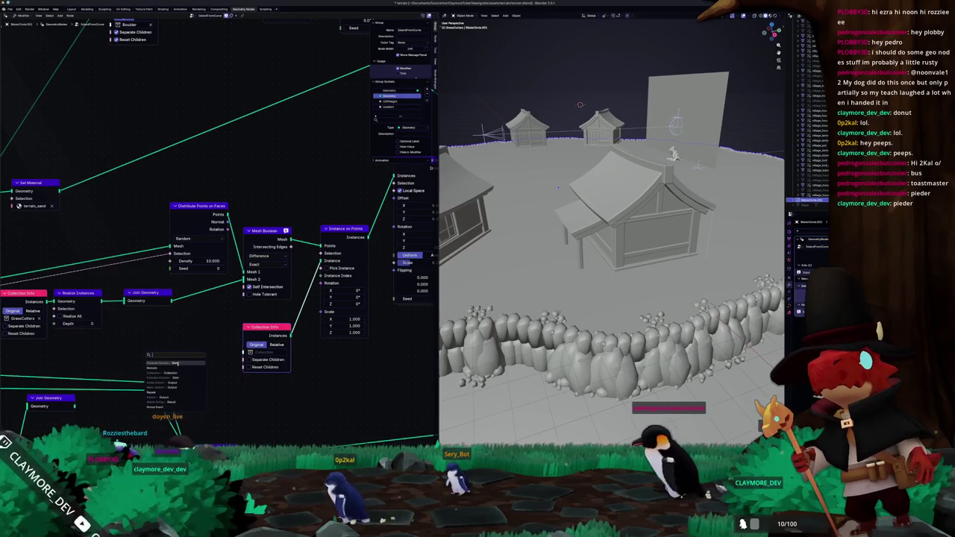
{"action": "left_click", "coordinate": [177, 364]}
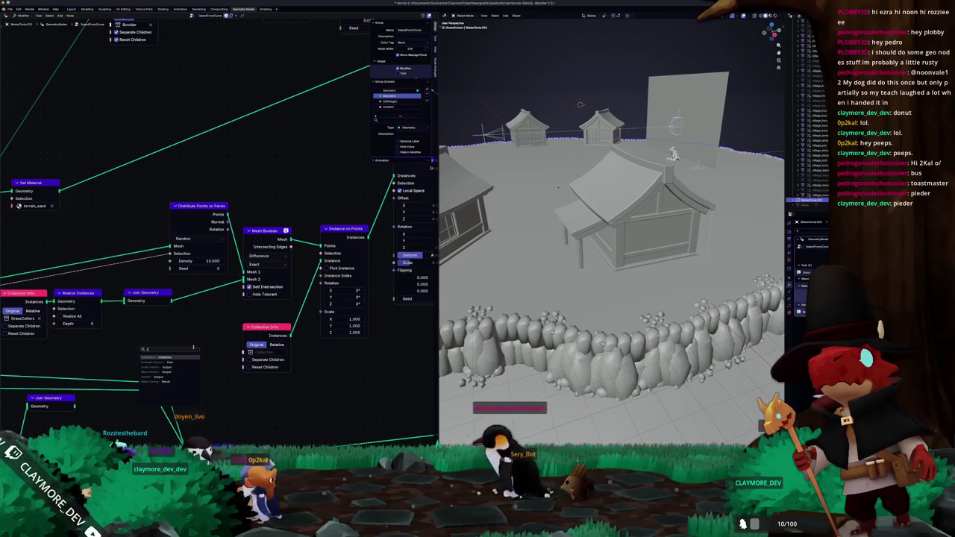
{"action": "key", "text": "Return"}
{"action": "left_click", "coordinate": [197, 353]}
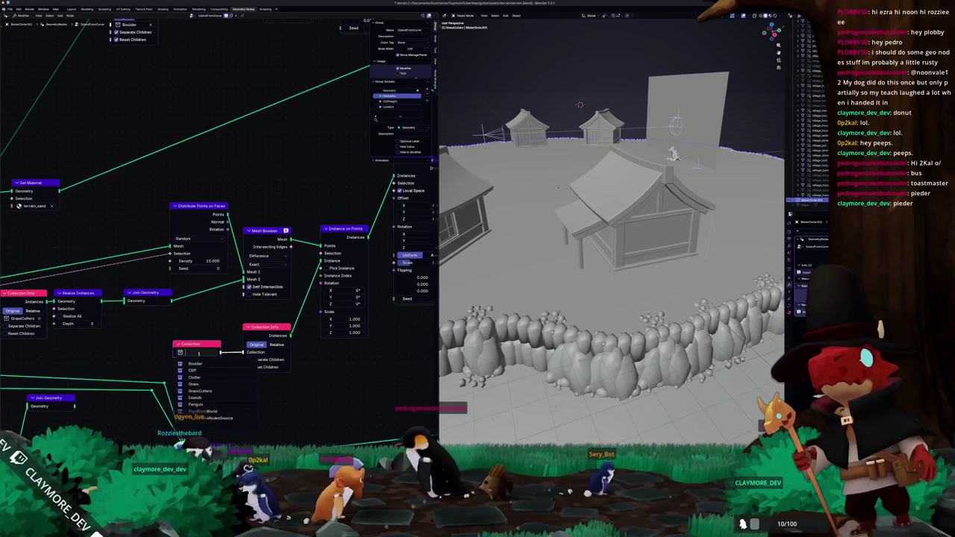
{"action": "left_click", "coordinate": [195, 383]}
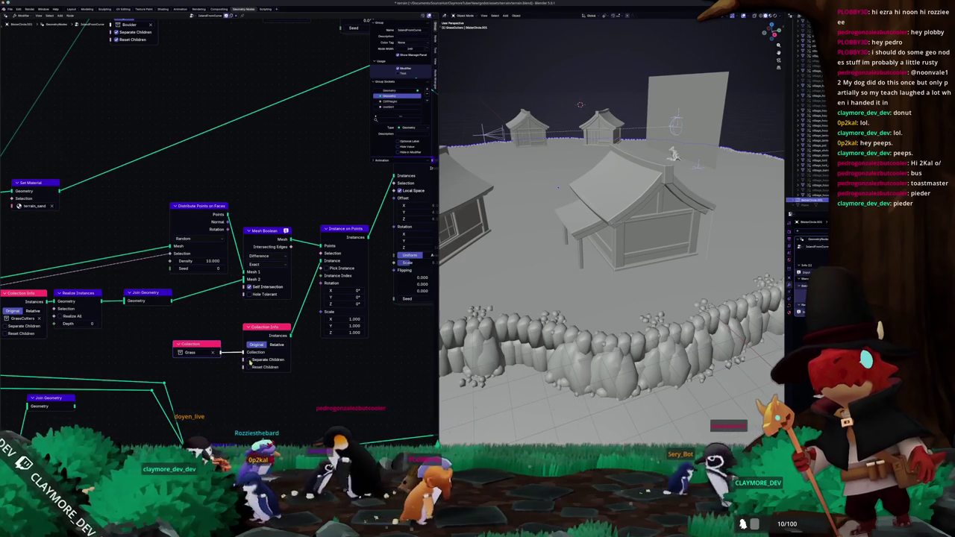
{"action": "middle_click_drag", "start_coordinate": [305, 344], "coordinate": [237, 344]}
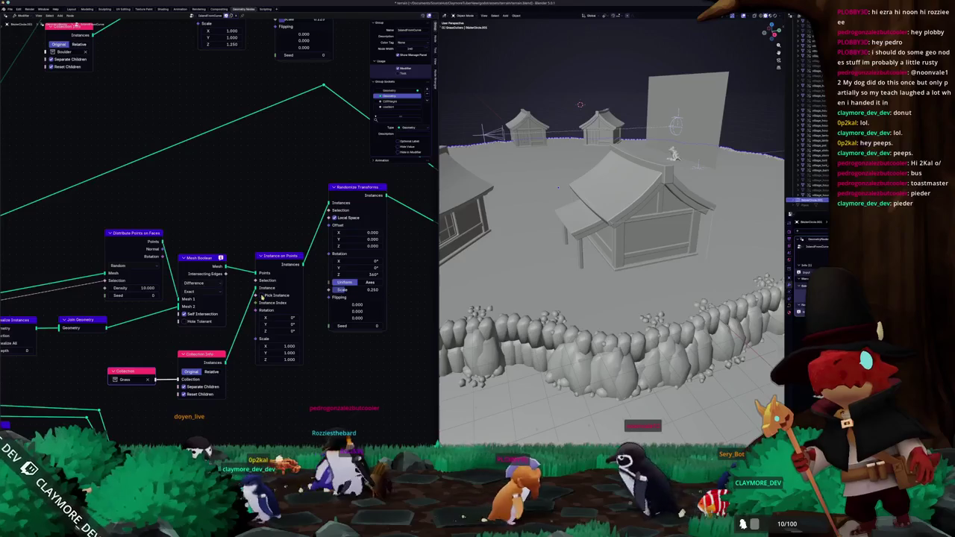
Step: Add a Mesh to Points node and rearrange Mesh Boolean and Instance on Points around it
{"action": "middle_click_drag", "start_coordinate": [291, 267], "coordinate": [262, 265]}
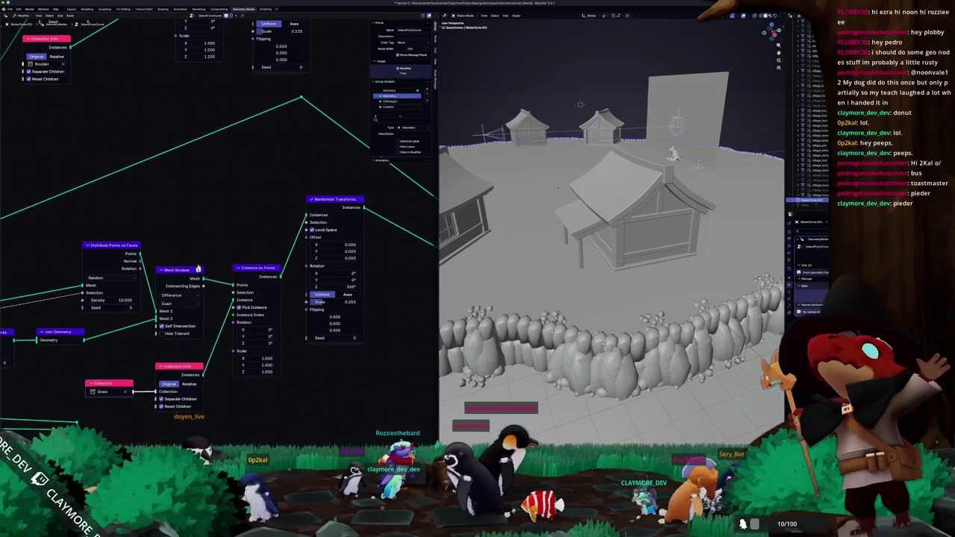
{"action": "mouse_move", "coordinate": [220, 258]}
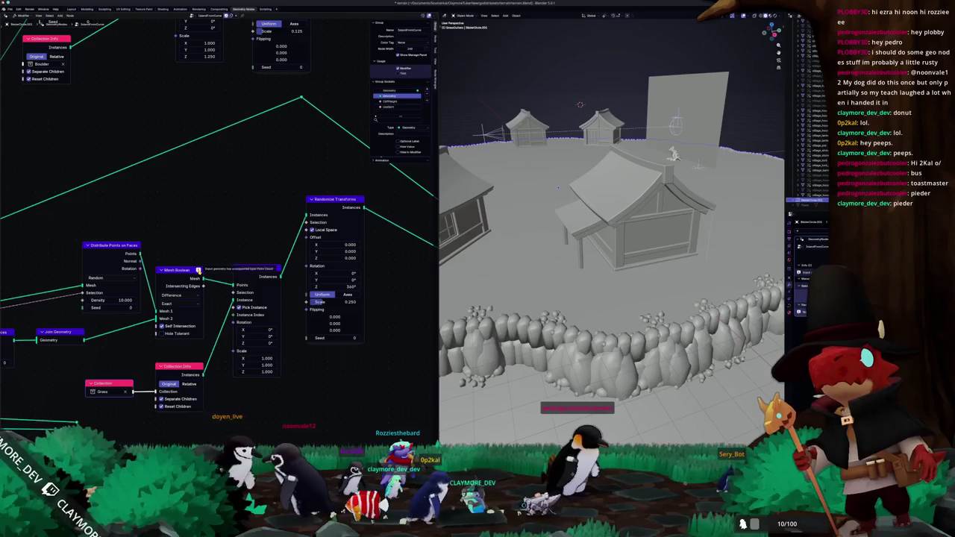
{"action": "left_click_drag", "start_coordinate": [184, 273], "coordinate": [174, 253]}
{"action": "type", "text": "to points"}
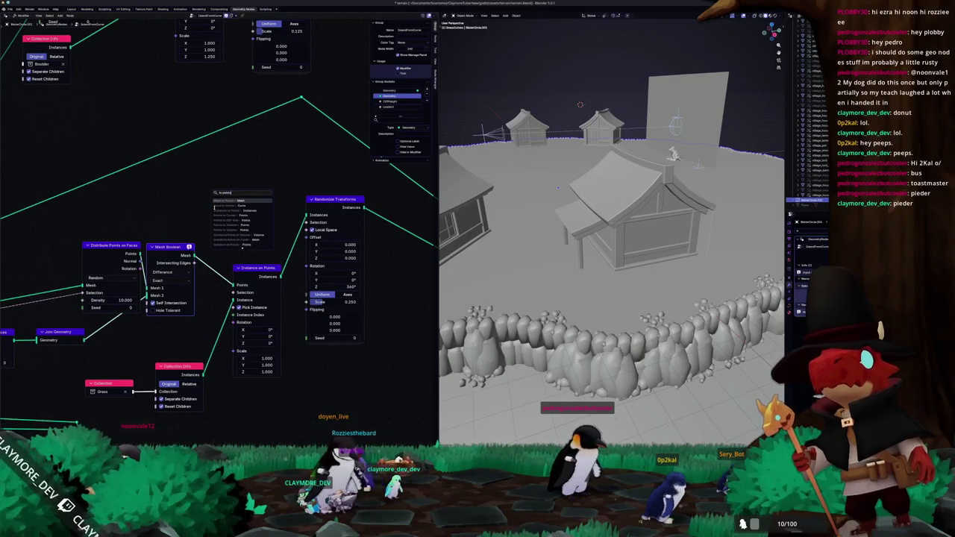
{"action": "key", "text": "Return"}
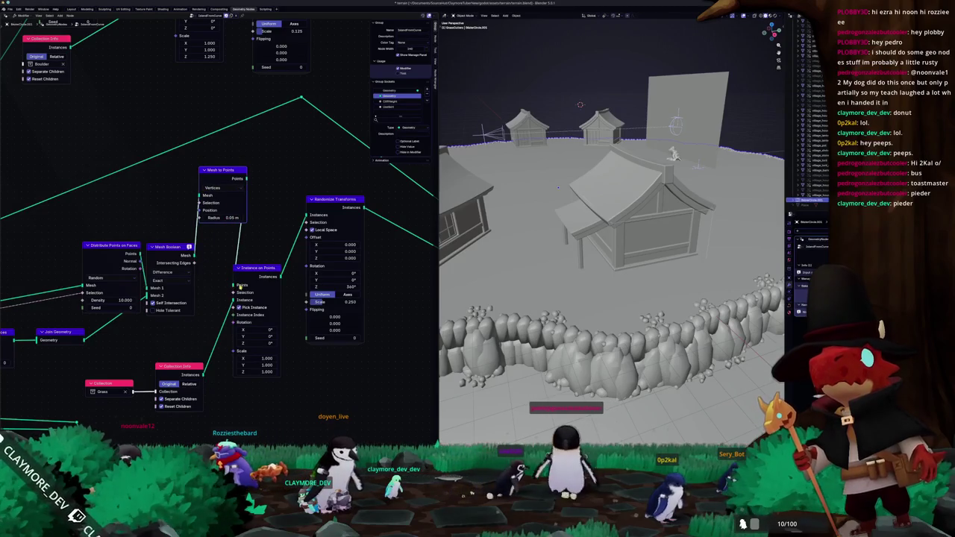
{"action": "left_click_drag", "start_coordinate": [261, 270], "coordinate": [271, 225]}
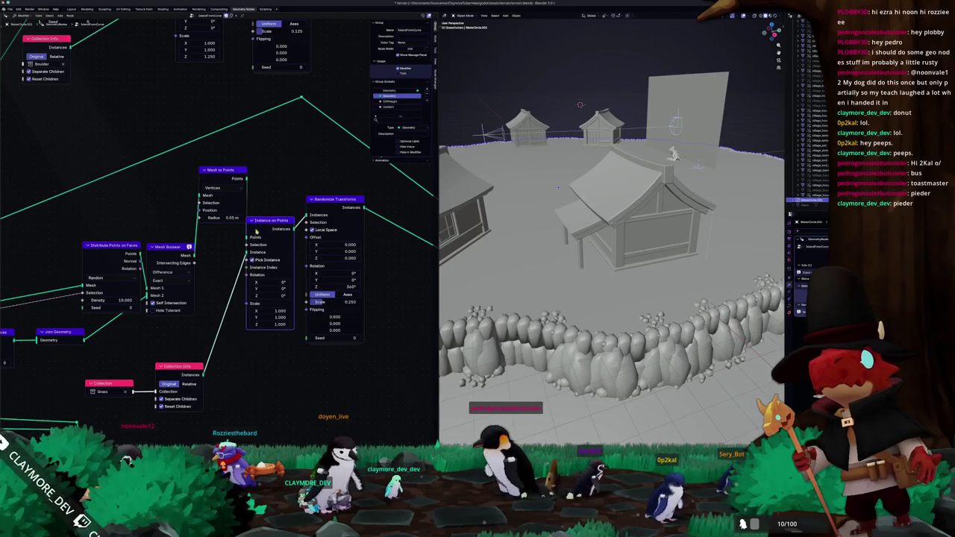
{"action": "left_click_drag", "start_coordinate": [183, 251], "coordinate": [189, 249]}
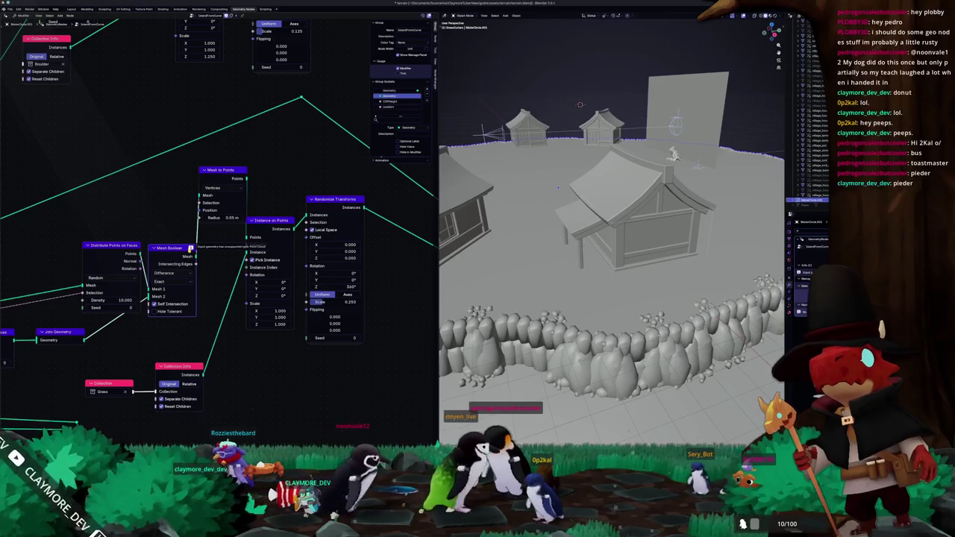
Step: Move Distribute Points on Faces left and drag a link from its points to search 'points to mesh'
{"action": "middle_click_drag", "start_coordinate": [191, 249], "coordinate": [307, 250]}
{"action": "mouse_move", "coordinate": [241, 250]}
{"action": "left_mouse_down"}
{"action": "mouse_move", "coordinate": [165, 250]}
{"action": "mouse_move", "coordinate": [207, 244]}
{"action": "left_mouse_up"}
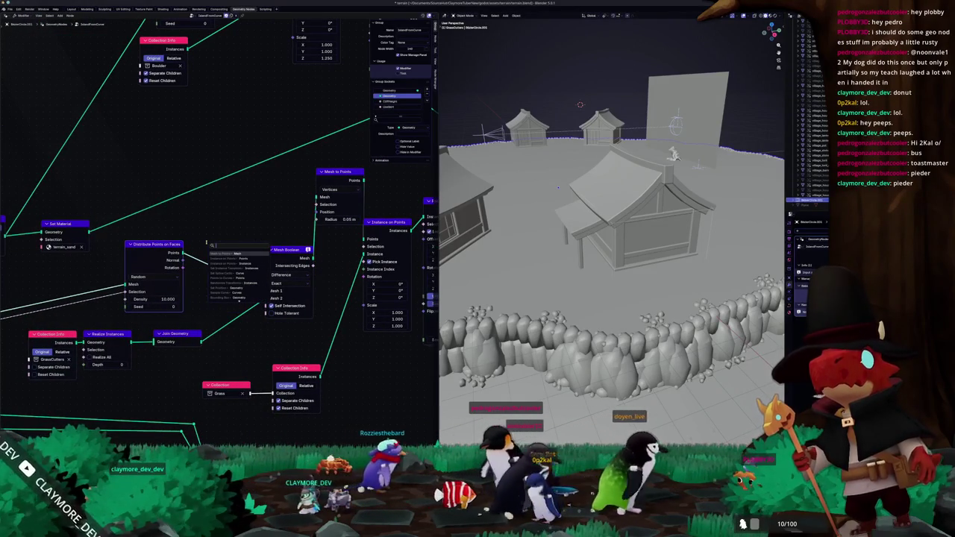
{"action": "type", "text": "poin"}
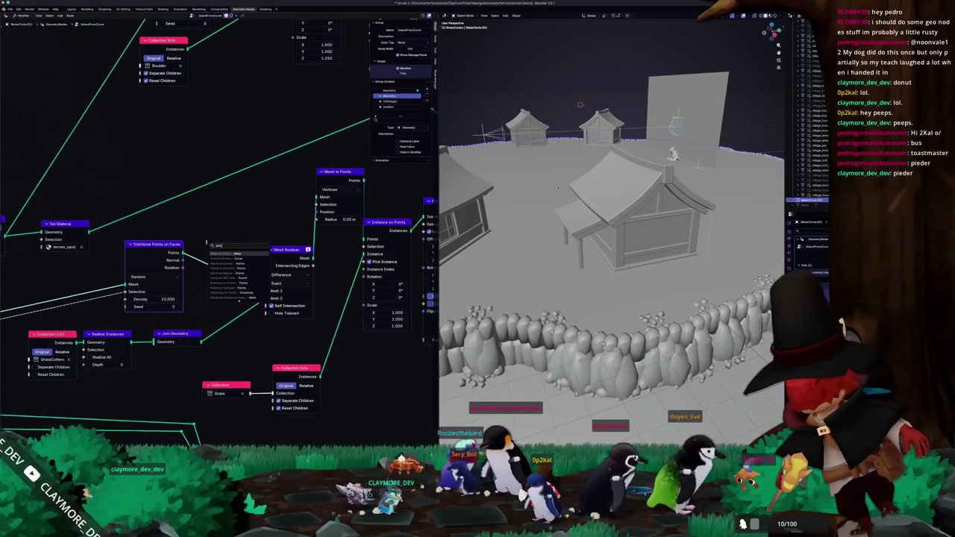
{"action": "type", "text": "ts to mesh"}
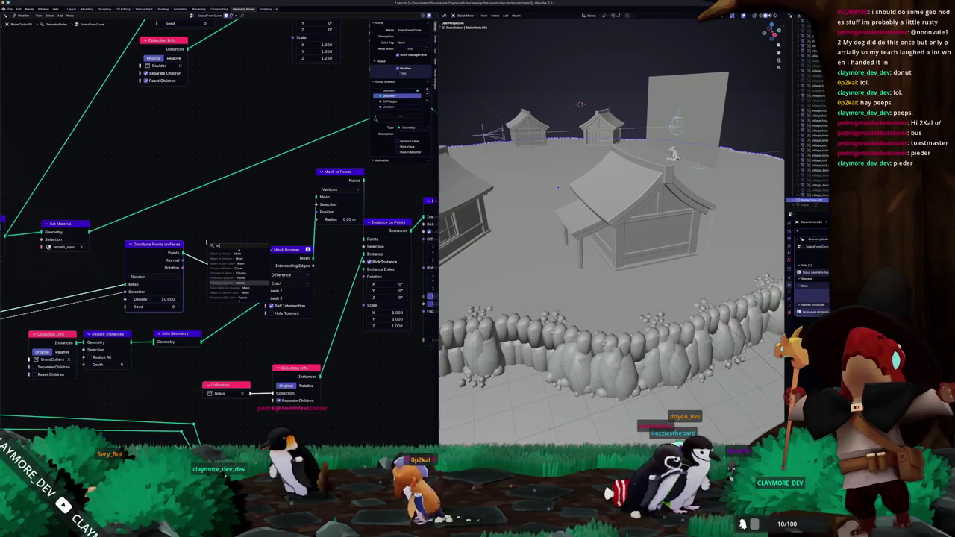
Step: Pick Points to Vertices from the search results and insert it before Mesh Boolean
{"action": "key", "text": "Down"}
{"action": "key", "text": "Down"}
{"action": "key", "text": "Down"}
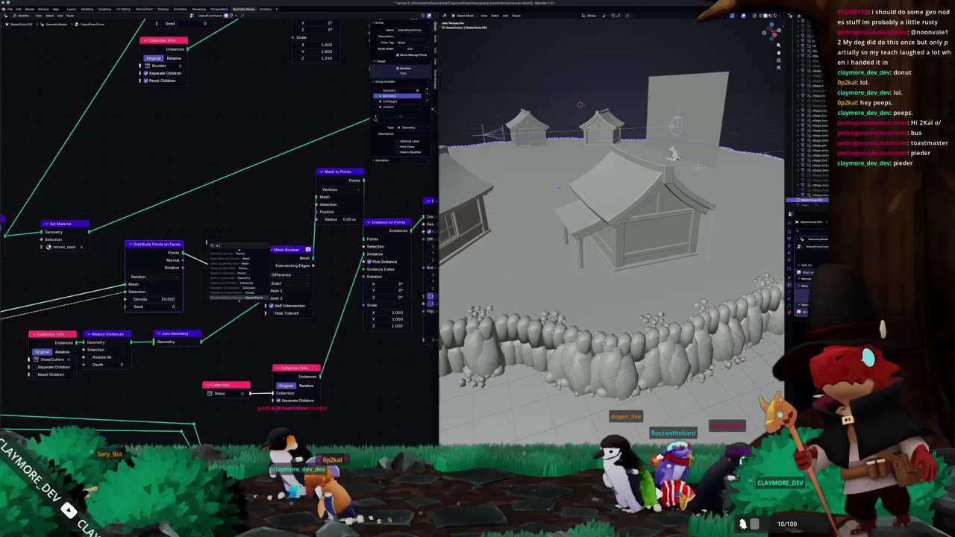
{"action": "key", "text": "Down"}
{"action": "key", "text": "Down"}
{"action": "key", "text": "Down"}
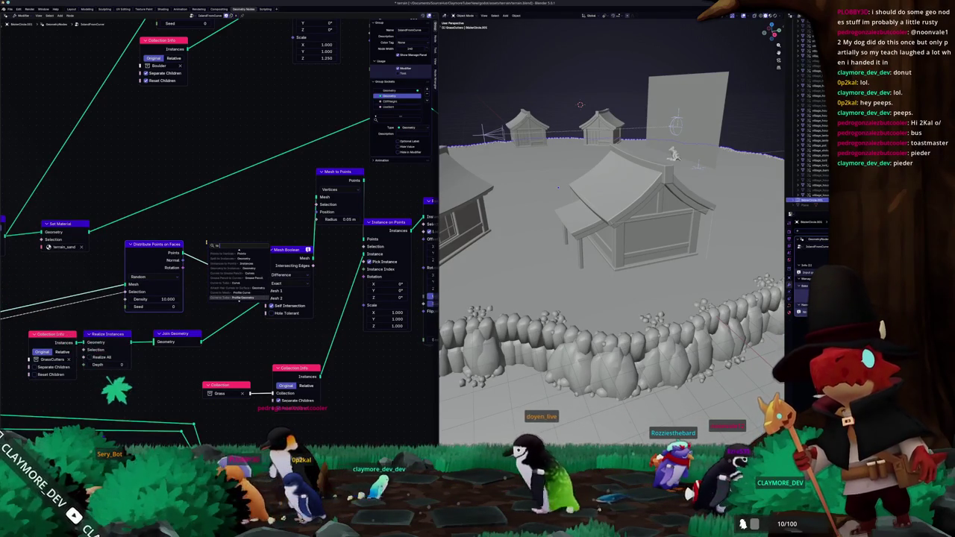
{"action": "key", "text": "Down"}
{"action": "key", "text": "Down"}
{"action": "key", "text": "Down"}
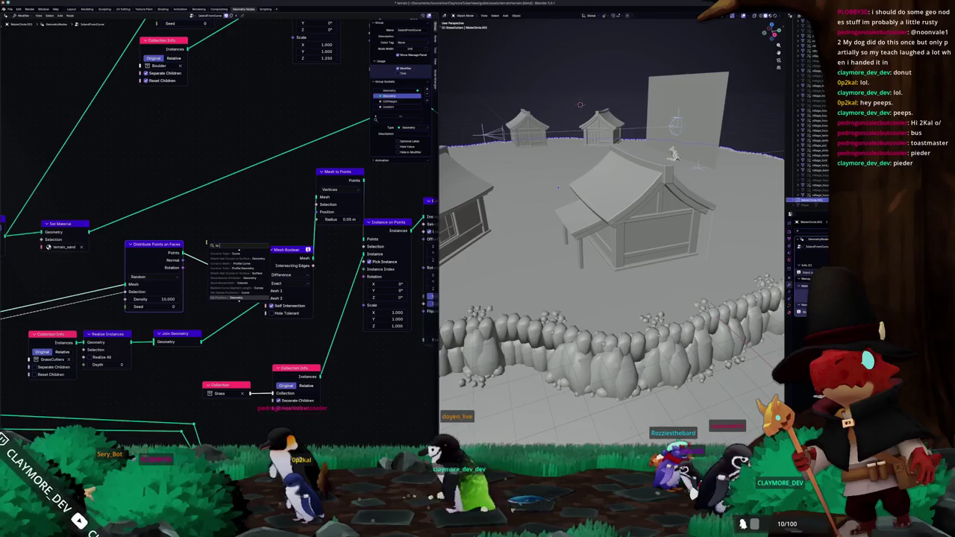
{"action": "key", "text": "Down"}
{"action": "key", "text": "Down"}
{"action": "key", "text": "Down"}
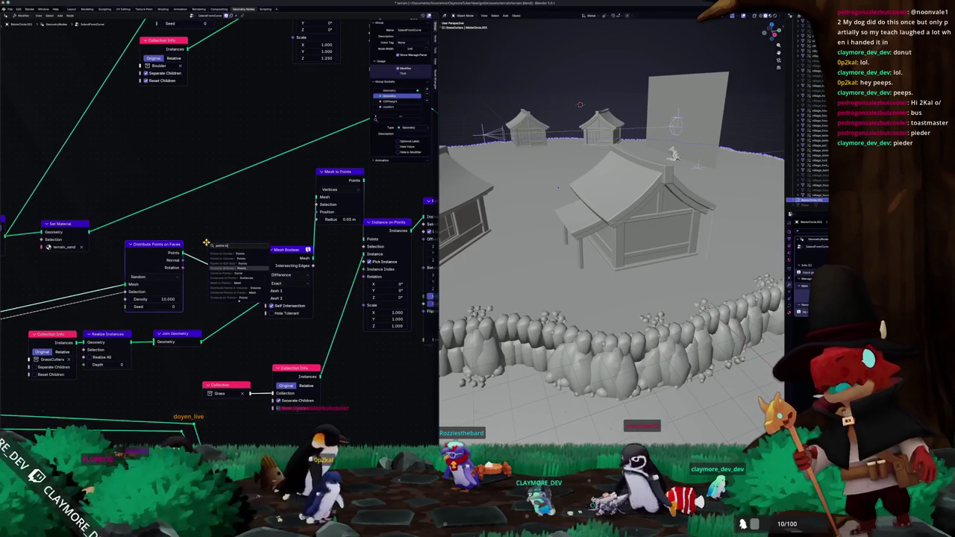
{"action": "left_click", "coordinate": [224, 263]}
{"action": "left_click", "coordinate": [206, 217]}
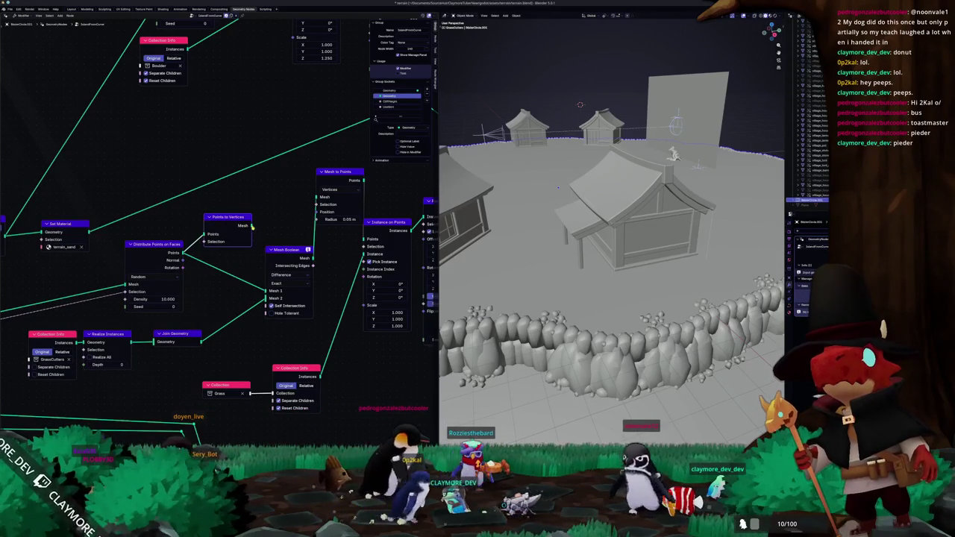
Step: Reposition the Mesh Boolean node and switch its solver from Exact to Float
{"action": "middle_click_drag", "start_coordinate": [262, 241], "coordinate": [241, 248]}
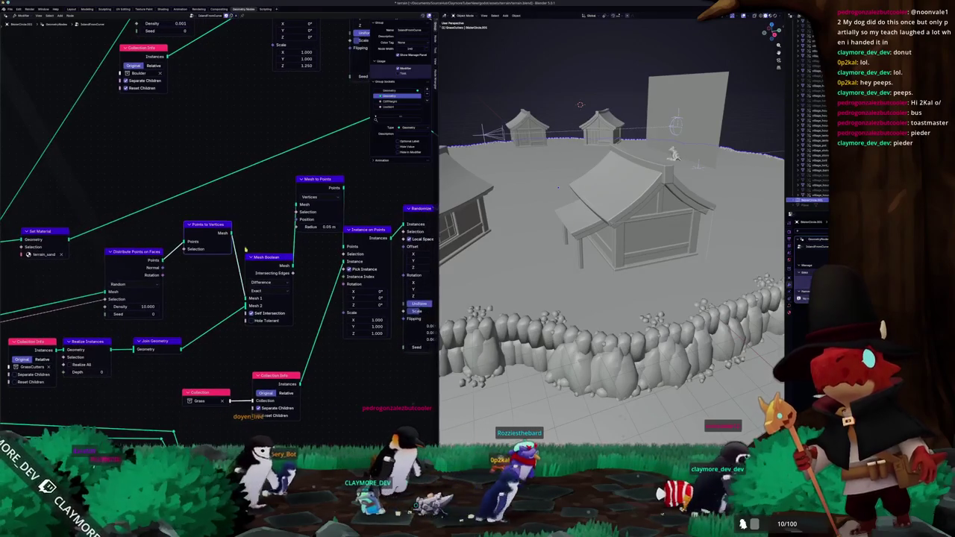
{"action": "left_click_drag", "start_coordinate": [258, 257], "coordinate": [245, 254]}
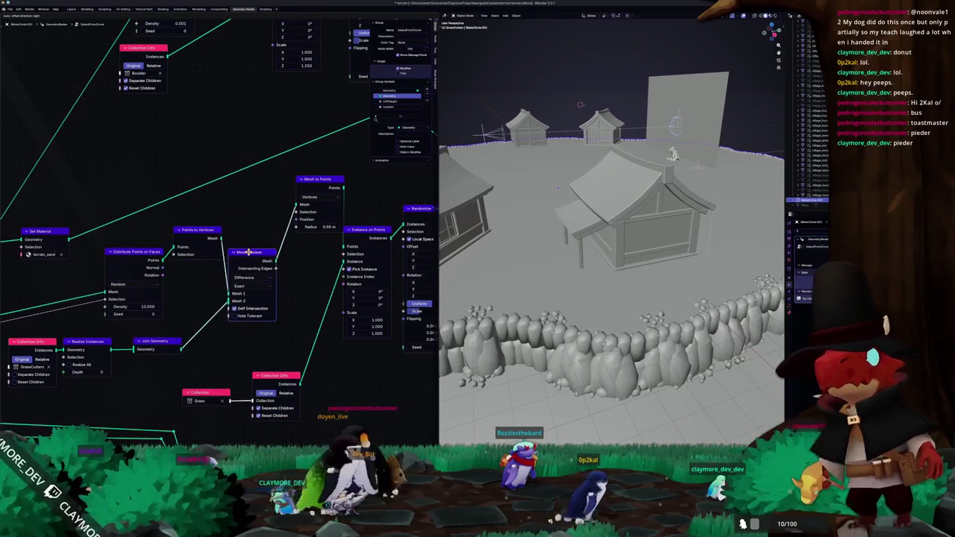
{"action": "middle_click_drag", "start_coordinate": [302, 205], "coordinate": [268, 213]}
{"action": "key", "text": "g"}
{"action": "left_click", "coordinate": [272, 206]}
{"action": "left_click_drag", "start_coordinate": [232, 262], "coordinate": [227, 258]}
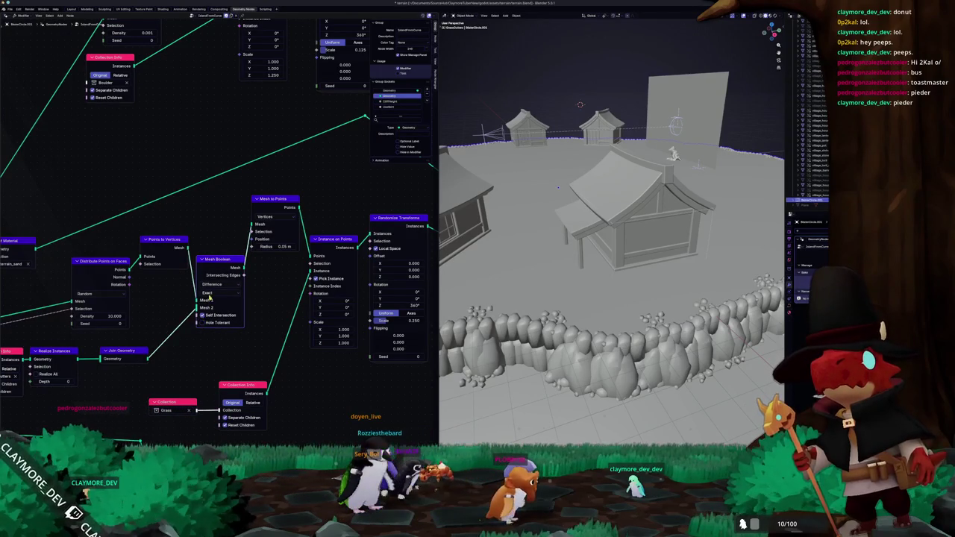
{"action": "left_click", "coordinate": [211, 317]}
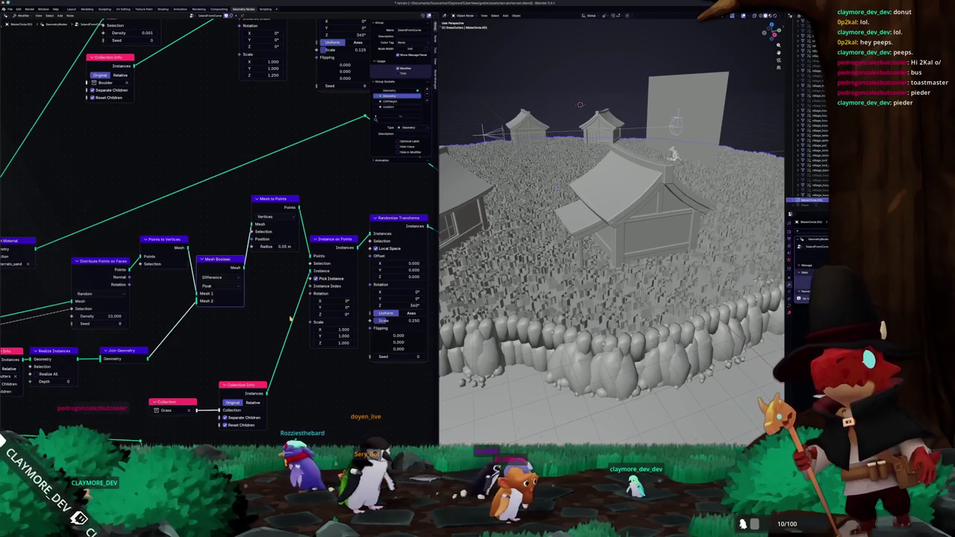
Step: Select the island ground to show its grass nodes and set the Mesh Boolean solver back to Exact
{"action": "middle_click_drag", "start_coordinate": [461, 312], "coordinate": [534, 288]}
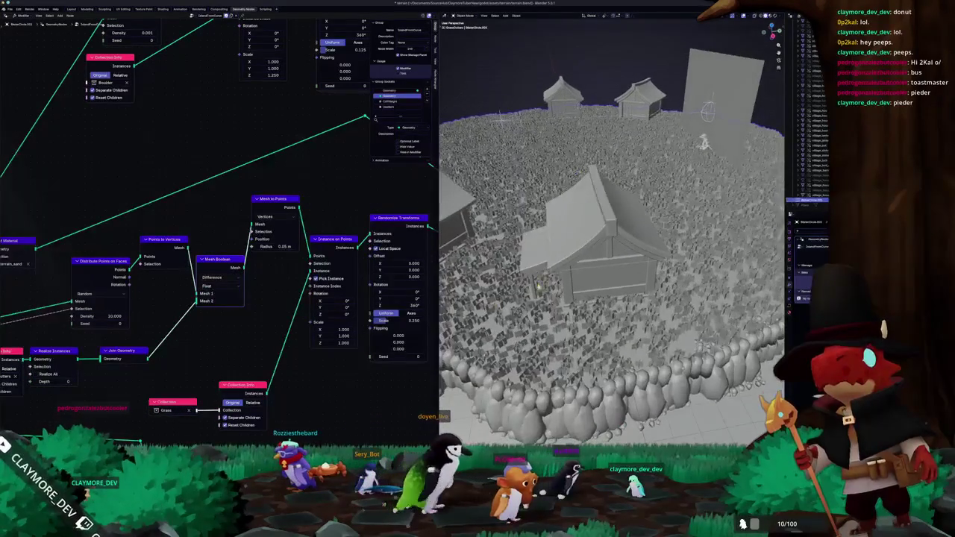
{"action": "left_click", "coordinate": [550, 286]}
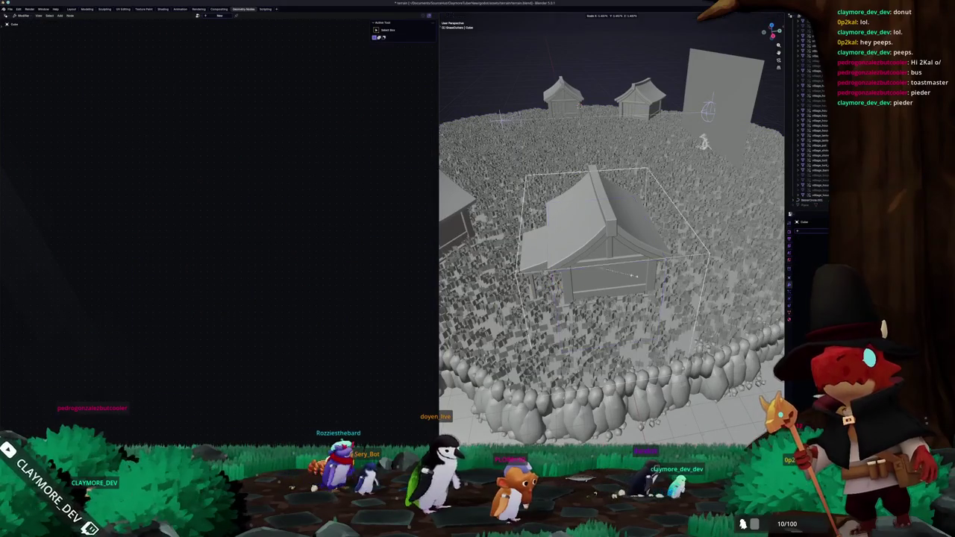
{"action": "left_click", "coordinate": [535, 336]}
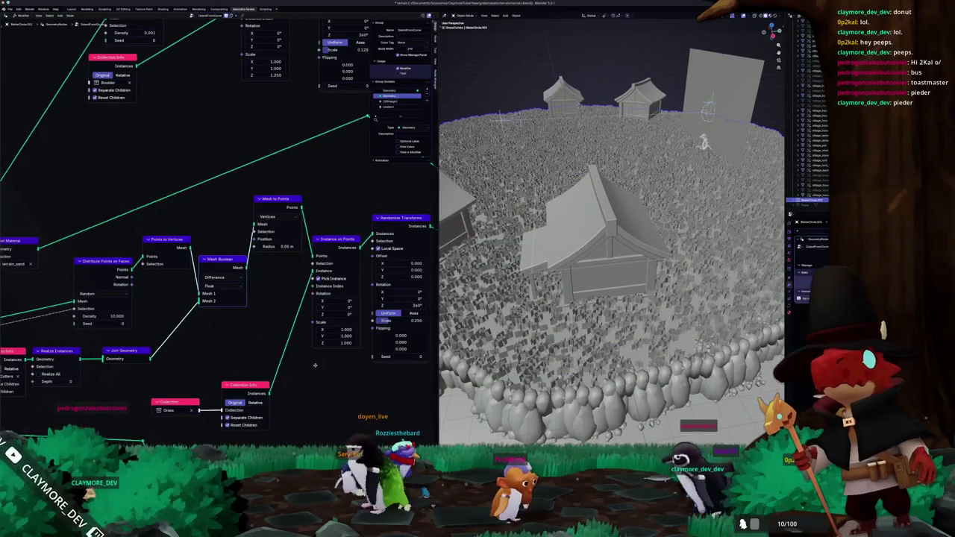
{"action": "scroll", "coordinate": [240, 372], "scroll_direction": "up", "scroll_amount": 2}
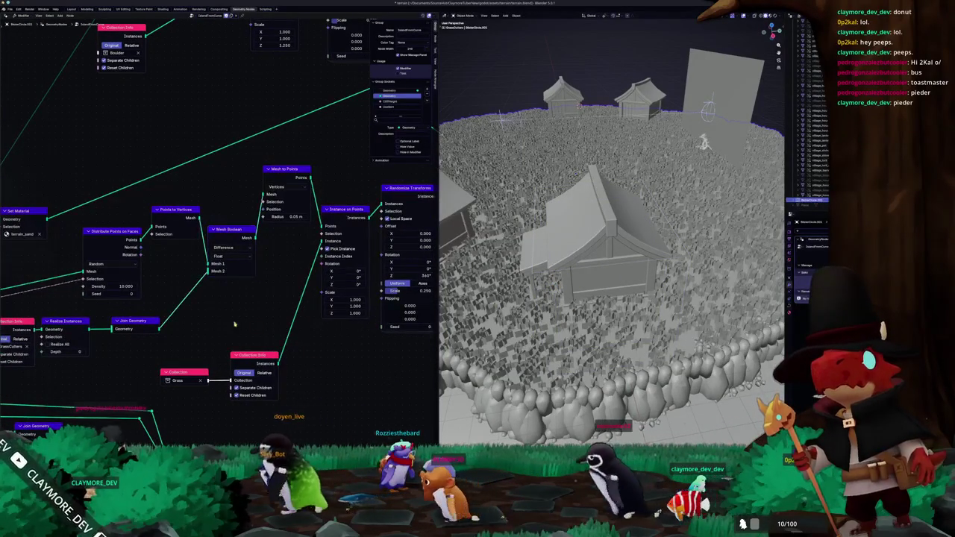
{"action": "middle_click_drag", "start_coordinate": [161, 337], "coordinate": [248, 310]}
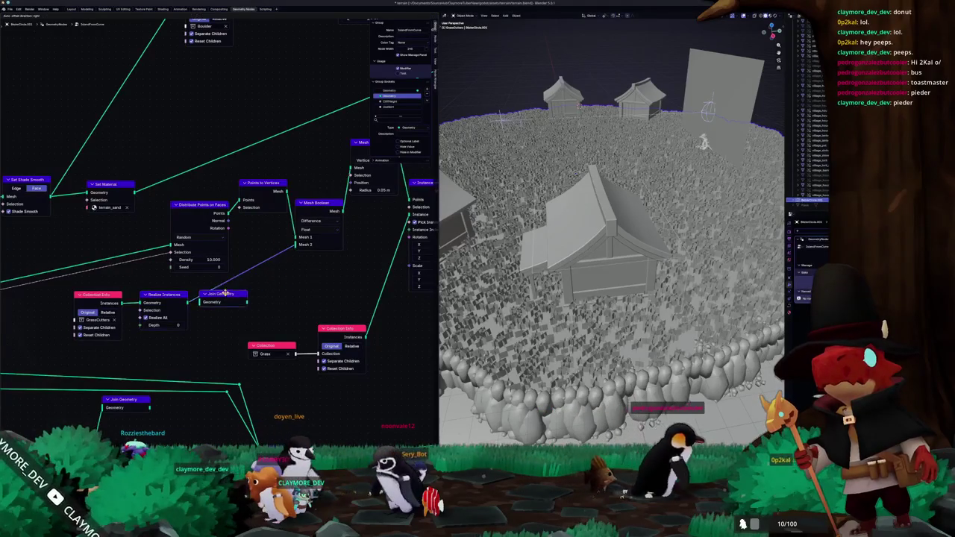
{"action": "left_click_drag", "start_coordinate": [224, 296], "coordinate": [223, 296]}
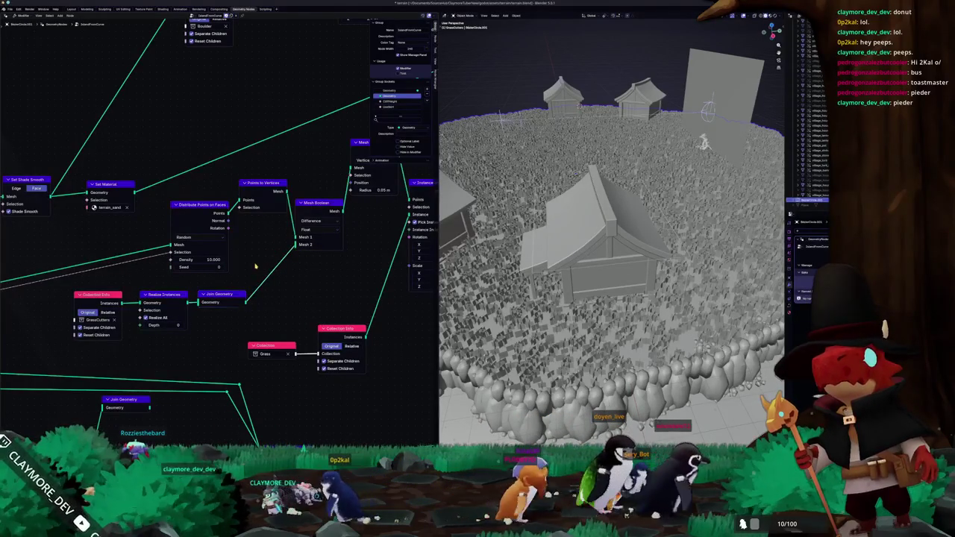
{"action": "left_click", "coordinate": [321, 229]}
{"action": "left_click", "coordinate": [321, 223]}
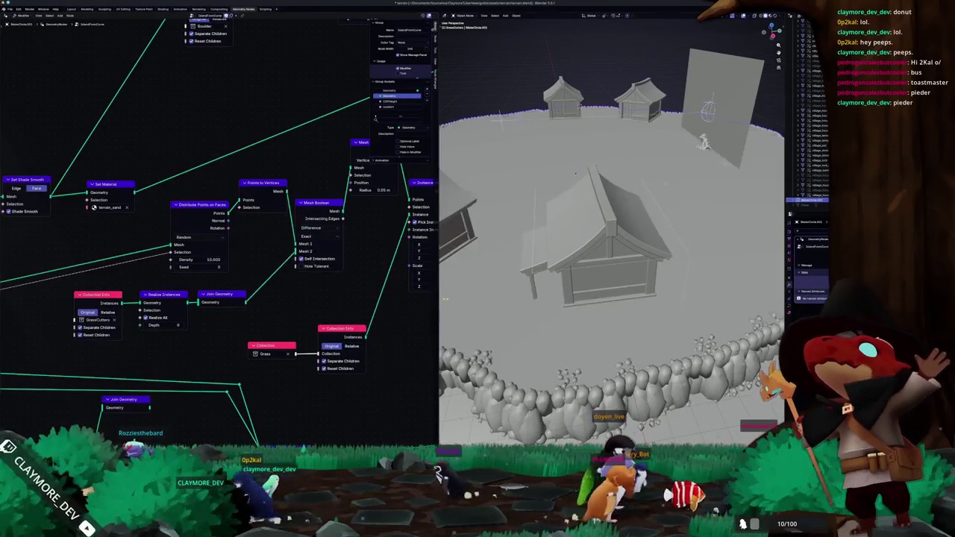
Step: Nudge the Mesh Boolean and Points to Vertices nodes into a tidier layout
{"action": "middle_click_drag", "start_coordinate": [463, 298], "coordinate": [499, 296]}
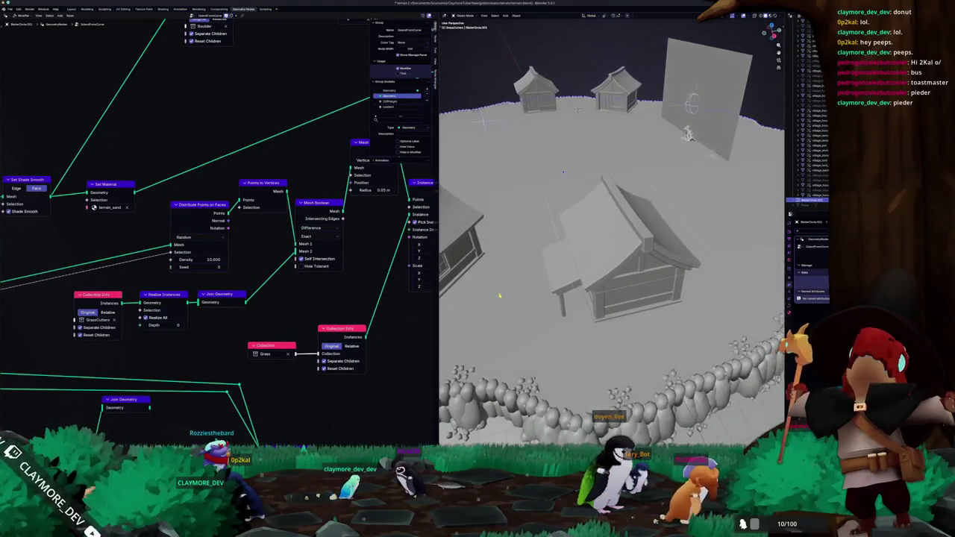
{"action": "middle_click_drag", "start_coordinate": [387, 233], "coordinate": [316, 288]}
{"action": "left_click_drag", "start_coordinate": [261, 259], "coordinate": [257, 265]}
{"action": "left_click_drag", "start_coordinate": [192, 244], "coordinate": [190, 239]}
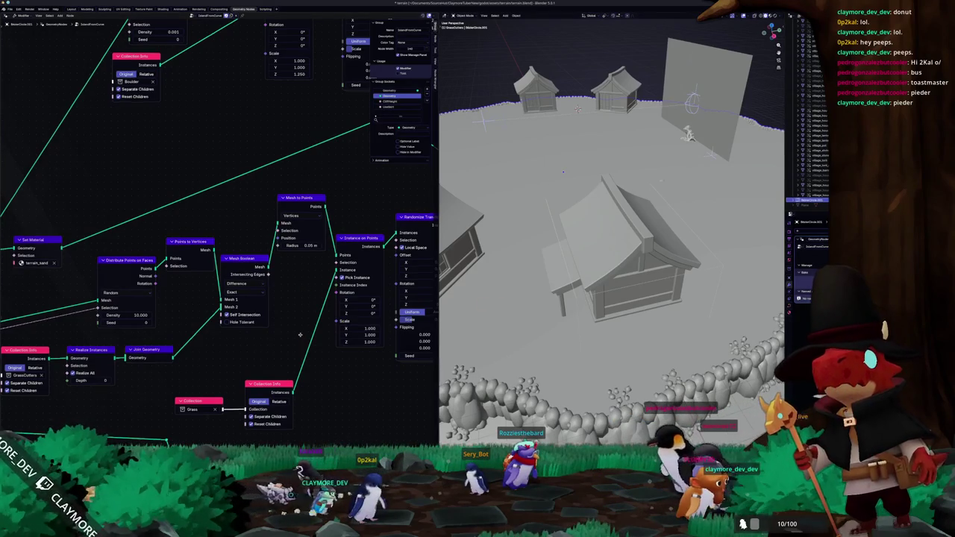
{"action": "middle_click_drag", "start_coordinate": [301, 336], "coordinate": [272, 353]}
{"action": "middle_click_drag", "start_coordinate": [571, 285], "coordinate": [588, 260]}
Step: Dismiss the snap menu and bring up the Add menu over a high view of the island
{"action": "key", "text": "shift+s"}
{"action": "key", "text": "Escape"}
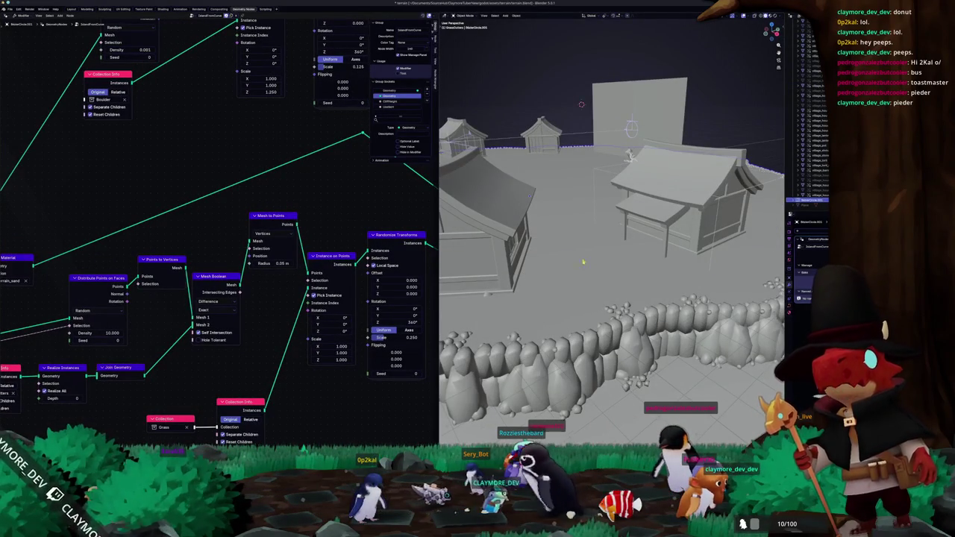
{"action": "scroll", "coordinate": [567, 263], "scroll_direction": "down", "scroll_amount": 5}
{"action": "middle_click_drag", "start_coordinate": [567, 263], "coordinate": [717, 174]}
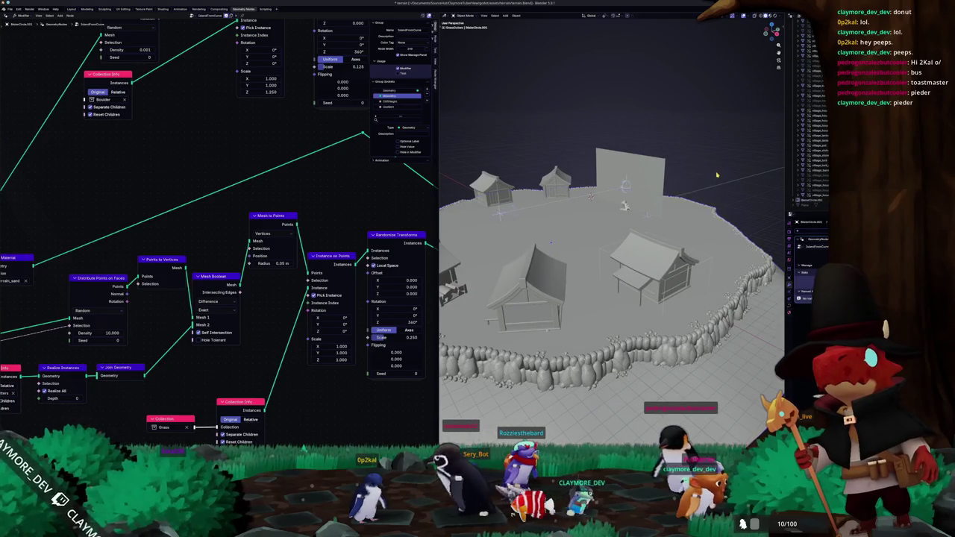
{"action": "key", "text": "shift+a"}
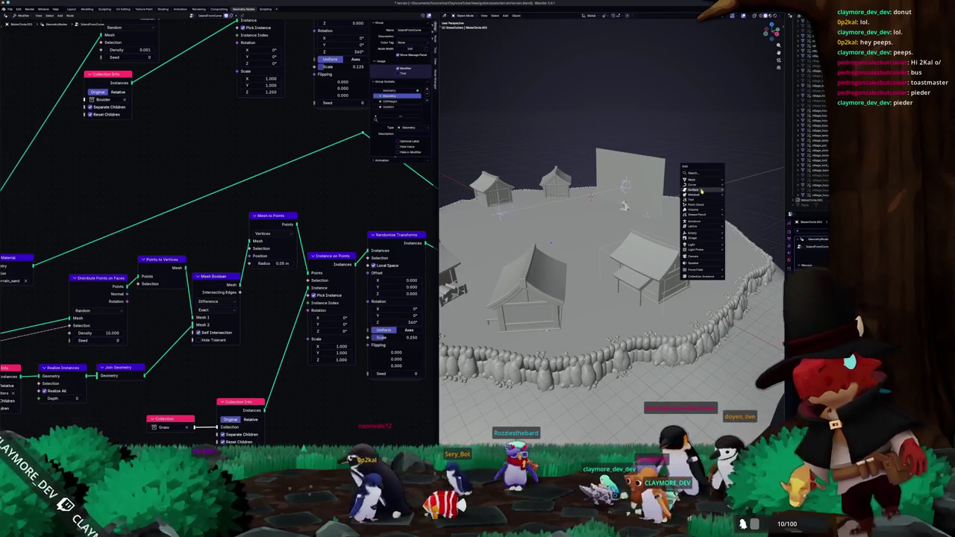
{"action": "left_click", "coordinate": [695, 203]}
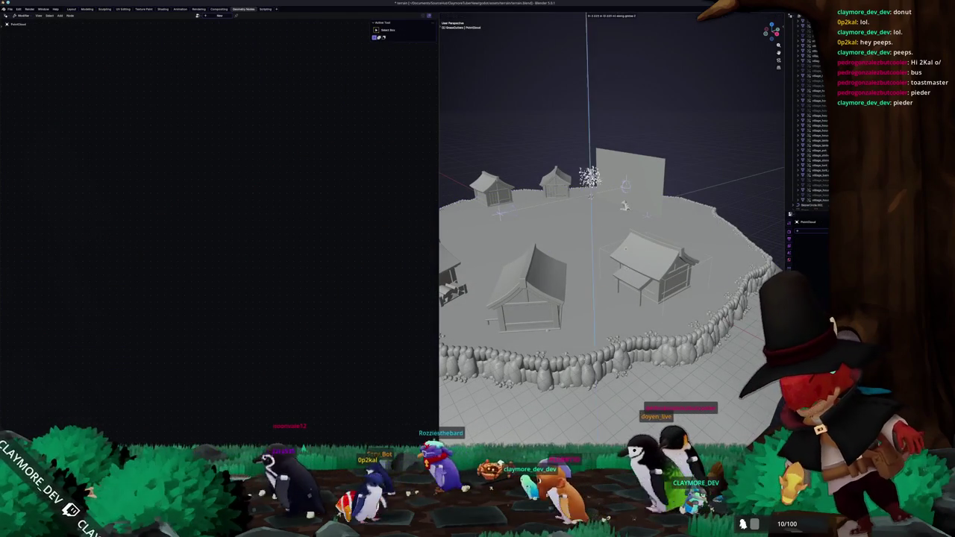
{"action": "scroll", "coordinate": [612, 224], "scroll_direction": "up", "scroll_amount": 2}
{"action": "scroll", "coordinate": [630, 262], "scroll_direction": "up", "scroll_amount": 5}
{"action": "right_click", "coordinate": [498, 257]}
{"action": "mouse_move", "coordinate": [515, 260]}
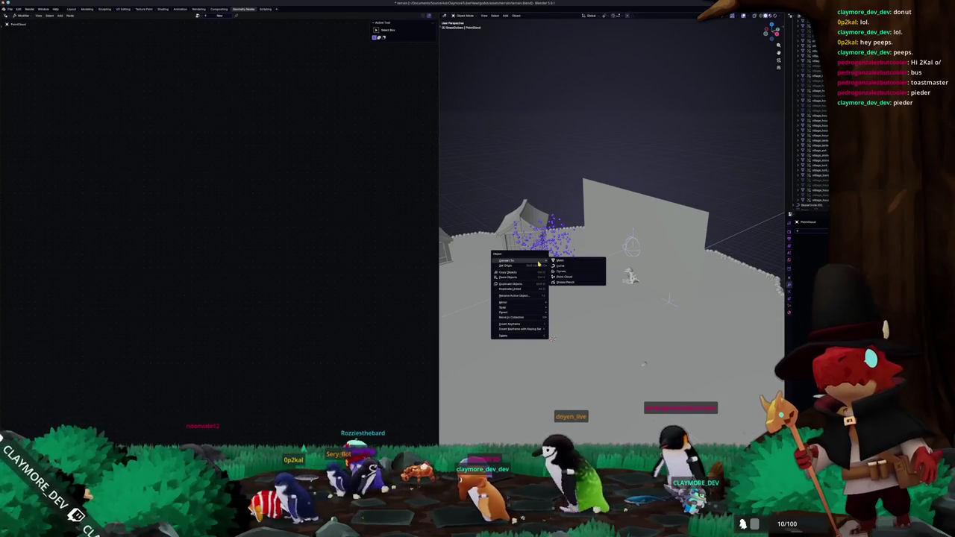
{"action": "left_click", "coordinate": [559, 262]}
{"action": "mouse_move", "coordinate": [629, 273]}
{"action": "middle_mouse_down"}
{"action": "mouse_move", "coordinate": [575, 341]}
{"action": "mouse_move", "coordinate": [547, 414]}
{"action": "mouse_move", "coordinate": [633, 212]}
{"action": "middle_mouse_up"}
{"action": "key", "text": "Tab"}
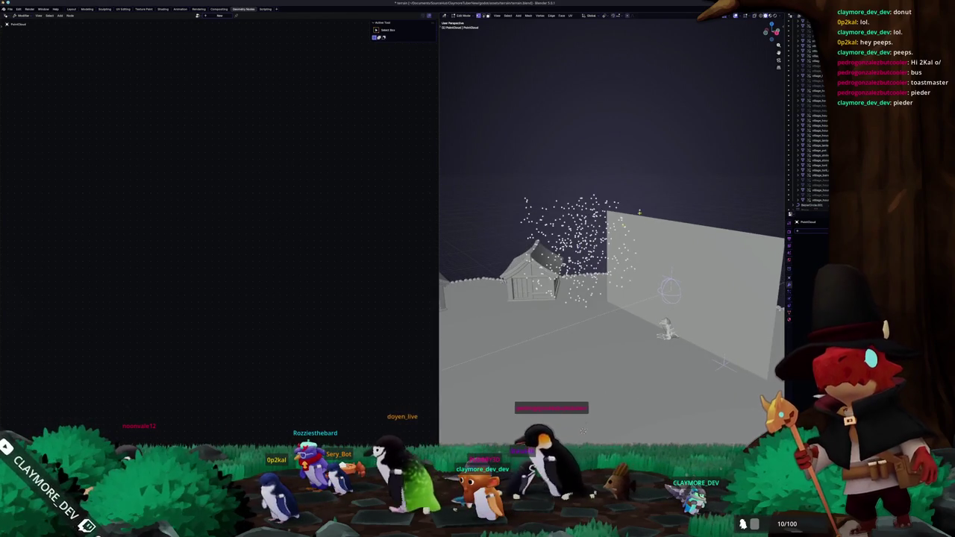
{"action": "key", "text": "Tab"}
{"action": "key", "text": "shift+a"}
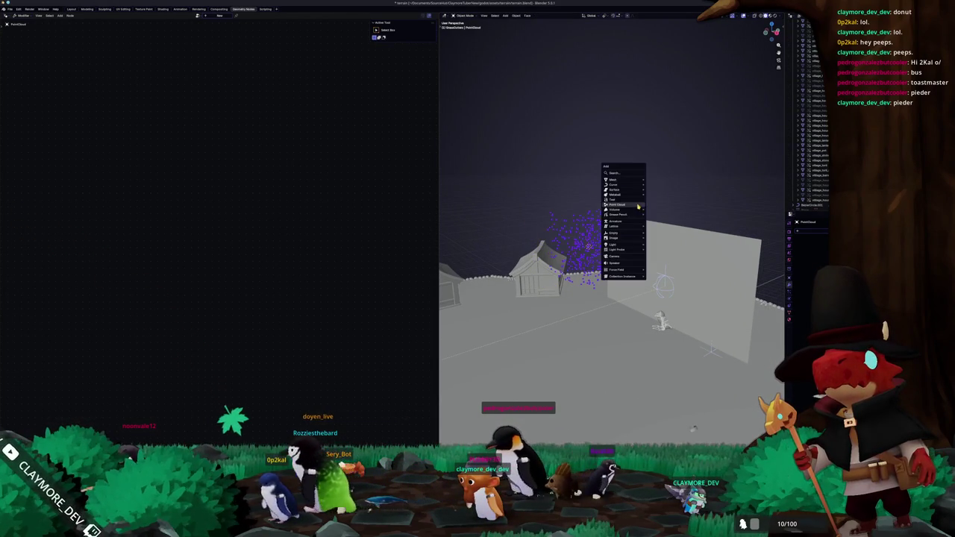
{"action": "mouse_move", "coordinate": [615, 180]}
{"action": "left_click", "coordinate": [658, 186]}
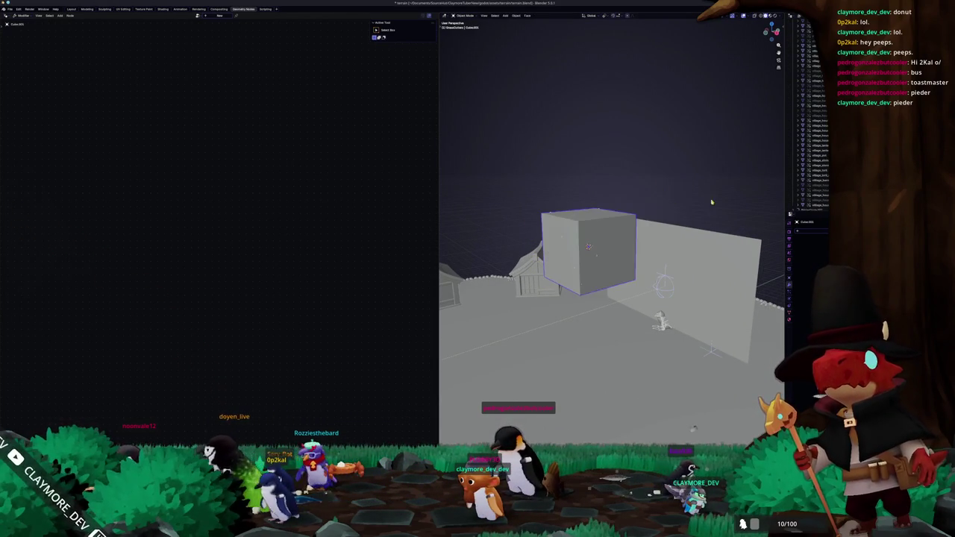
{"action": "key", "text": "s"}
{"action": "key", "text": "g"}
{"action": "key", "text": "x"}
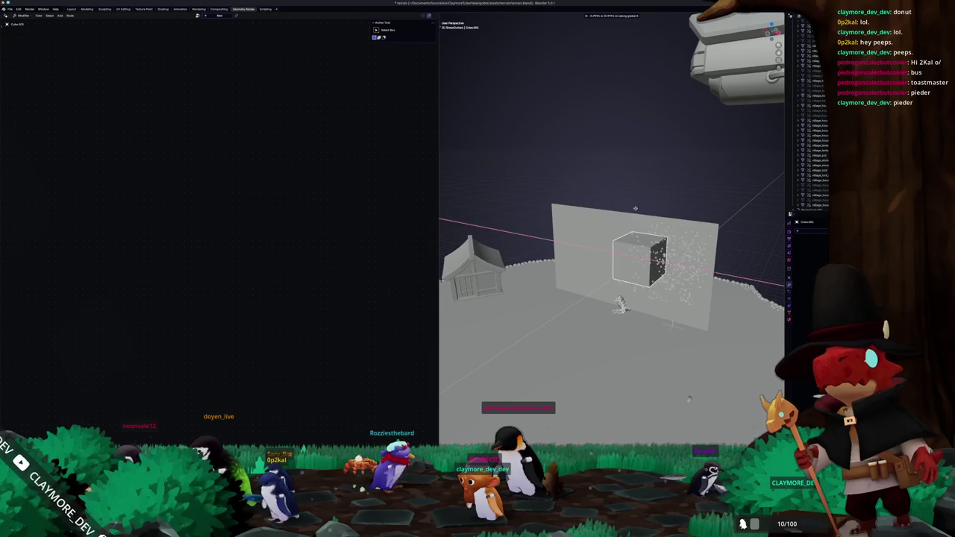
{"action": "left_click", "coordinate": [636, 211]}
{"action": "key", "text": "ctrl+minus"}
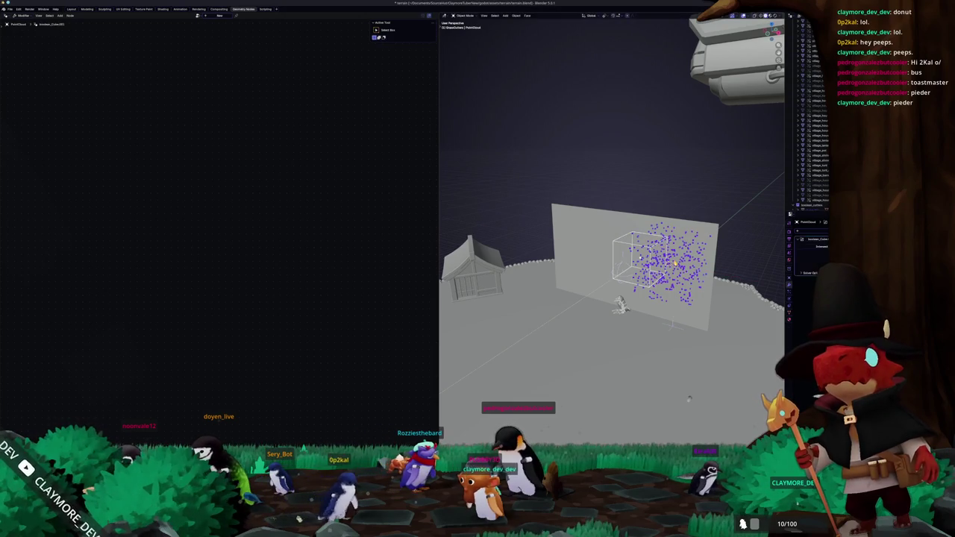
{"action": "middle_click_drag", "start_coordinate": [688, 399], "coordinate": [626, 435]}
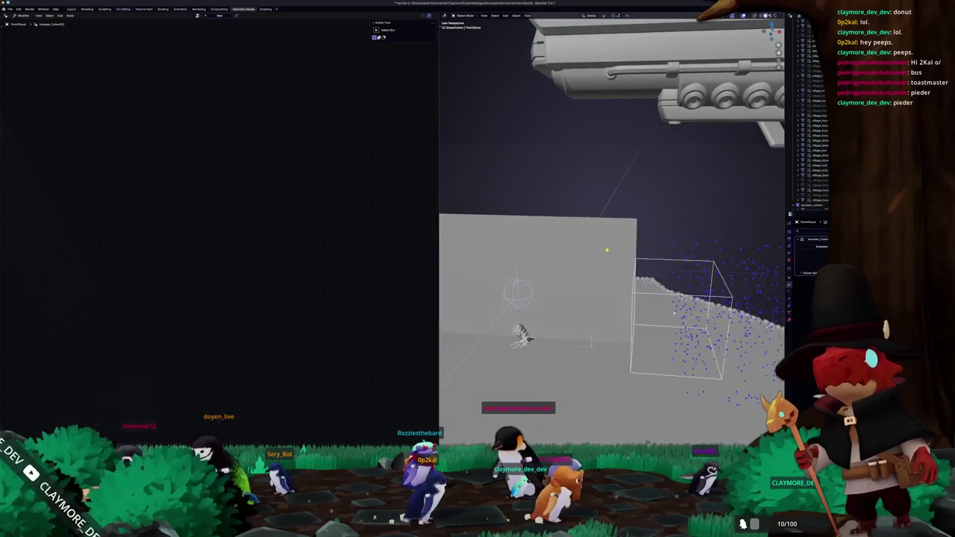
{"action": "scroll", "coordinate": [740, 249], "scroll_direction": "up", "scroll_amount": 1}
{"action": "scroll", "coordinate": [740, 249], "scroll_direction": "up", "scroll_amount": 2}
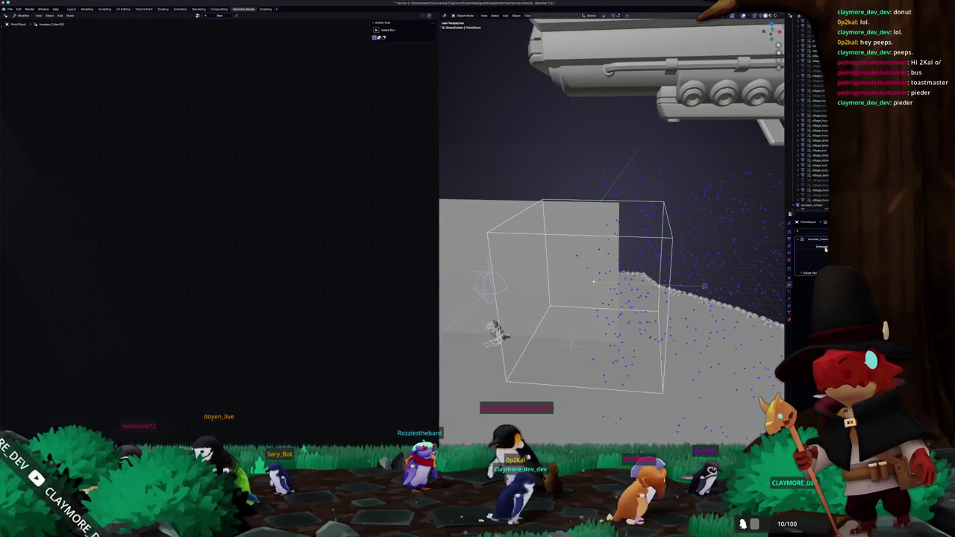
{"action": "key", "text": "ctrl+z"}
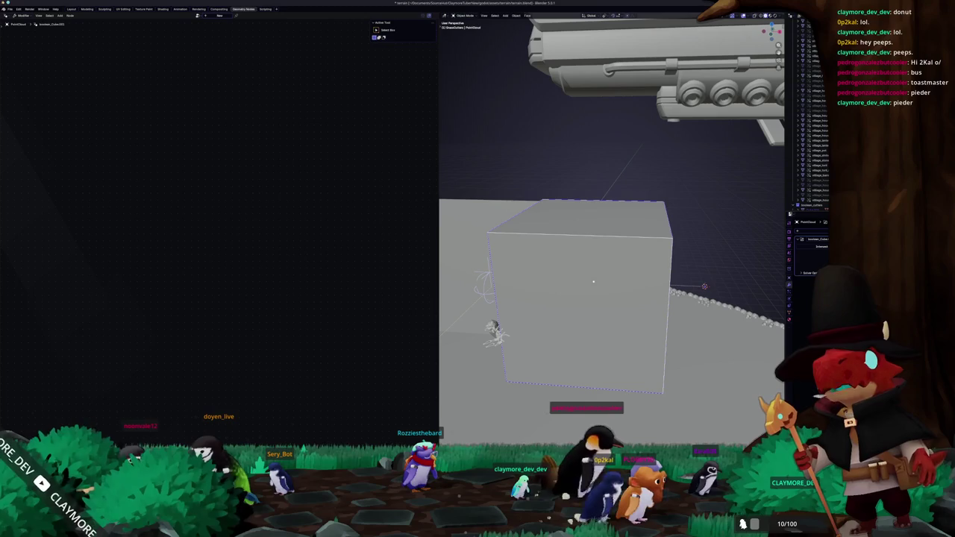
{"action": "key", "text": "ctrl+shift+z"}
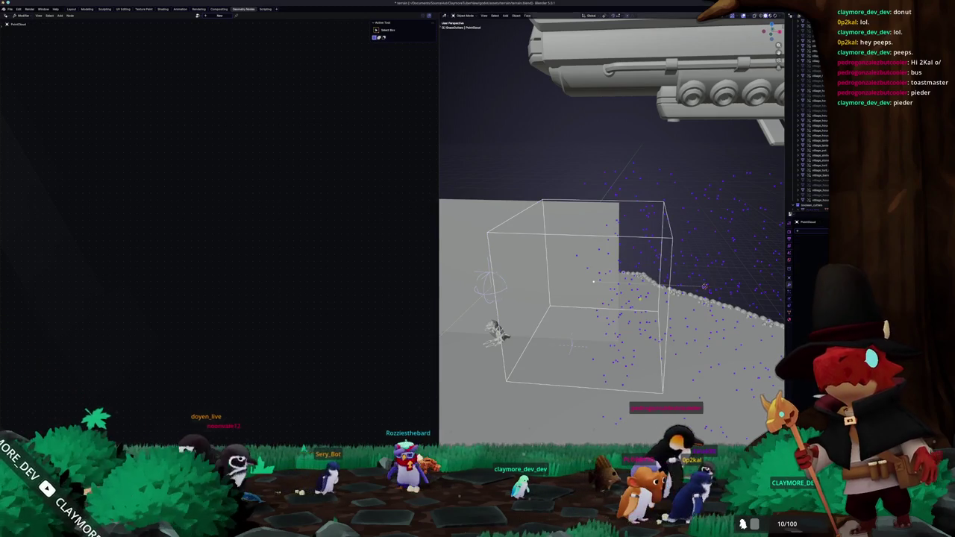
{"action": "key", "text": "ctrl+z"}
{"action": "mouse_move", "coordinate": [620, 313]}
{"action": "middle_mouse_down"}
{"action": "mouse_move", "coordinate": [629, 304]}
{"action": "mouse_move", "coordinate": [552, 314]}
{"action": "mouse_move", "coordinate": [568, 318]}
{"action": "middle_mouse_up"}
{"action": "key", "text": "ctrl+shift+z"}
{"action": "key", "text": "ctrl+z"}
Step: Restore the terrain's grass node tree with Ctrl+Shift+Z and pan it into view
{"action": "key", "text": "ctrl+shift+z"}
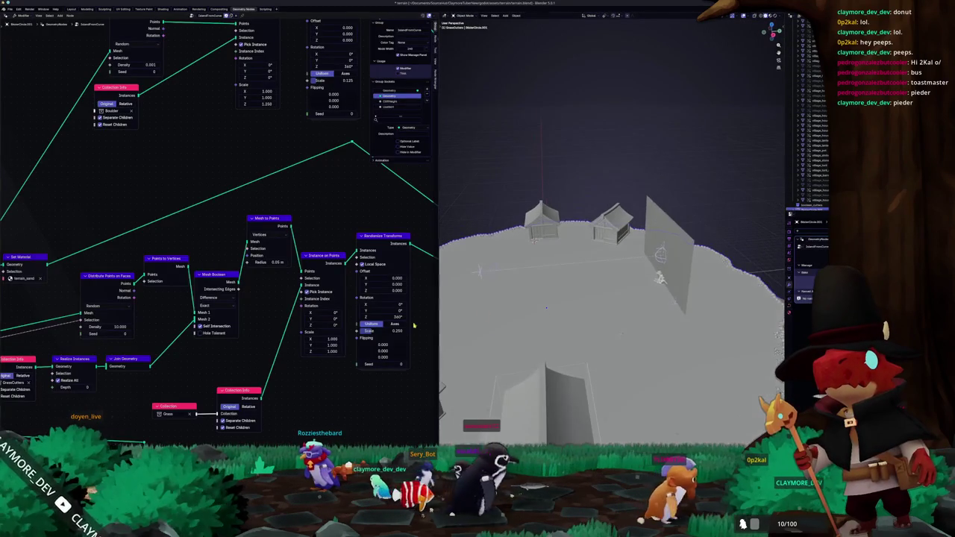
{"action": "scroll", "coordinate": [332, 345], "scroll_direction": "down", "scroll_amount": 1}
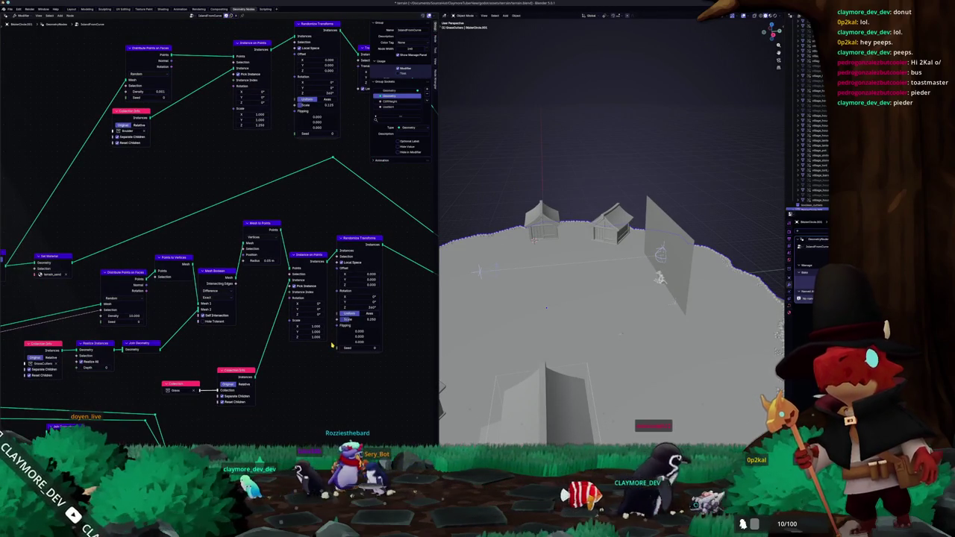
{"action": "mouse_move", "coordinate": [105, 378]}
{"action": "middle_mouse_down"}
{"action": "mouse_move", "coordinate": [197, 321]}
{"action": "mouse_move", "coordinate": [138, 337]}
{"action": "middle_mouse_up"}
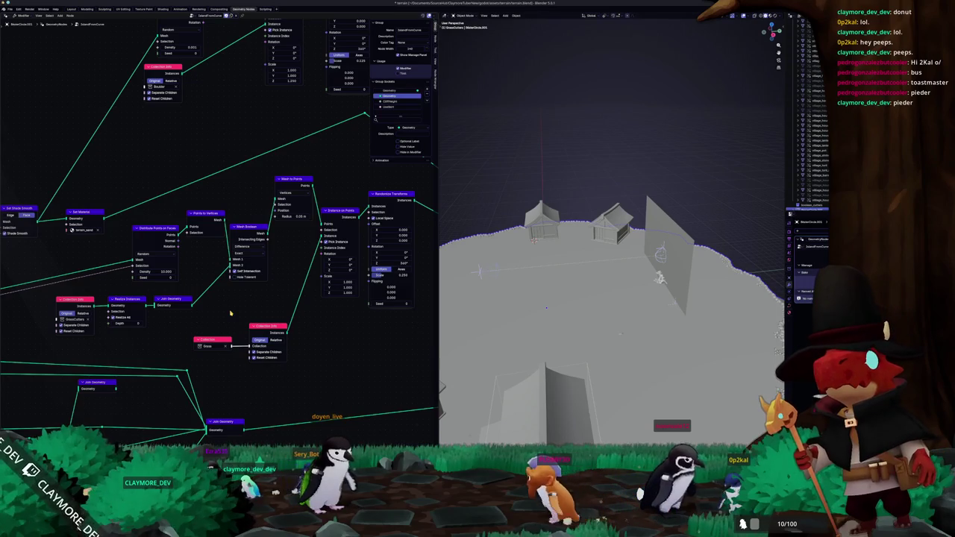
Step: Search the web for 'lender geonodes discard points based on overlap'
{"action": "key", "text": "alt+Tab"}
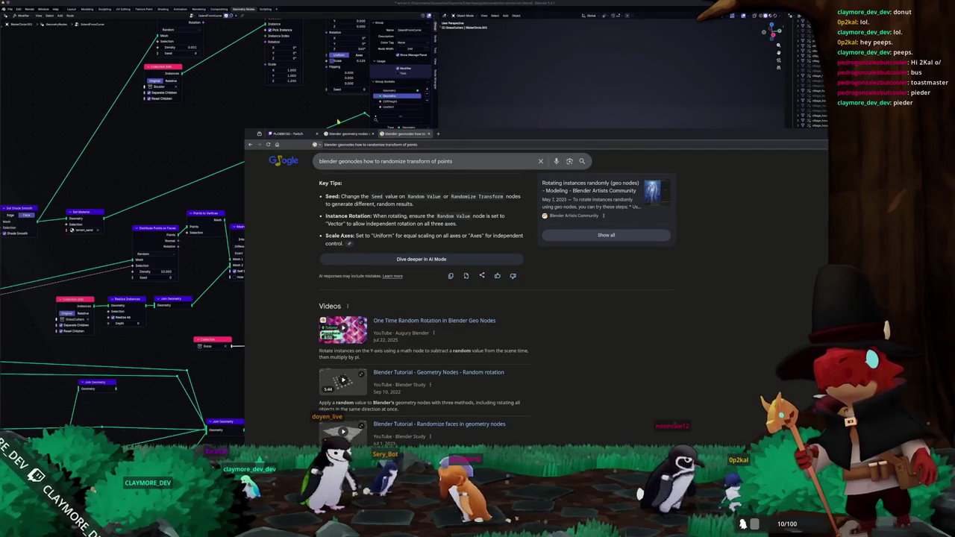
{"action": "left_click", "coordinate": [415, 166]}
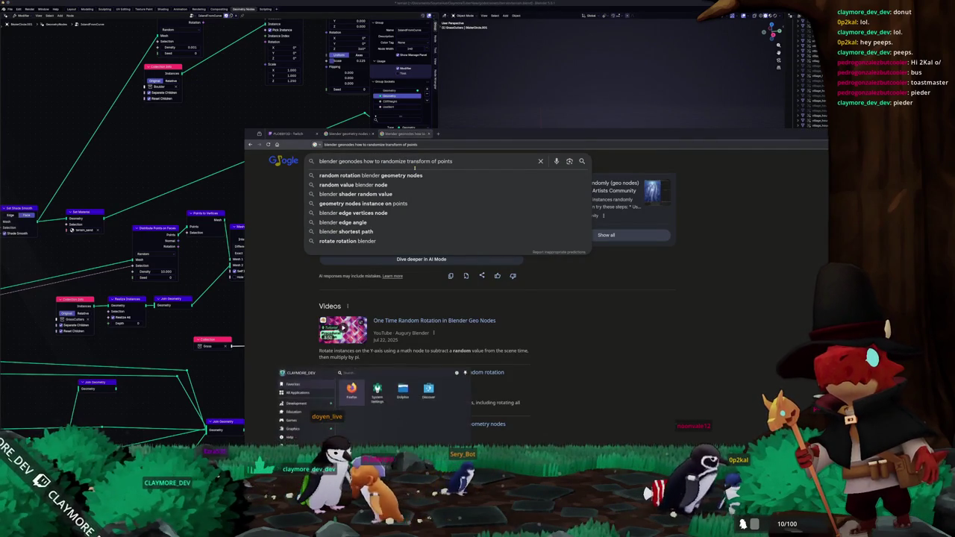
{"action": "type", "text": "blender geonodes discard"}
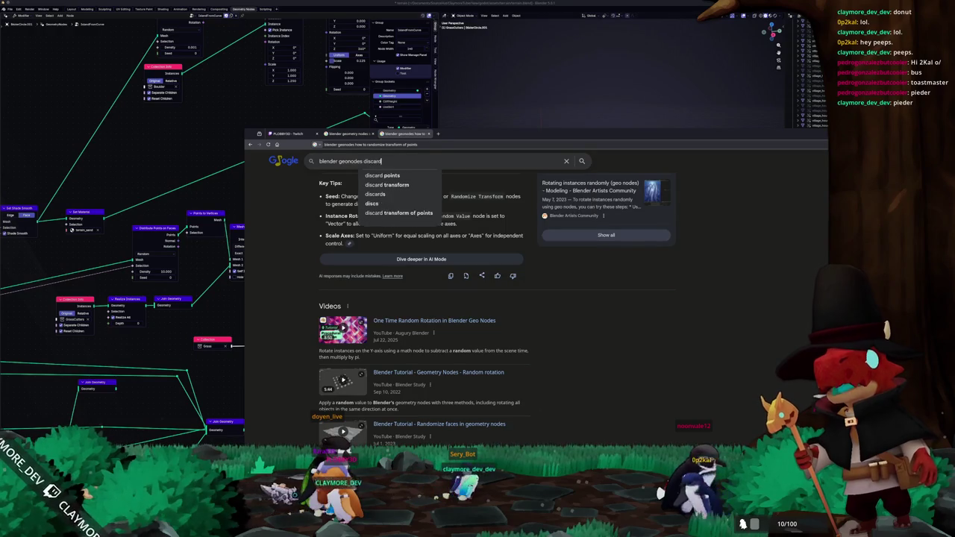
{"action": "type", "text": " points based on overlap"}
{"action": "key", "text": "Return"}
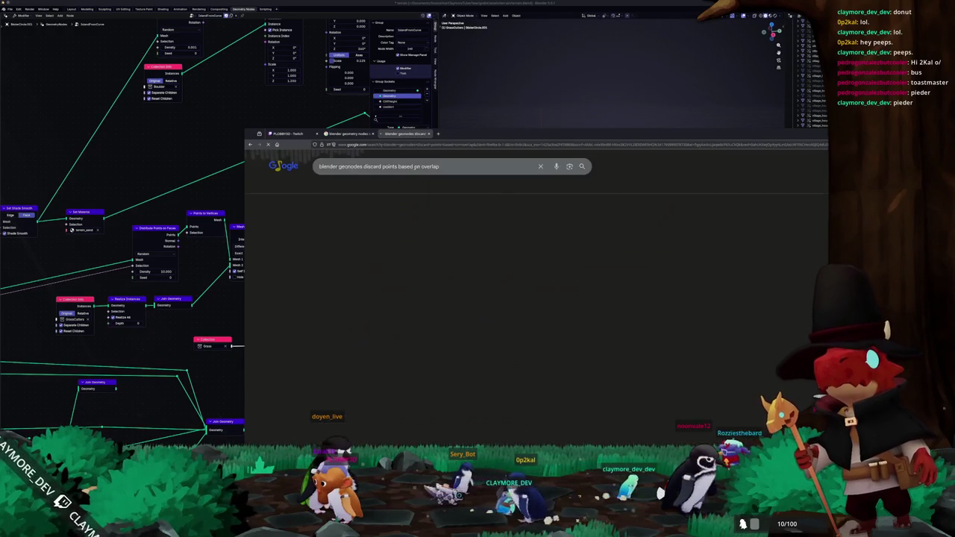
Step: Open the Stack Exchange answer on deleting overlapping shapes and read down through it
{"action": "scroll", "coordinate": [289, 287], "scroll_direction": "down", "scroll_amount": 1}
{"action": "scroll", "coordinate": [302, 314], "scroll_direction": "down", "scroll_amount": 2}
{"action": "scroll", "coordinate": [317, 336], "scroll_direction": "down", "scroll_amount": 2}
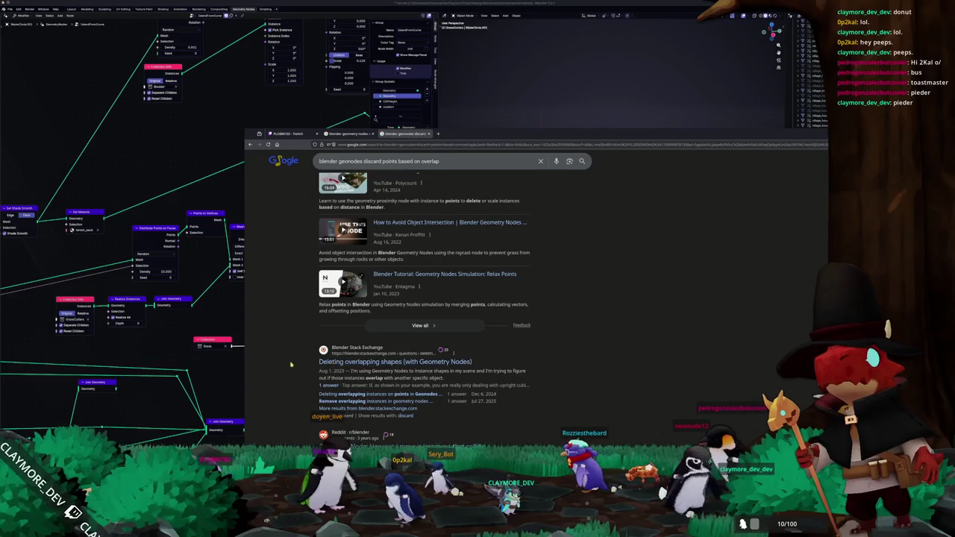
{"action": "middle_click", "coordinate": [337, 363]}
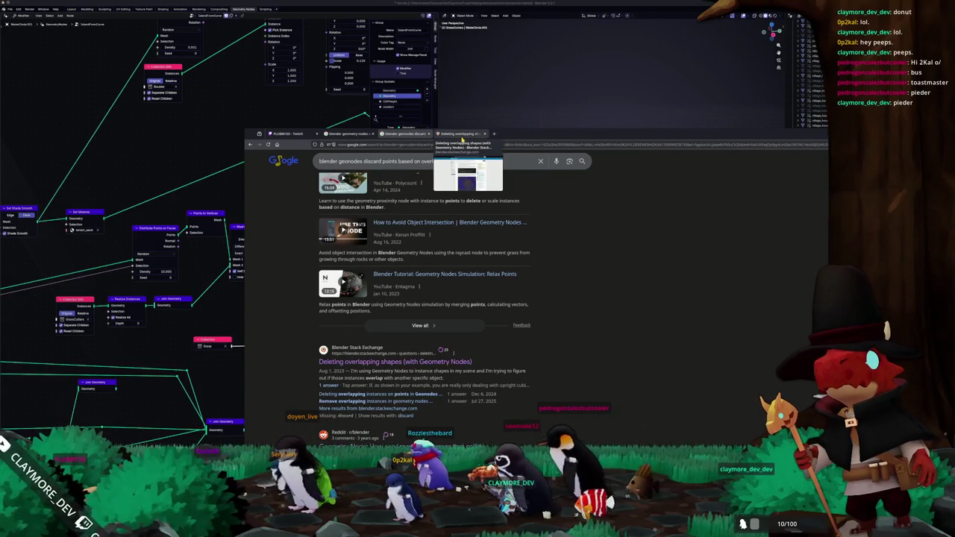
{"action": "left_click", "coordinate": [462, 134]}
{"action": "scroll", "coordinate": [567, 299], "scroll_direction": "down", "scroll_amount": 1}
{"action": "scroll", "coordinate": [567, 299], "scroll_direction": "down", "scroll_amount": 2}
{"action": "scroll", "coordinate": [567, 298], "scroll_direction": "down", "scroll_amount": 2}
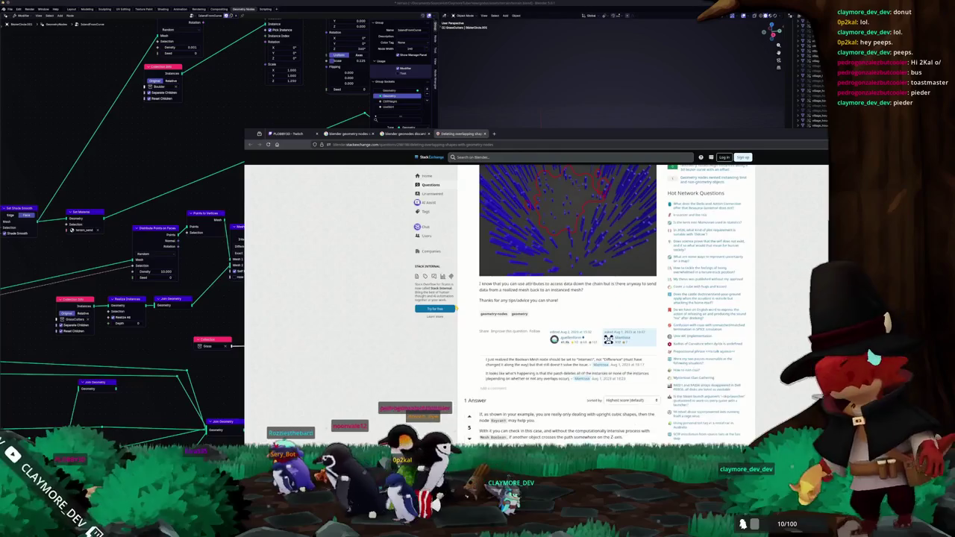
{"action": "scroll", "coordinate": [567, 298], "scroll_direction": "down", "scroll_amount": 2}
{"action": "scroll", "coordinate": [567, 299], "scroll_direction": "down", "scroll_amount": 1}
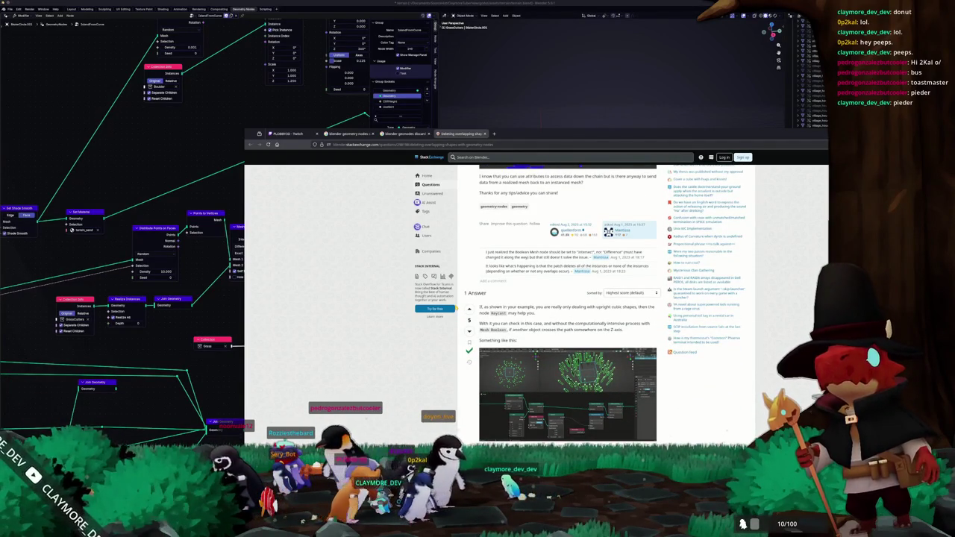
{"action": "scroll", "coordinate": [480, 347], "scroll_direction": "down", "scroll_amount": 1}
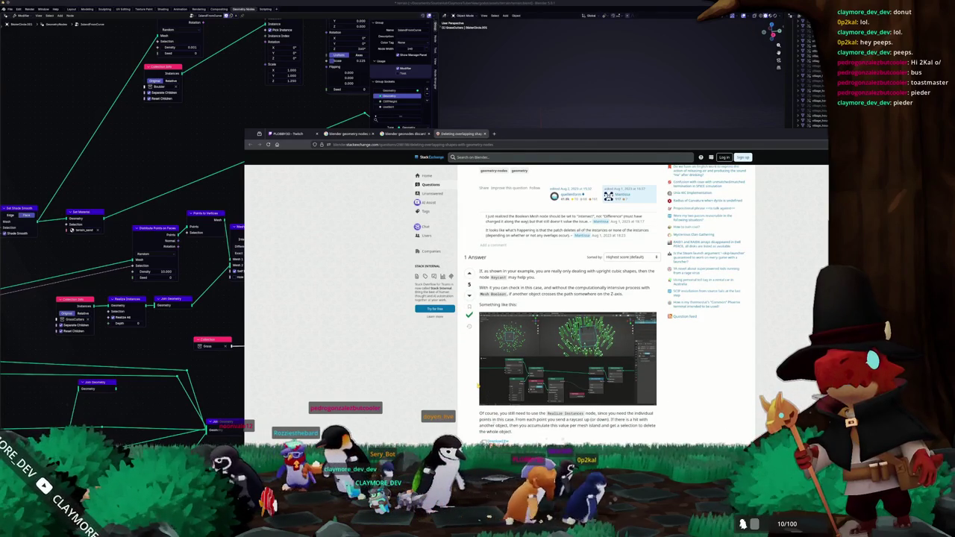
Step: Compare with the Blender node graph, then return to the answer and read further
{"action": "left_click", "coordinate": [216, 394]}
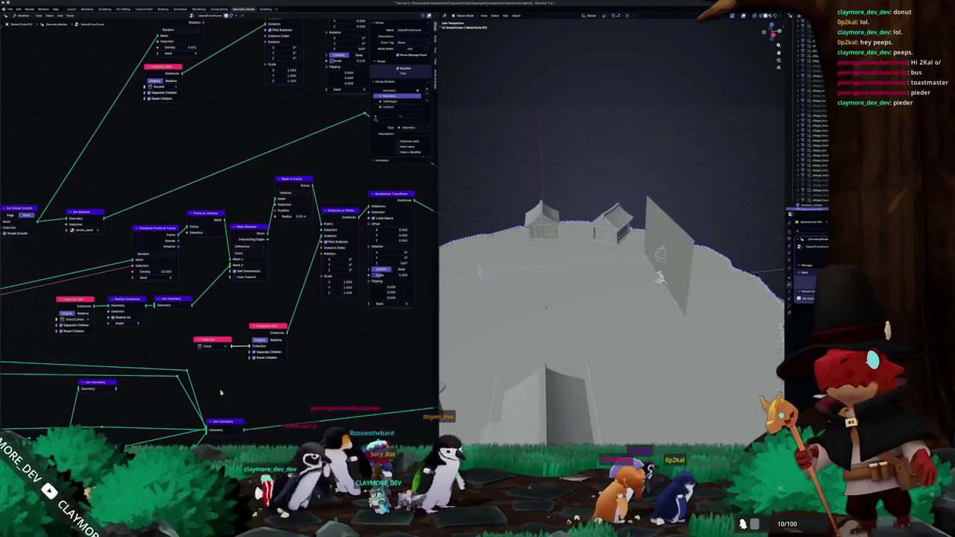
{"action": "middle_click_drag", "start_coordinate": [215, 394], "coordinate": [241, 370]}
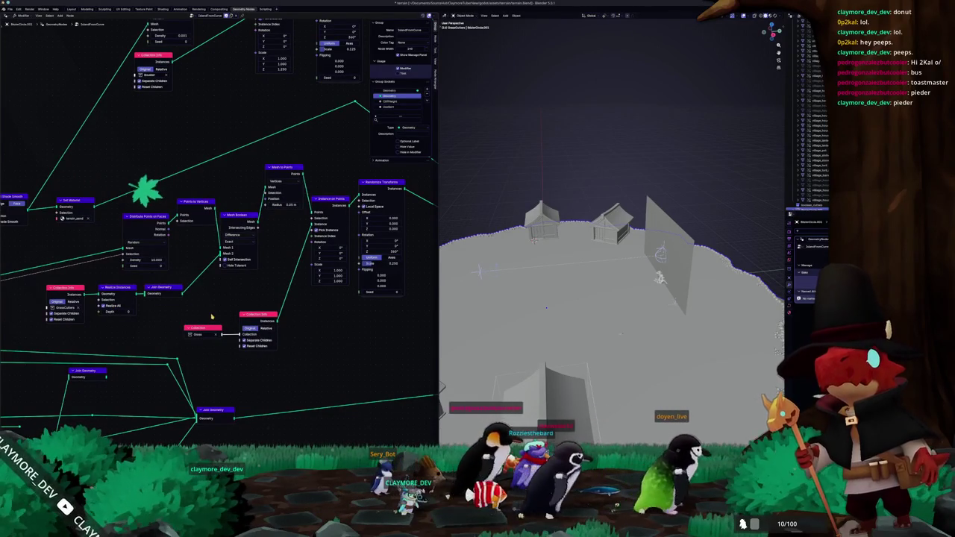
{"action": "key", "text": "alt+Tab"}
{"action": "scroll", "coordinate": [454, 338], "scroll_direction": "down", "scroll_amount": 3}
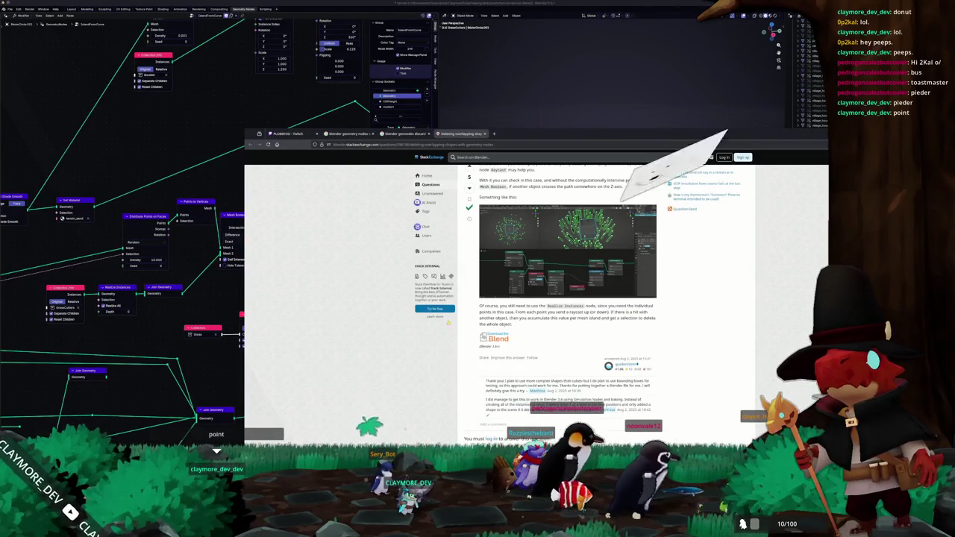
Step: Browse the search results and the Reddit thread on removing colliding instances
{"action": "left_click", "coordinate": [351, 133]}
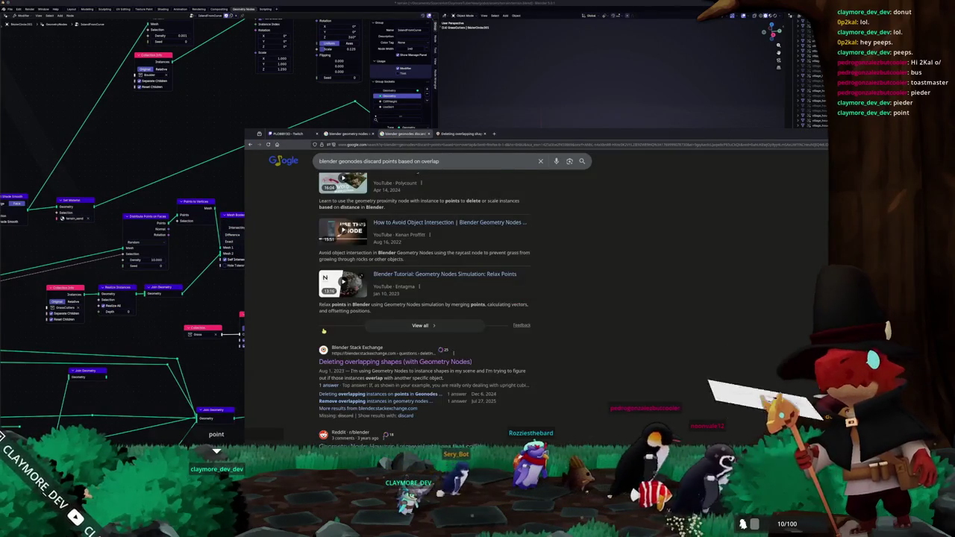
{"action": "scroll", "coordinate": [324, 330], "scroll_direction": "down", "scroll_amount": 3}
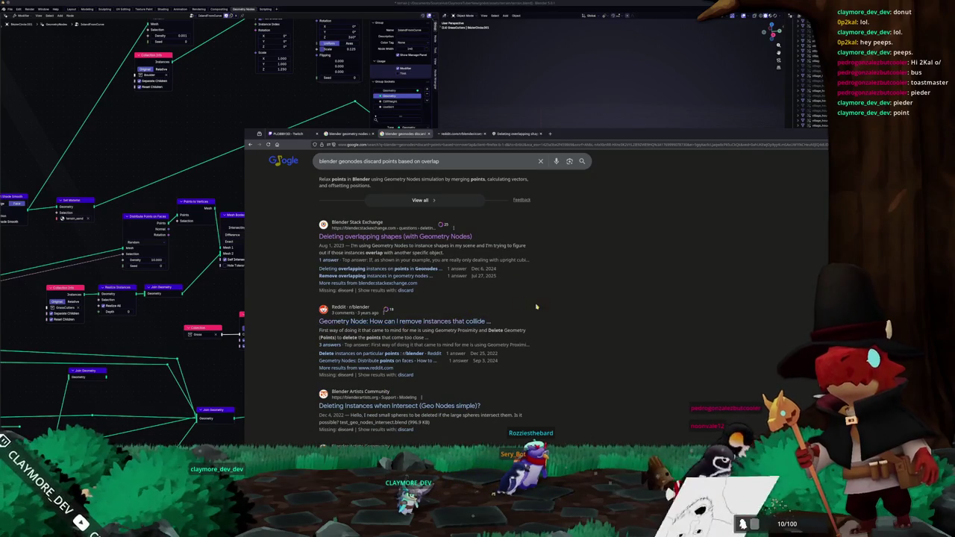
{"action": "left_click", "coordinate": [469, 136]}
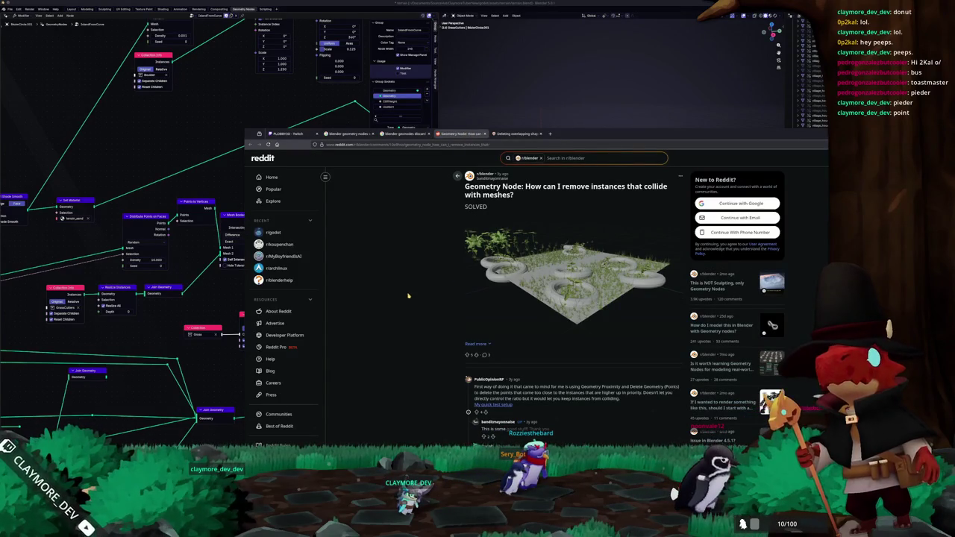
{"action": "scroll", "coordinate": [418, 303], "scroll_direction": "down", "scroll_amount": 2}
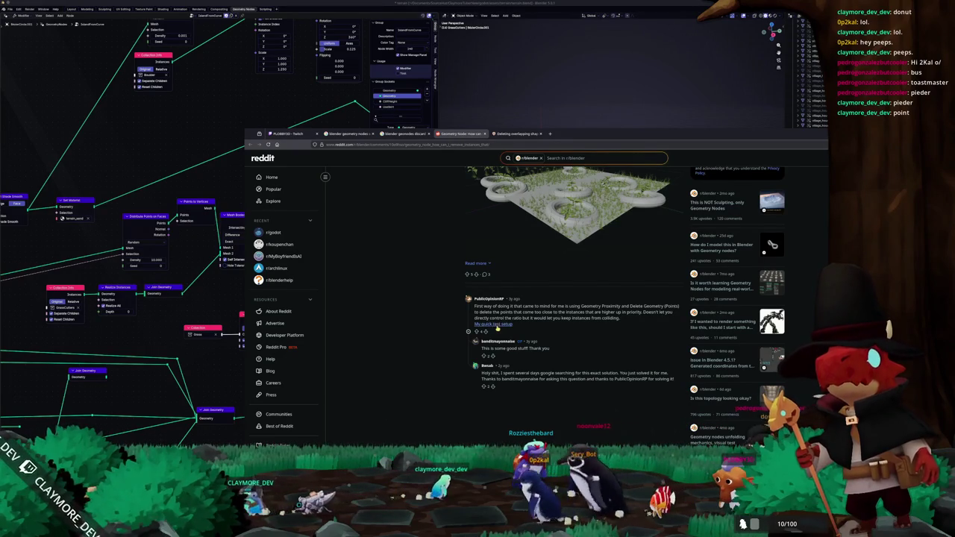
Step: Zoom into the imgur screenshot of the Geometry Proximity node setup
{"action": "left_click", "coordinate": [515, 135]}
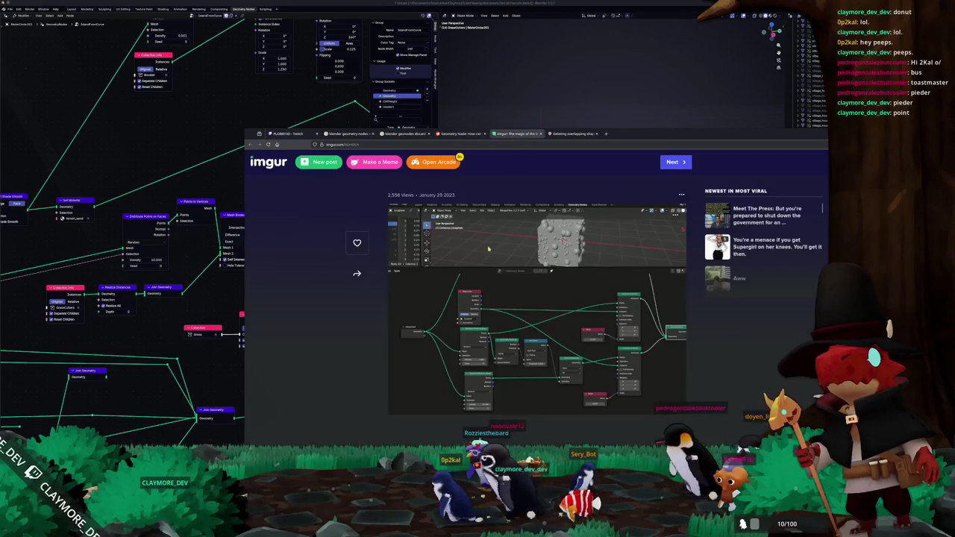
{"action": "scroll", "coordinate": [357, 323], "scroll_direction": "up", "scroll_amount": 1, "text": "ctrl"}
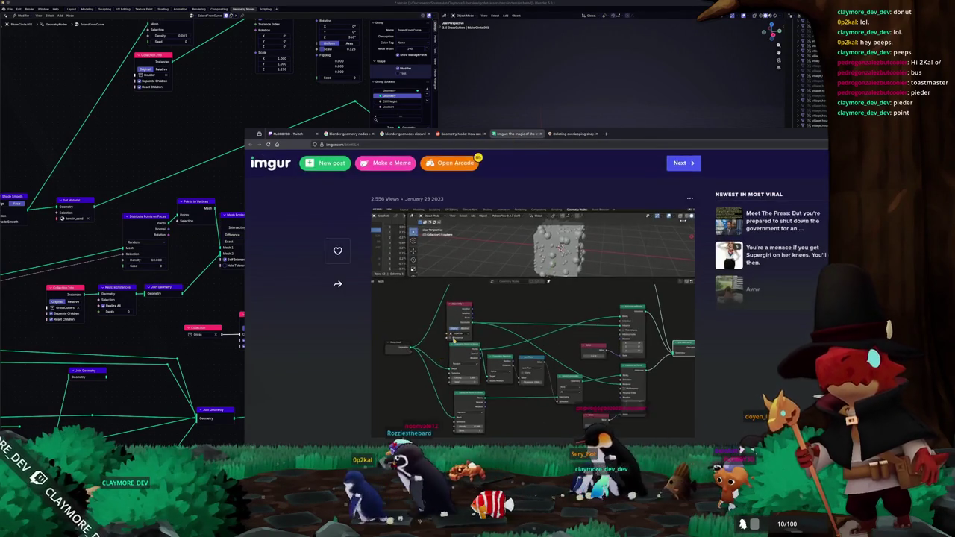
{"action": "scroll", "coordinate": [357, 323], "scroll_direction": "up", "scroll_amount": 1, "text": "ctrl"}
{"action": "scroll", "coordinate": [357, 323], "scroll_direction": "up", "scroll_amount": 1, "text": "ctrl"}
{"action": "scroll", "coordinate": [357, 323], "scroll_direction": "up", "scroll_amount": 1, "text": "ctrl"}
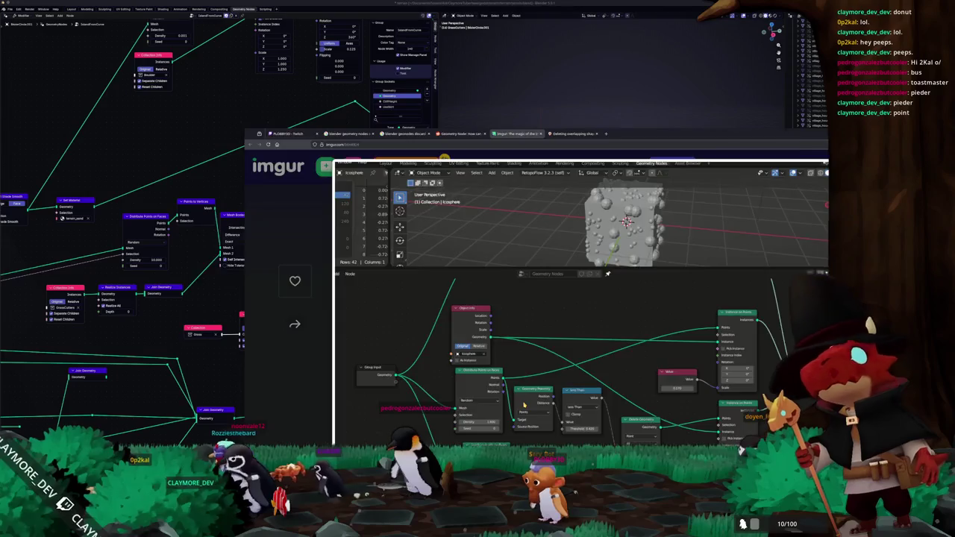
Step: Add a Geometry Proximity node to the grass node tree
{"action": "key", "text": "alt+Tab"}
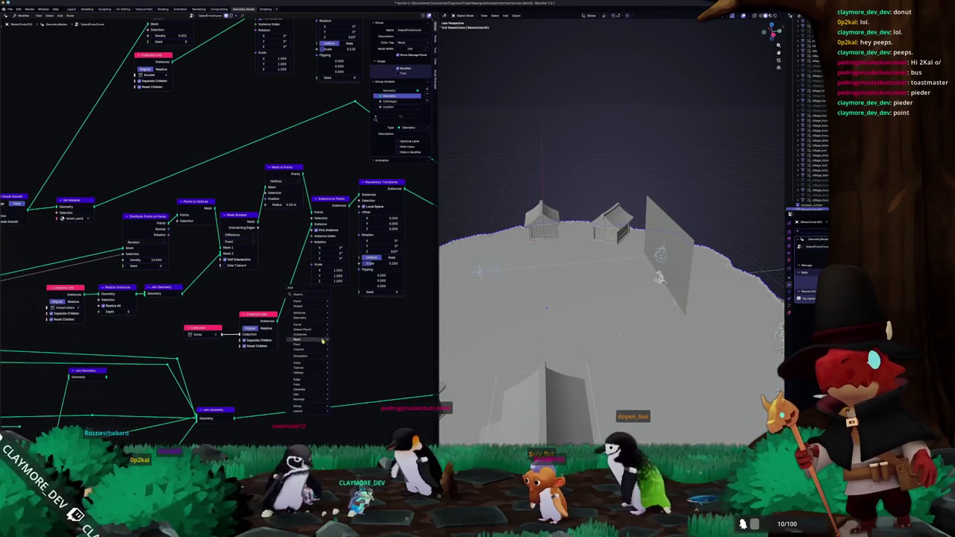
{"action": "type", "text": "t"}
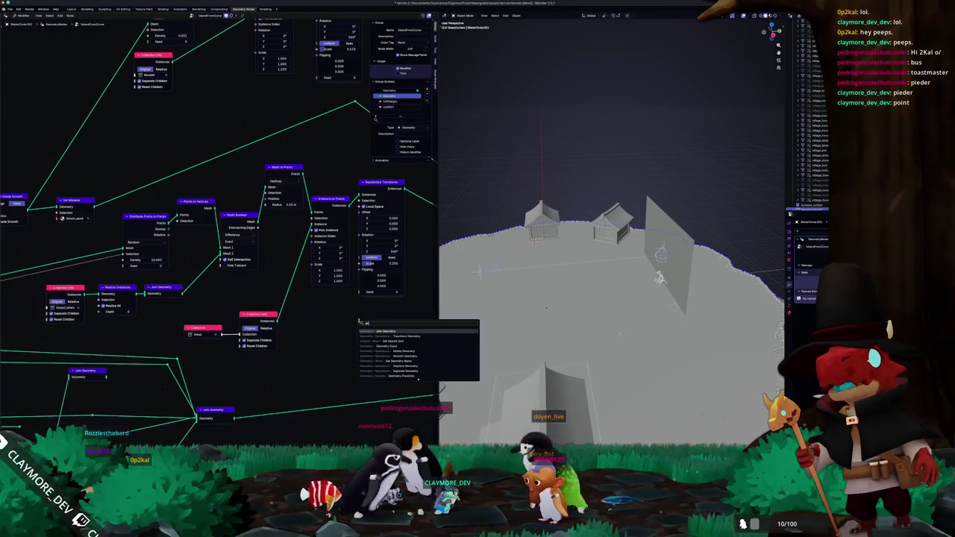
{"action": "key", "text": "Down"}
{"action": "key", "text": "Down"}
{"action": "key", "text": "Down"}
{"action": "key", "text": "Down"}
{"action": "key", "text": "Down"}
{"action": "key", "text": "Down"}
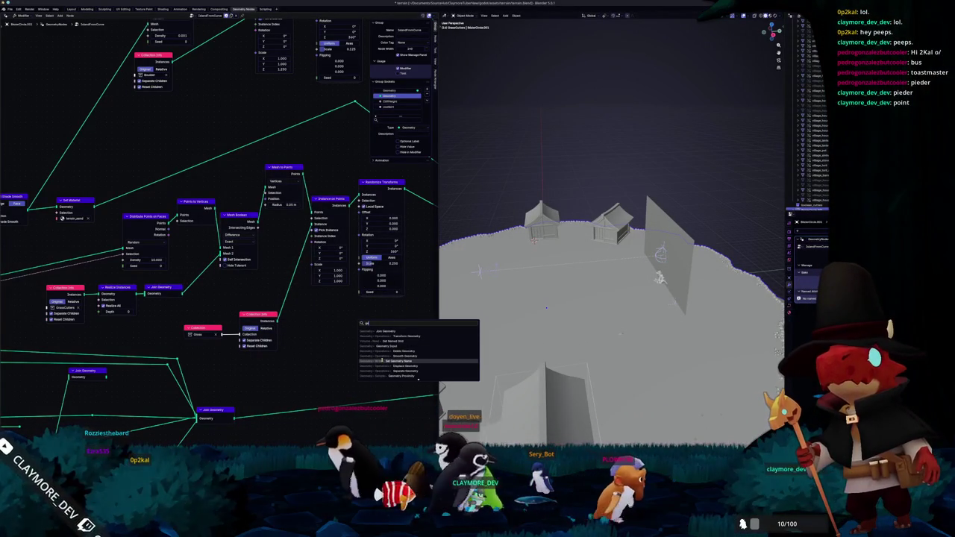
{"action": "key", "text": "Down"}
{"action": "key", "text": "Down"}
{"action": "key", "text": "Down"}
{"action": "key", "text": "Return"}
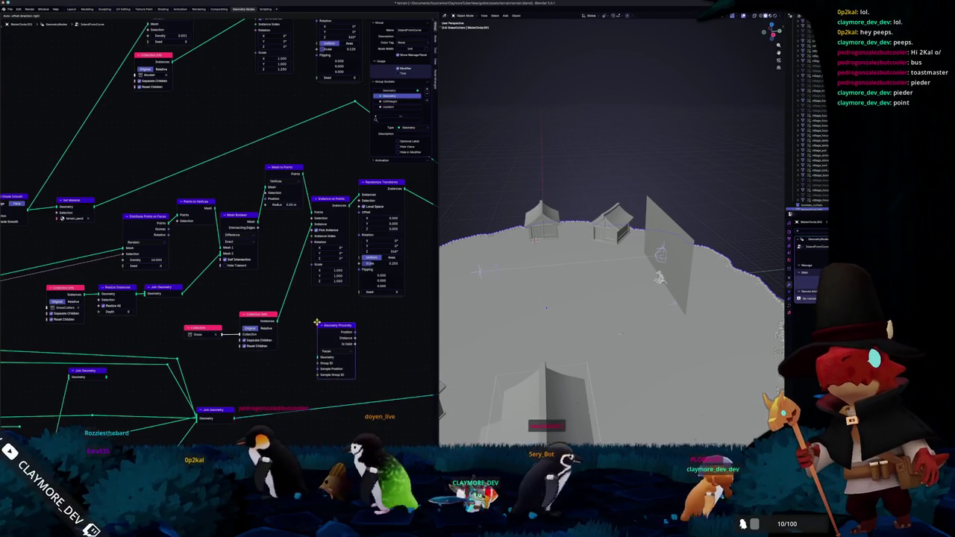
{"action": "left_click", "coordinate": [315, 319]}
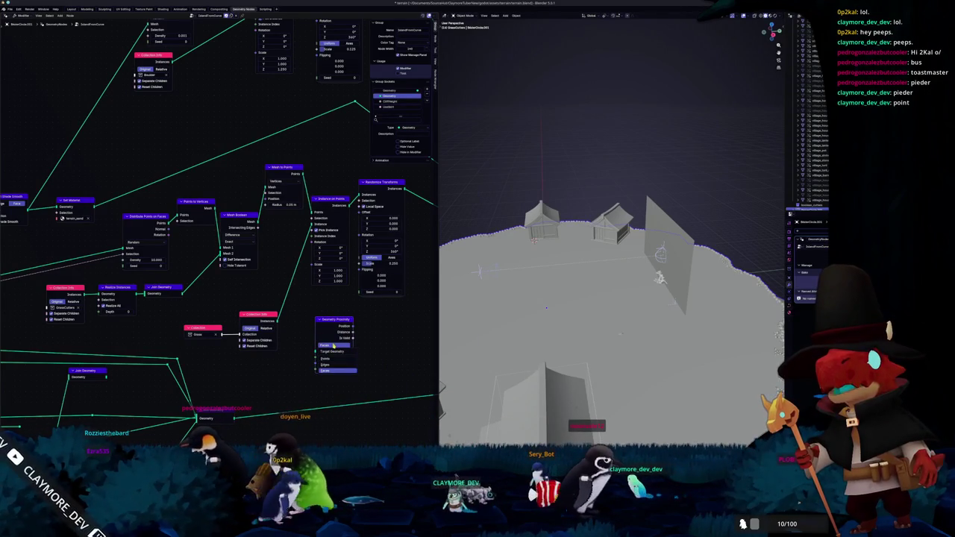
{"action": "left_click_drag", "start_coordinate": [338, 319], "coordinate": [332, 313]}
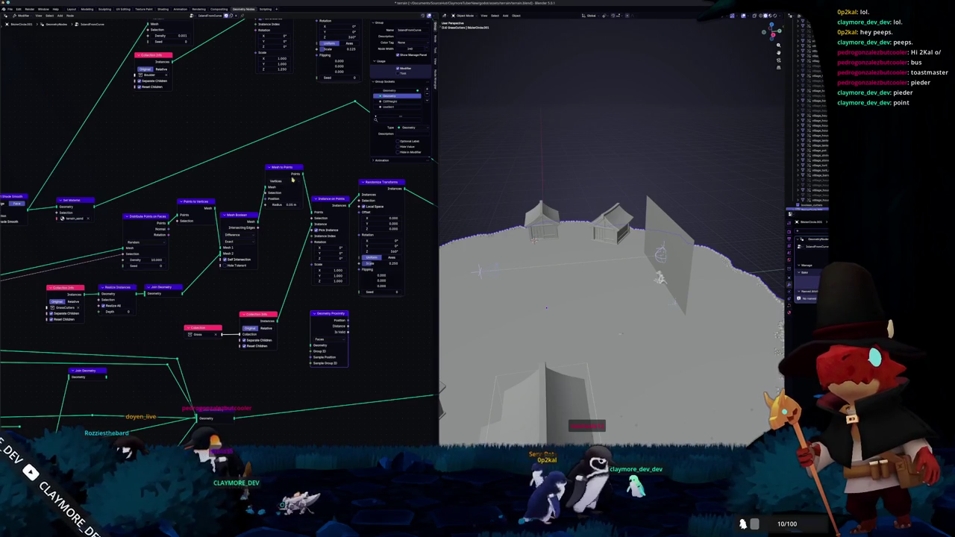
Step: Delete Mesh to Points and Mesh Boolean, placing Geometry Proximity beside Distribute Points on Faces
{"action": "key", "text": "alt+Tab"}
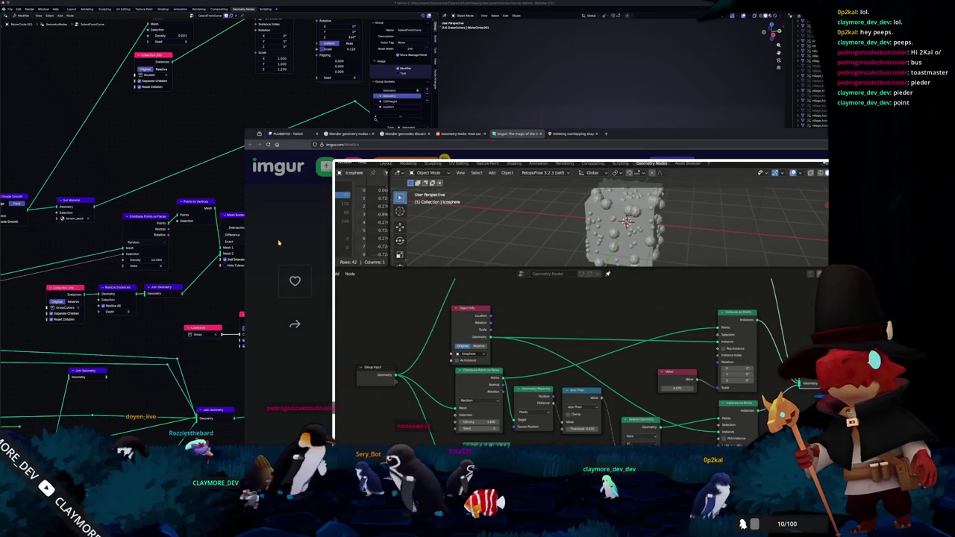
{"action": "key", "text": "alt+Tab"}
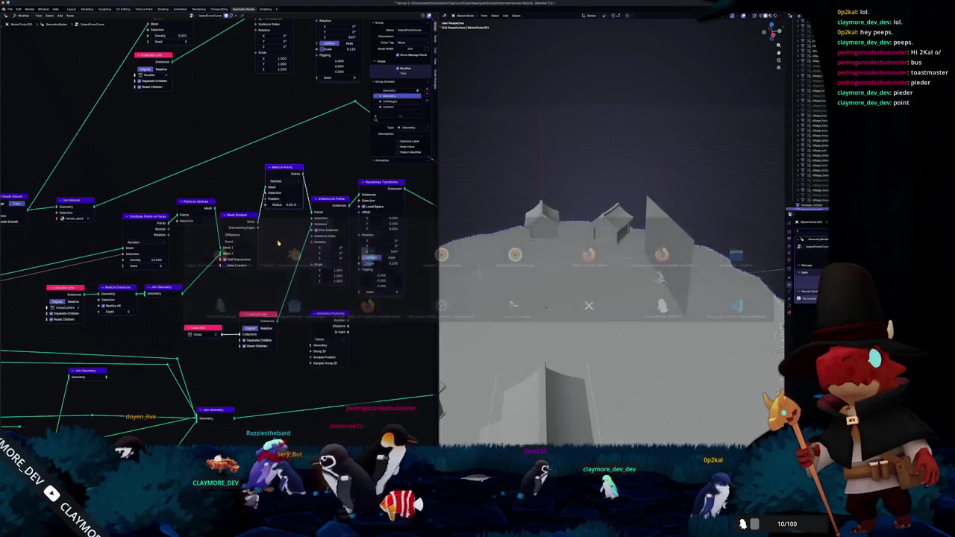
{"action": "key", "text": "x"}
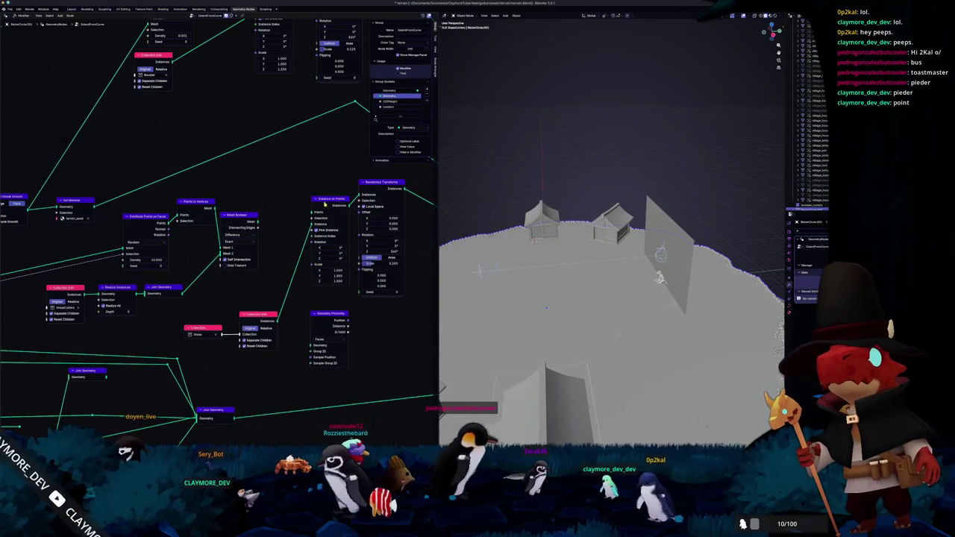
{"action": "left_click_drag", "start_coordinate": [329, 199], "coordinate": [329, 184]}
{"action": "mouse_move", "coordinate": [245, 217]}
{"action": "middle_mouse_down"}
{"action": "mouse_move", "coordinate": [279, 221]}
{"action": "mouse_move", "coordinate": [255, 213]}
{"action": "middle_mouse_up"}
{"action": "key", "text": "x"}
{"action": "key", "text": "x"}
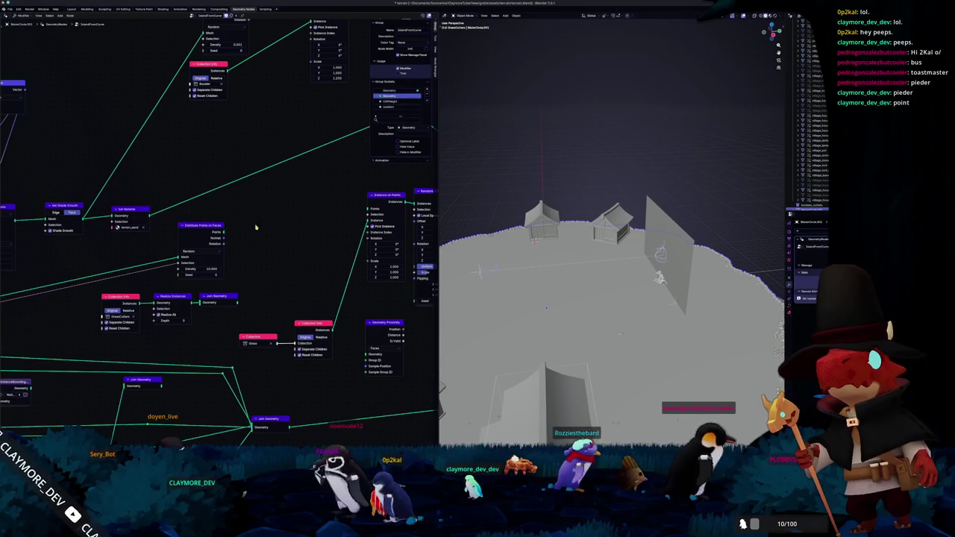
{"action": "mouse_move", "coordinate": [385, 322]}
{"action": "left_mouse_down"}
{"action": "mouse_move", "coordinate": [270, 224]}
{"action": "mouse_move", "coordinate": [257, 226]}
{"action": "left_mouse_up"}
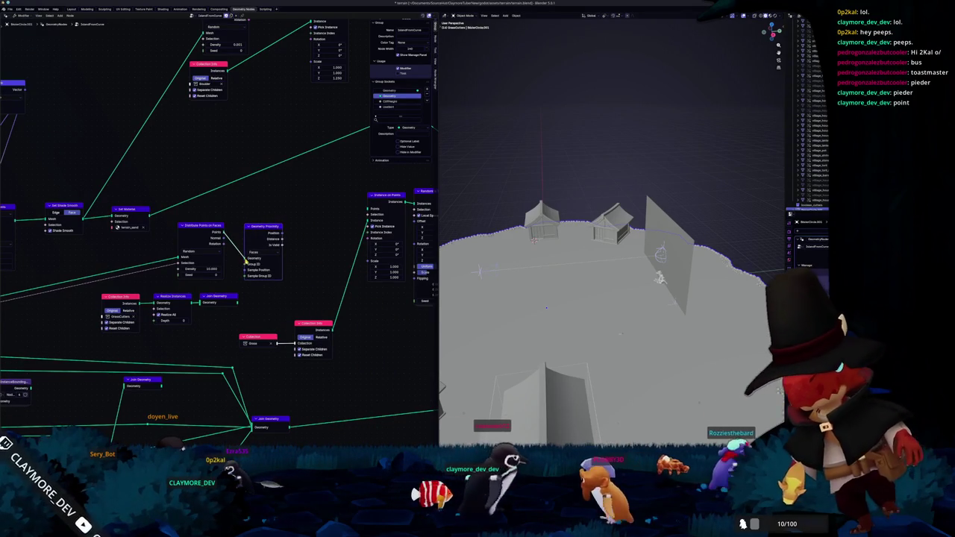
{"action": "key", "text": "alt+Tab"}
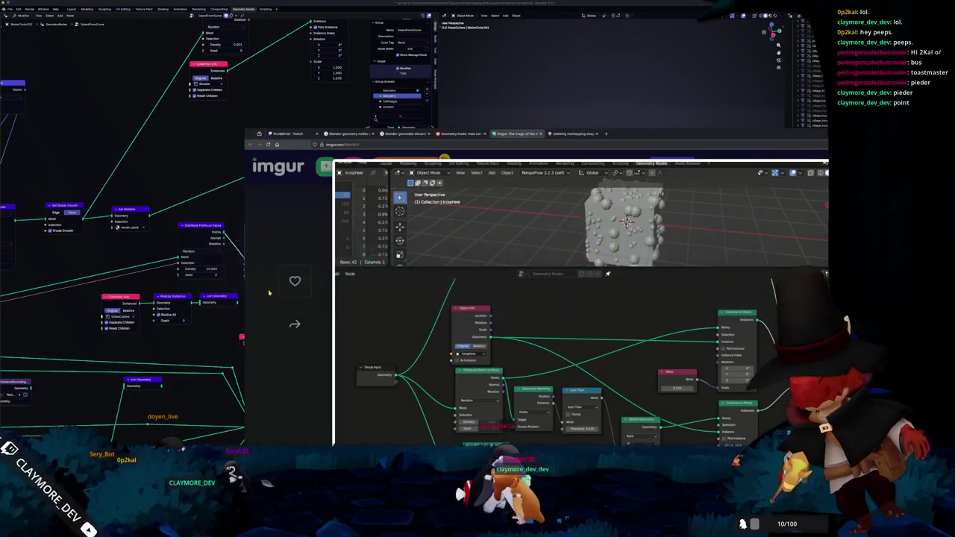